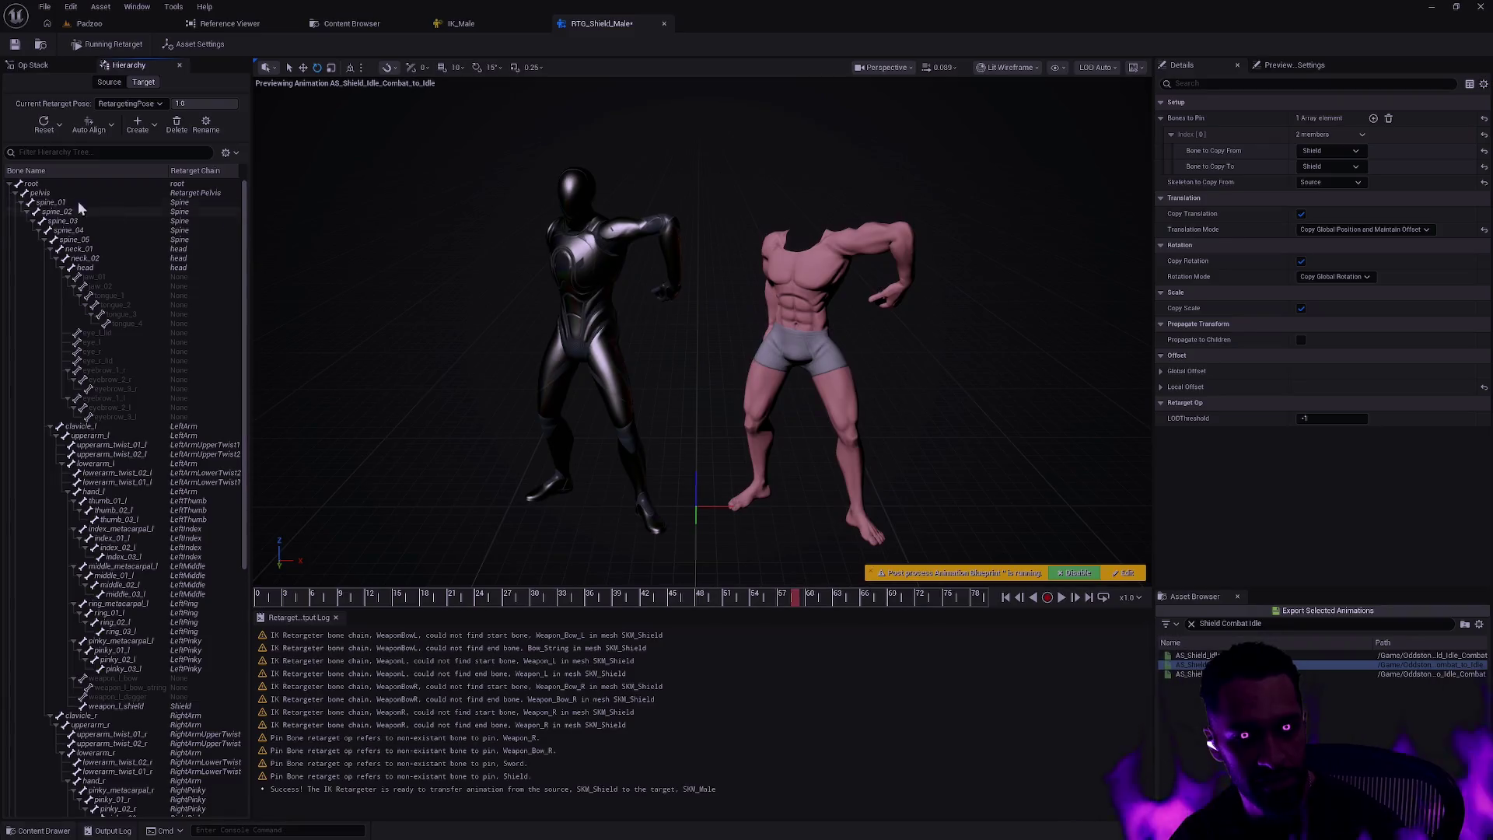
- Show the Op Stack (Pin IK Roots, Pin Sword, Pin Shield, Root Motion) and select Pin Sword
mouse_move(241, 231)
left_mouse_down()
mouse_move(238, 515)
mouse_move(256, 305)
left_mouse_up()
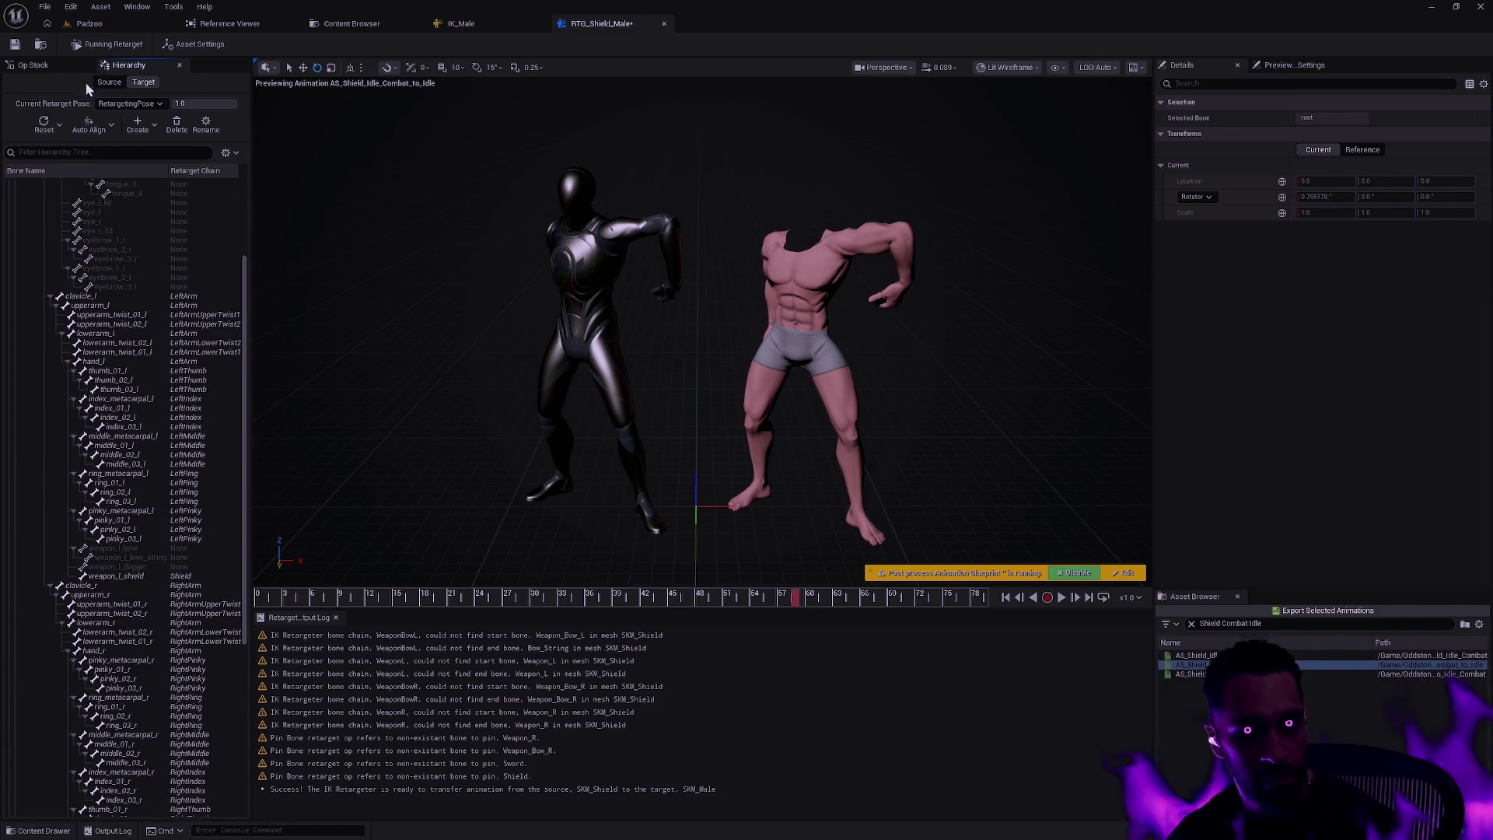
left_click(37, 65)
left_click(88, 222)
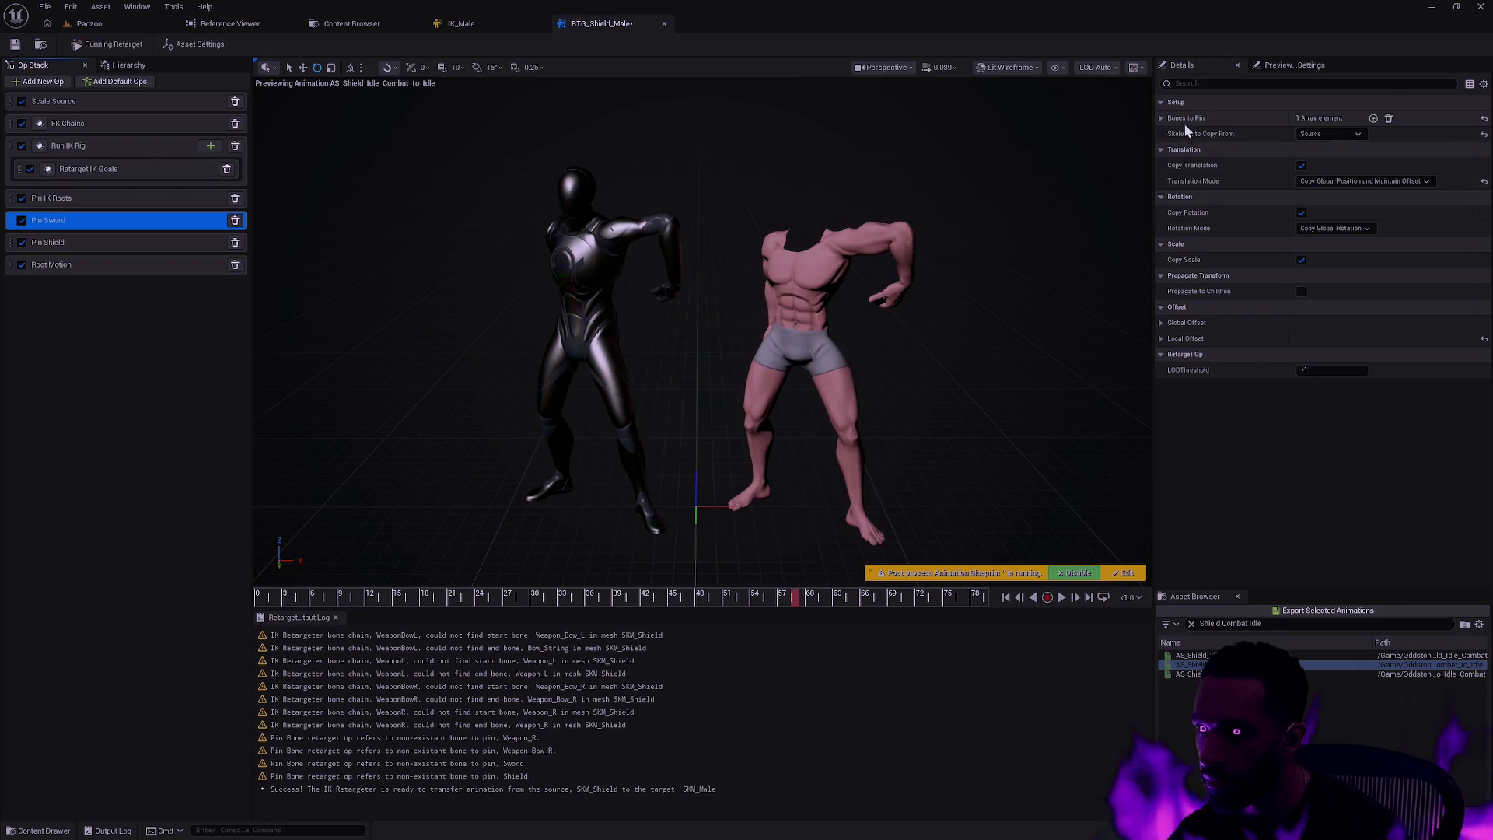
- In Pin Sword's Bones to Pin [0], keep Sword as the source and set Bone to Copy To to weapon_r_shield
left_click(1161, 119)
left_click(1170, 135)
left_click(1331, 147)
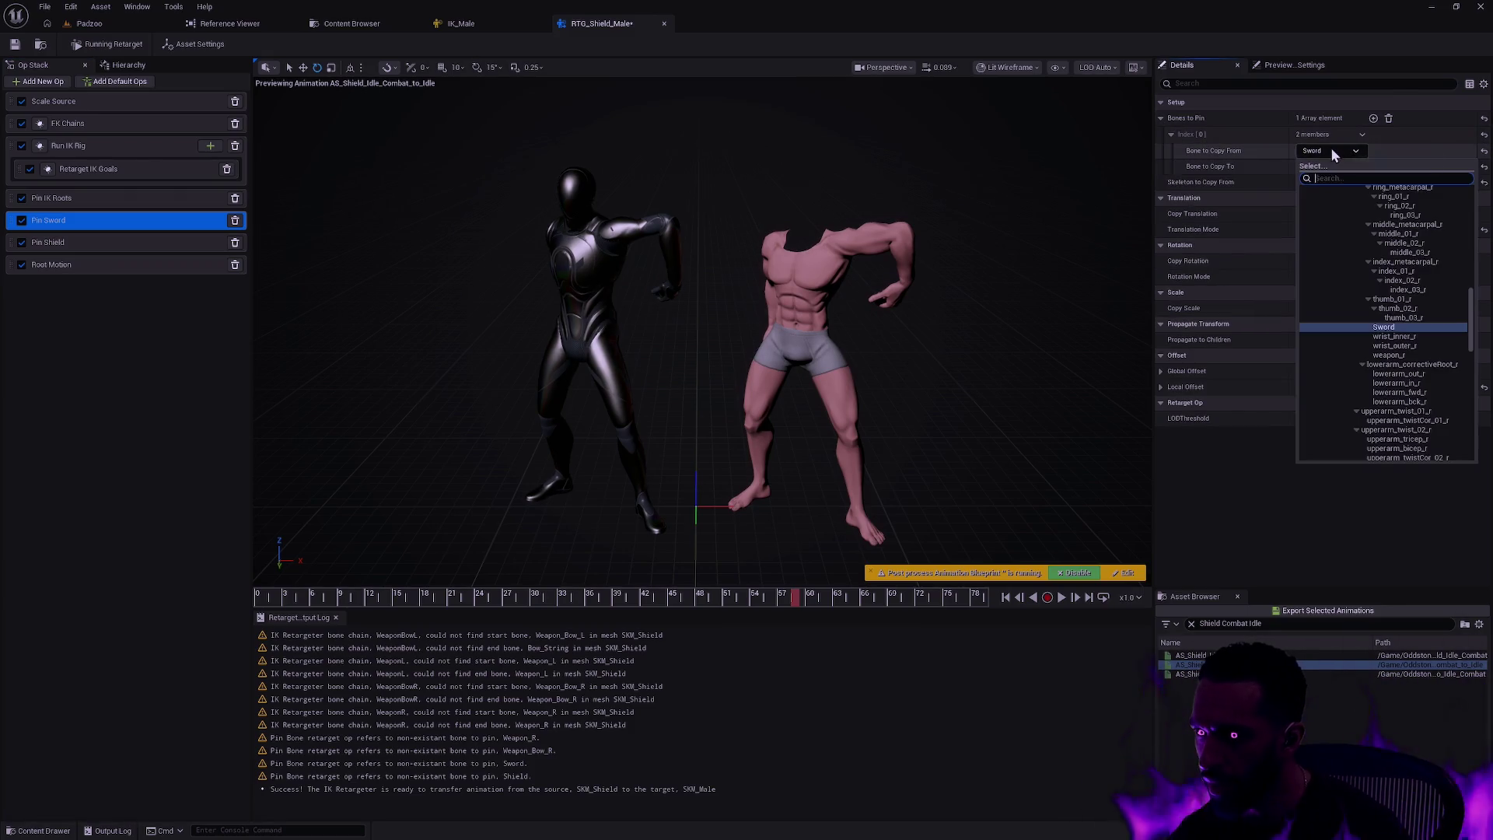
mouse_move(1471, 335)
left_mouse_down()
mouse_move(1472, 448)
mouse_move(1474, 233)
left_mouse_up()
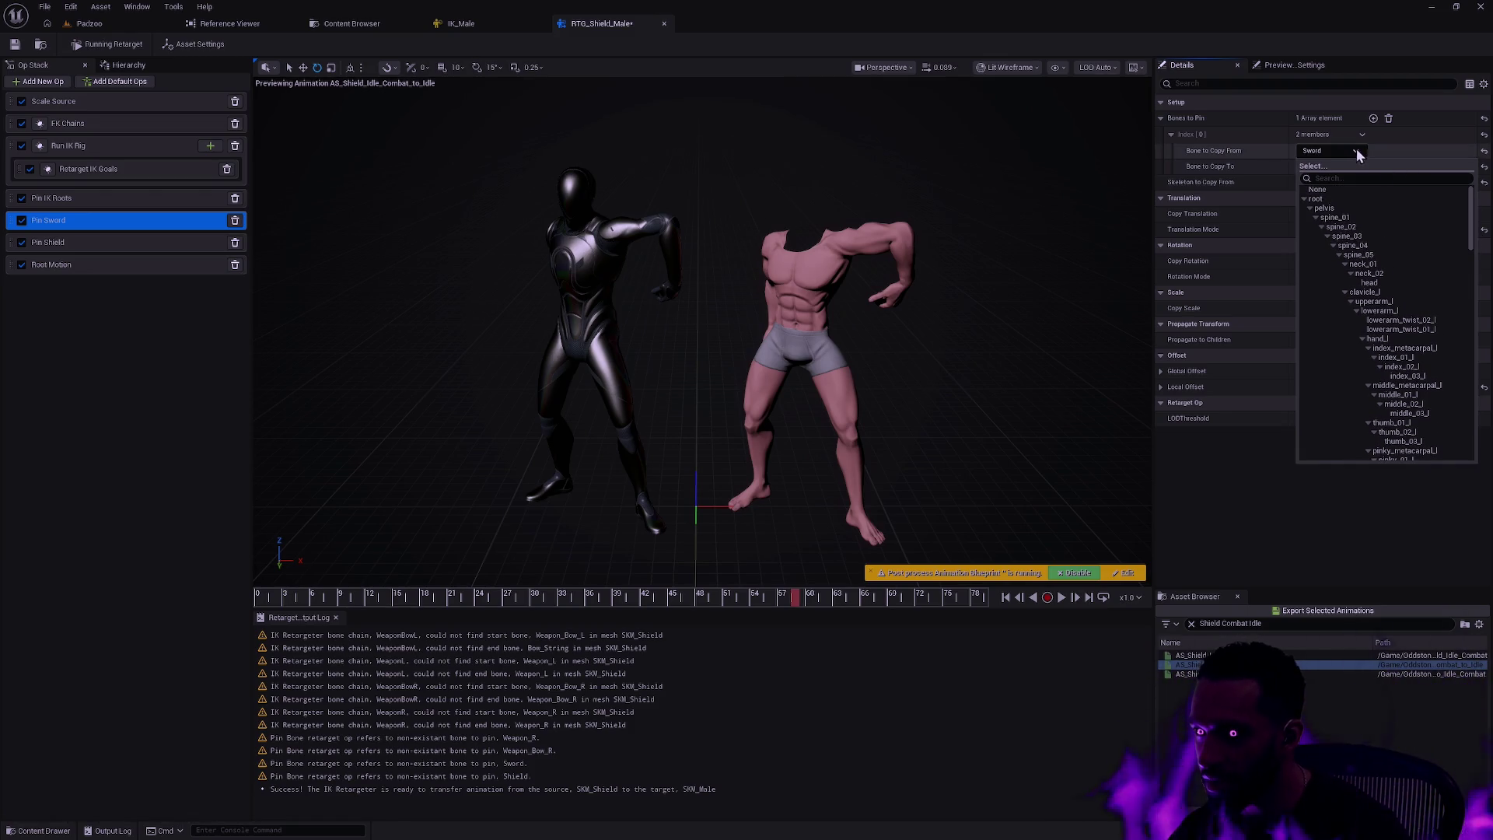
left_click(1384, 147)
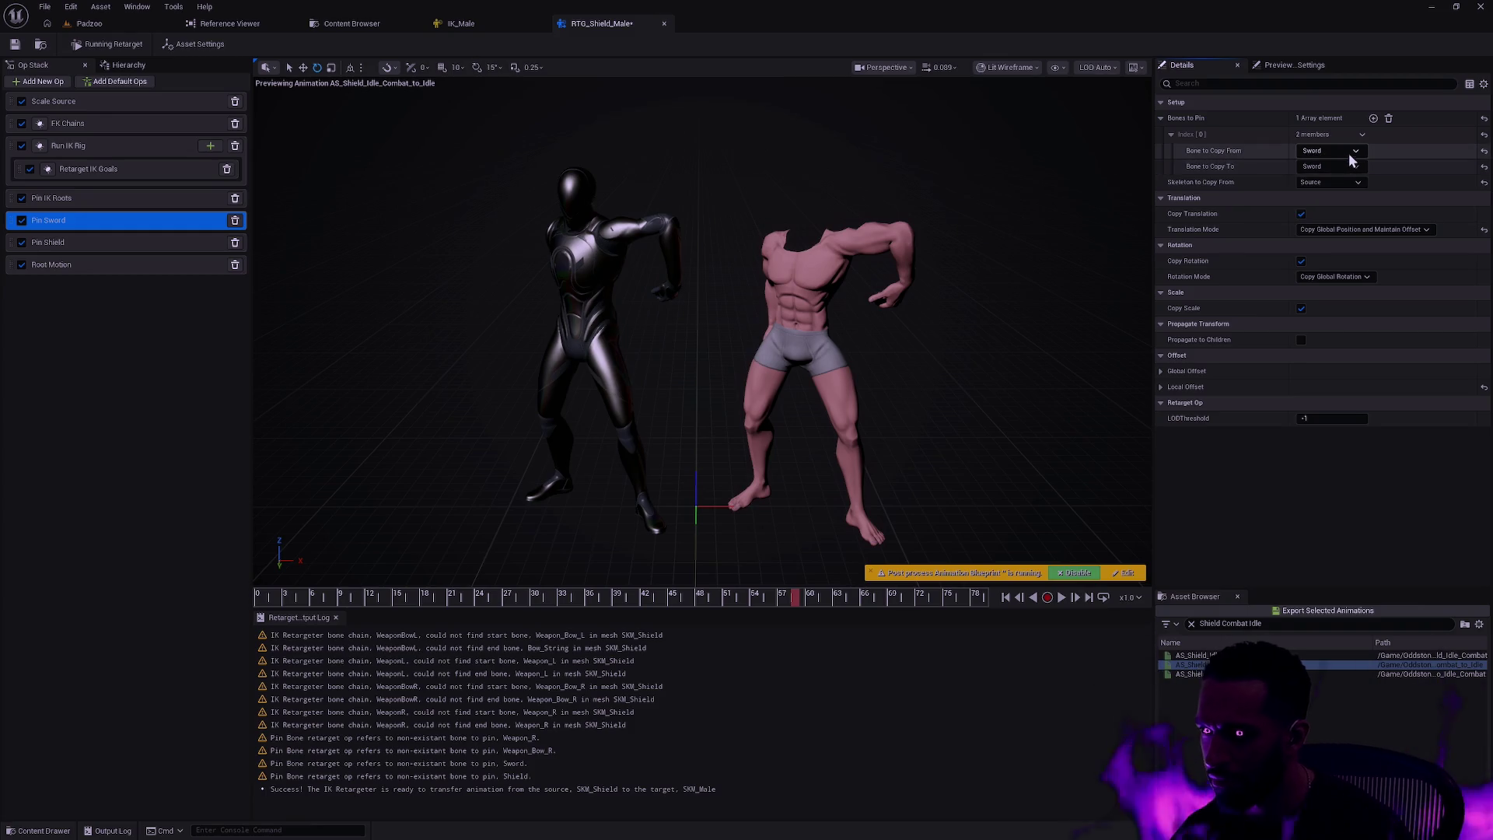
left_click(1350, 165)
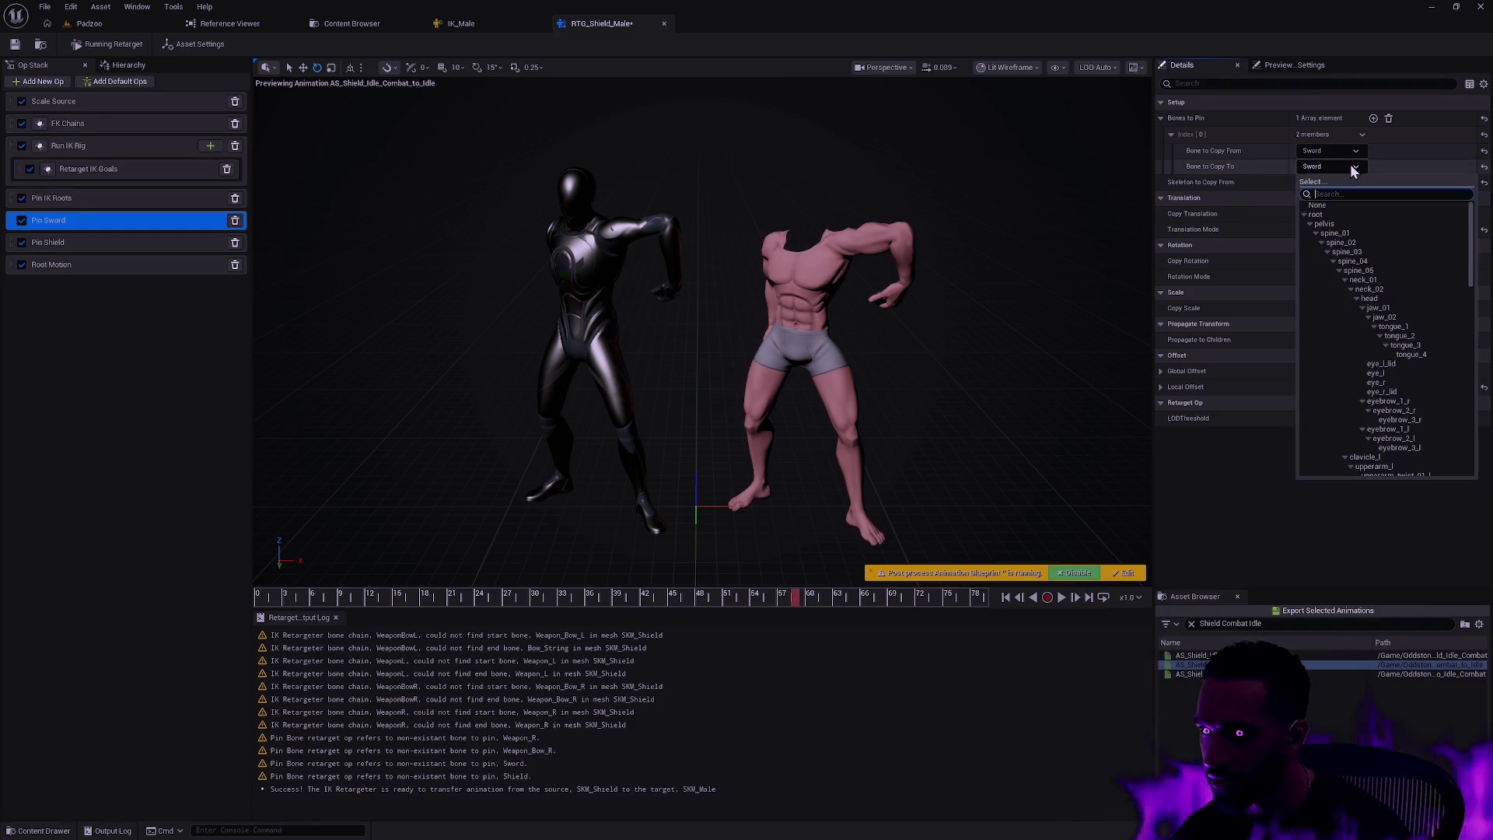
mouse_move(1466, 267)
left_mouse_down()
mouse_move(1470, 416)
mouse_move(1475, 353)
left_mouse_up()
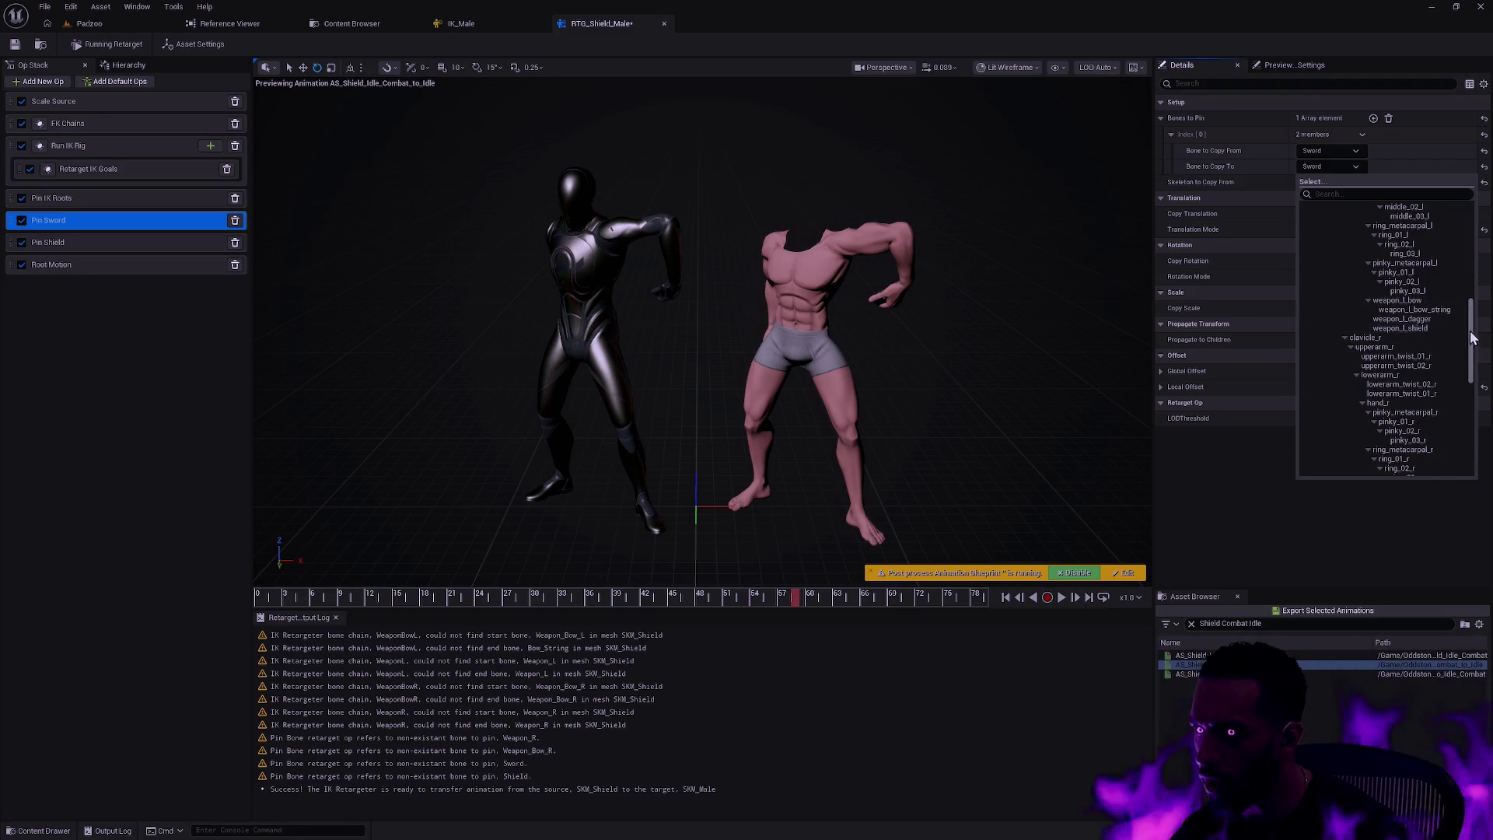
left_click_drag(1471, 337, 1461, 400)
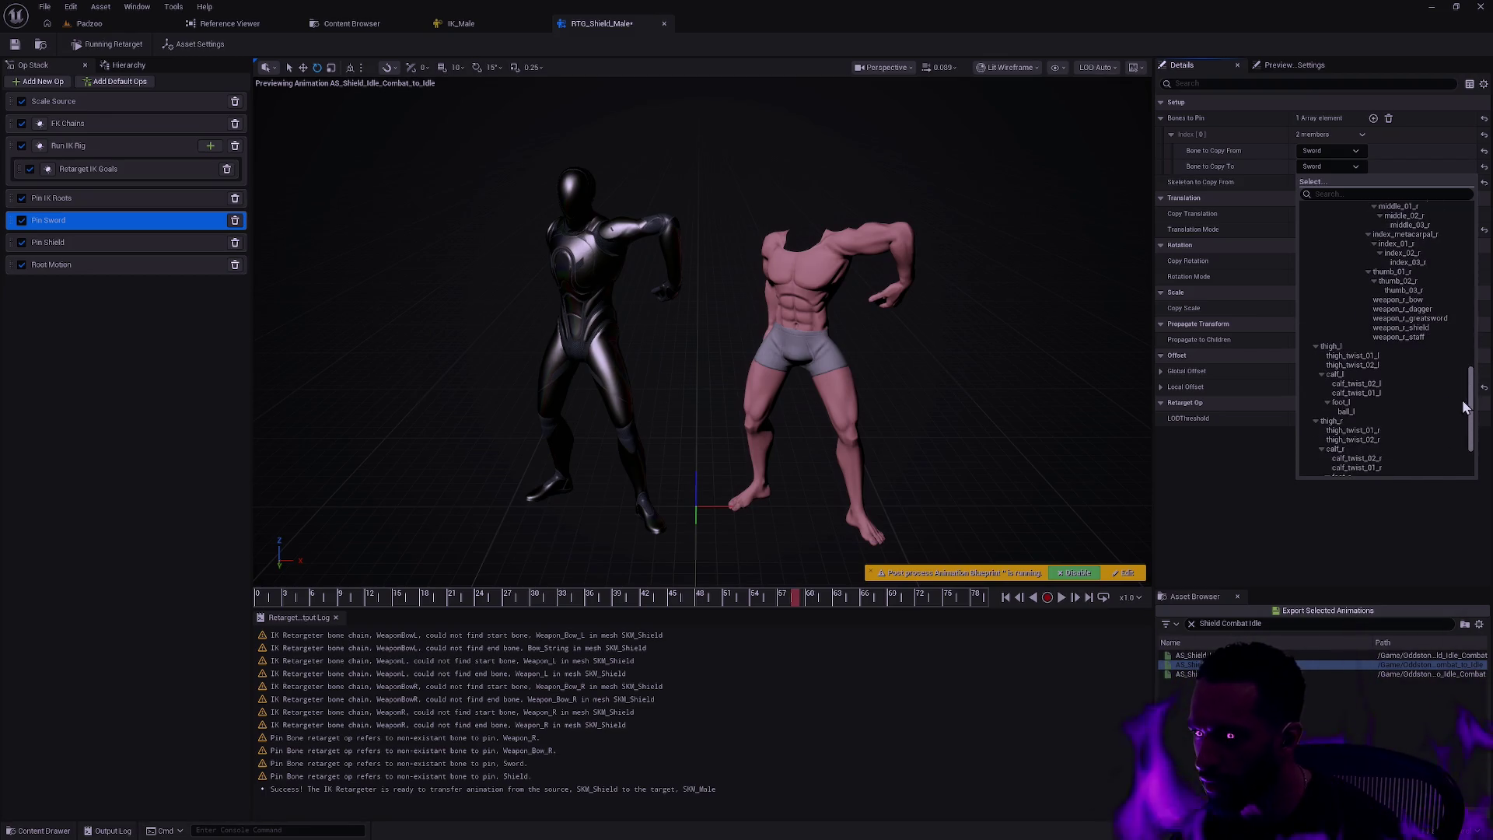
left_click(1416, 328)
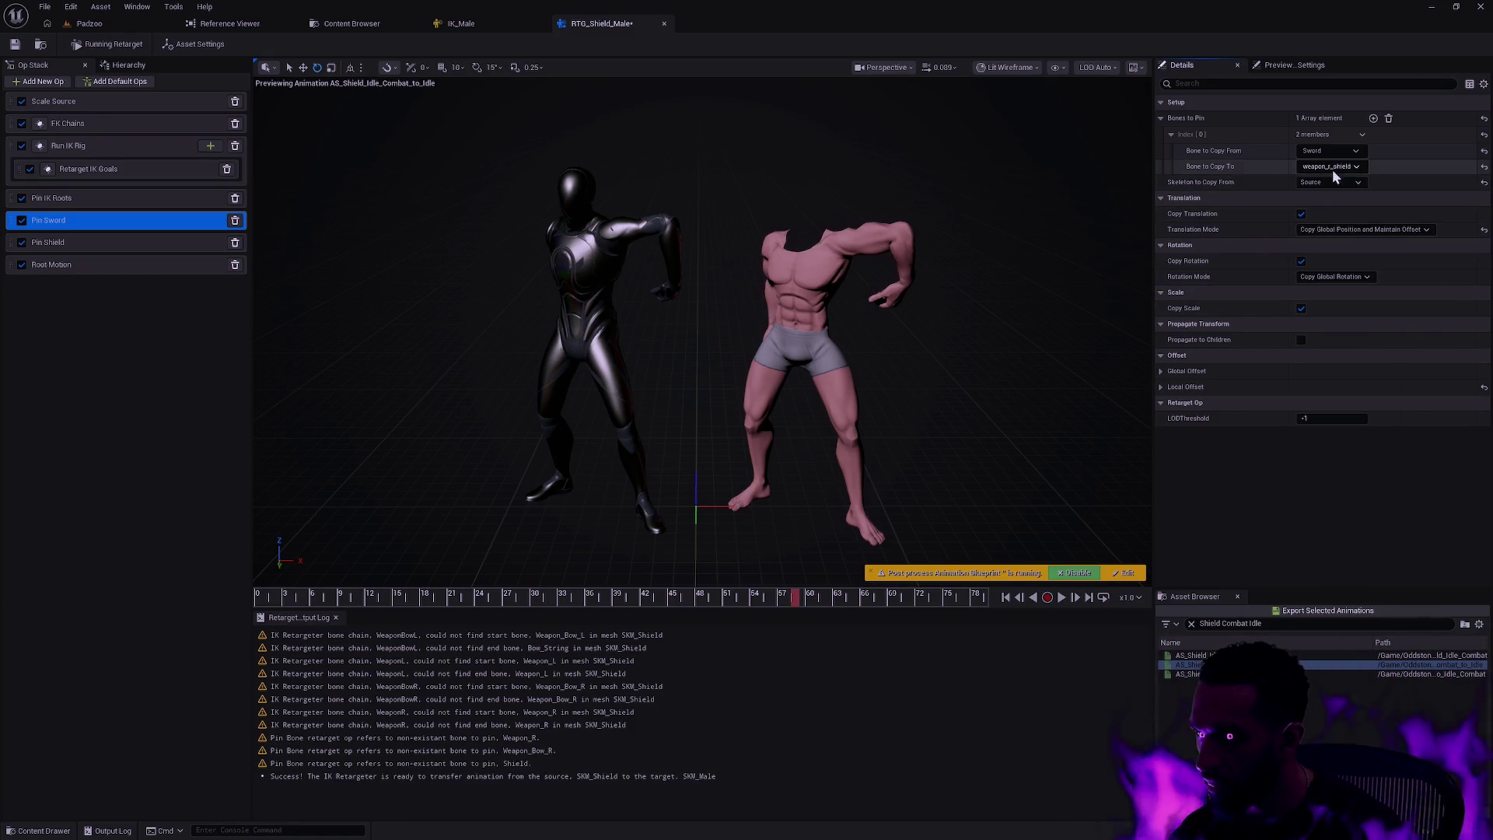
left_click(83, 242)
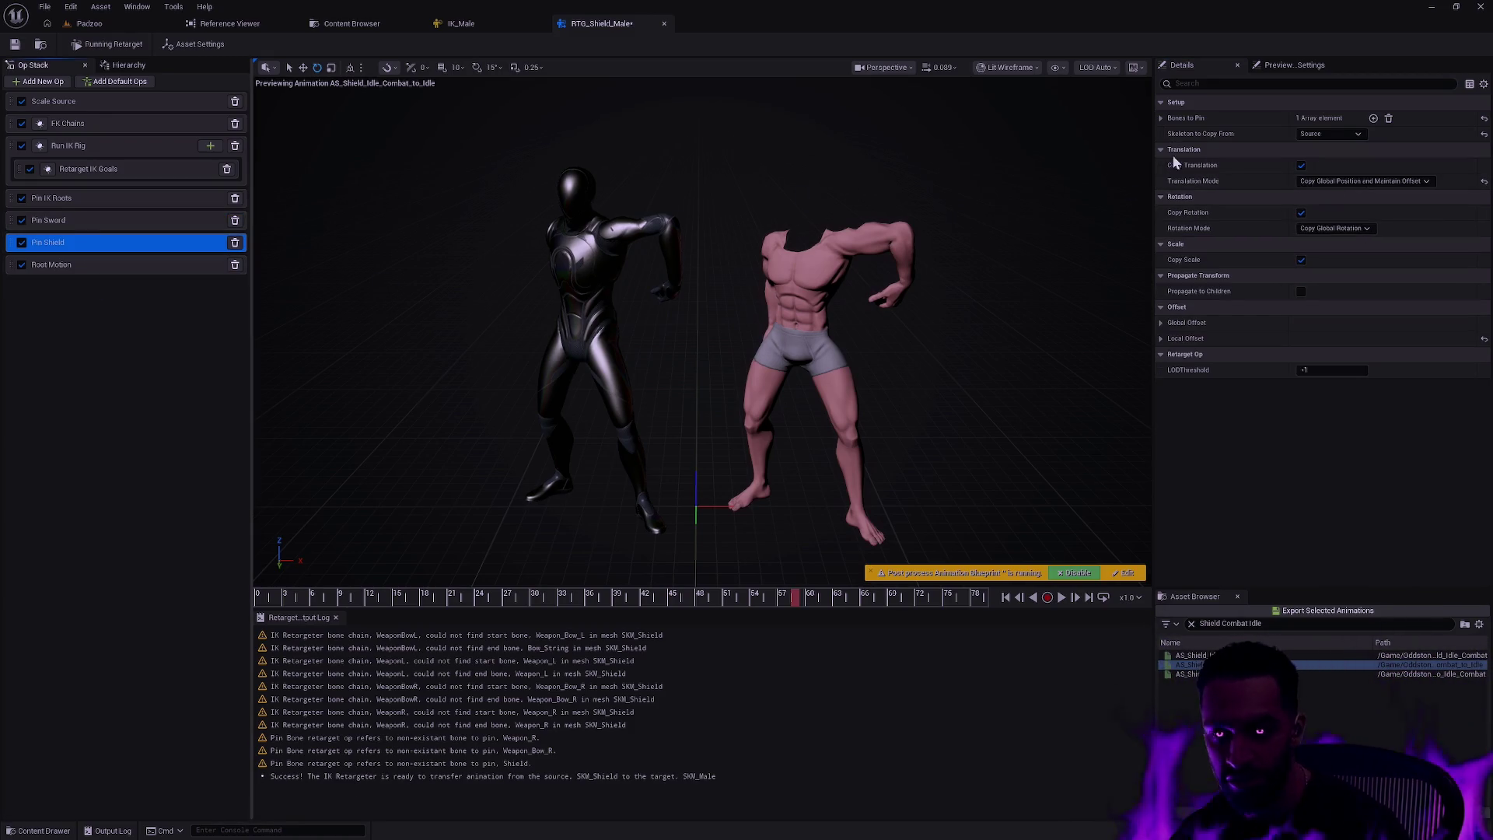
- Set Pin Shield's Bone to Copy To to weapon_l_shield
left_click(1163, 118)
left_click(1174, 133)
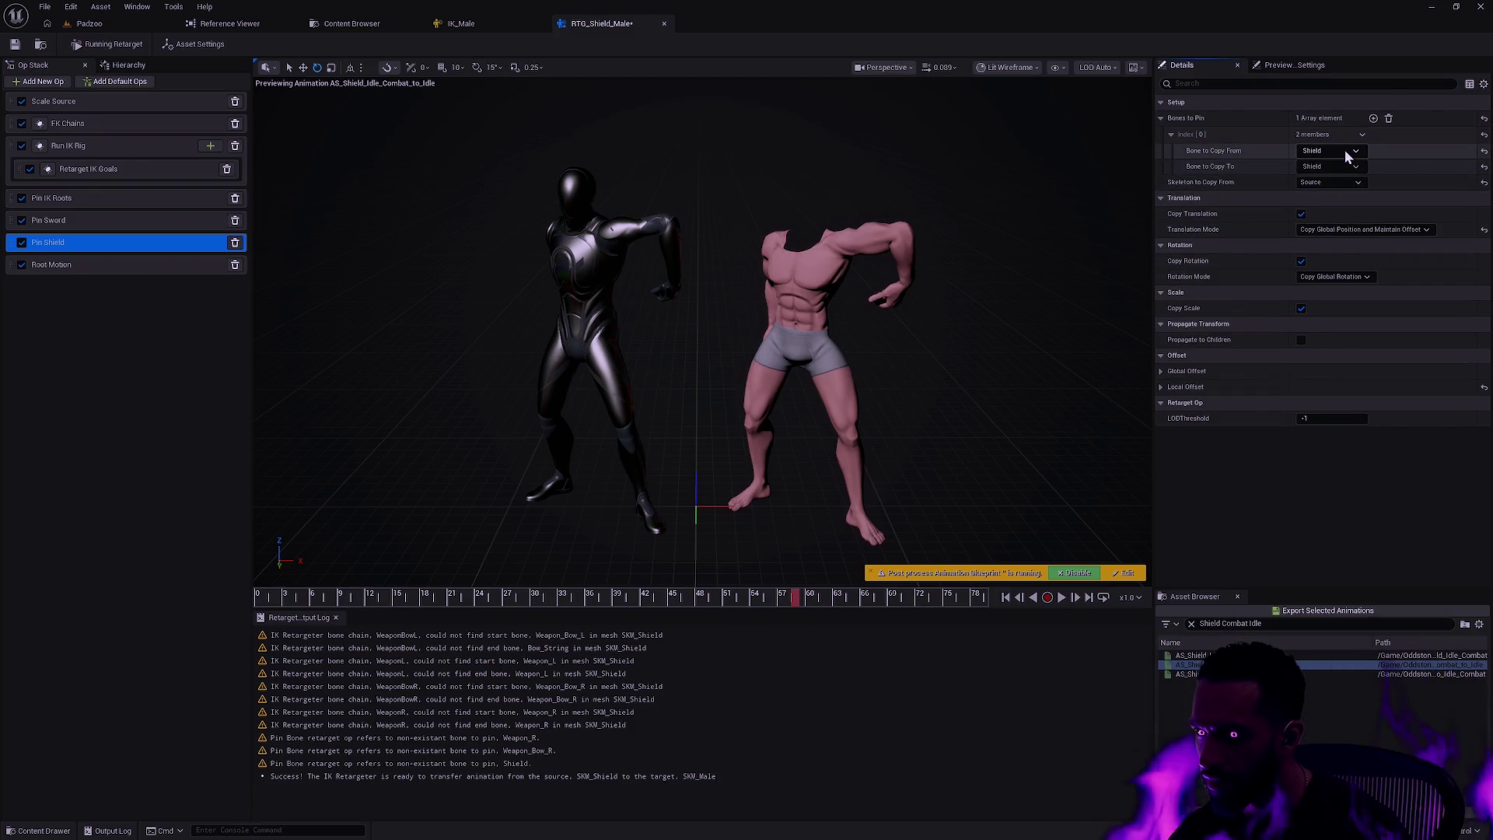
left_click(1350, 167)
left_click_drag(1469, 284, 1469, 358)
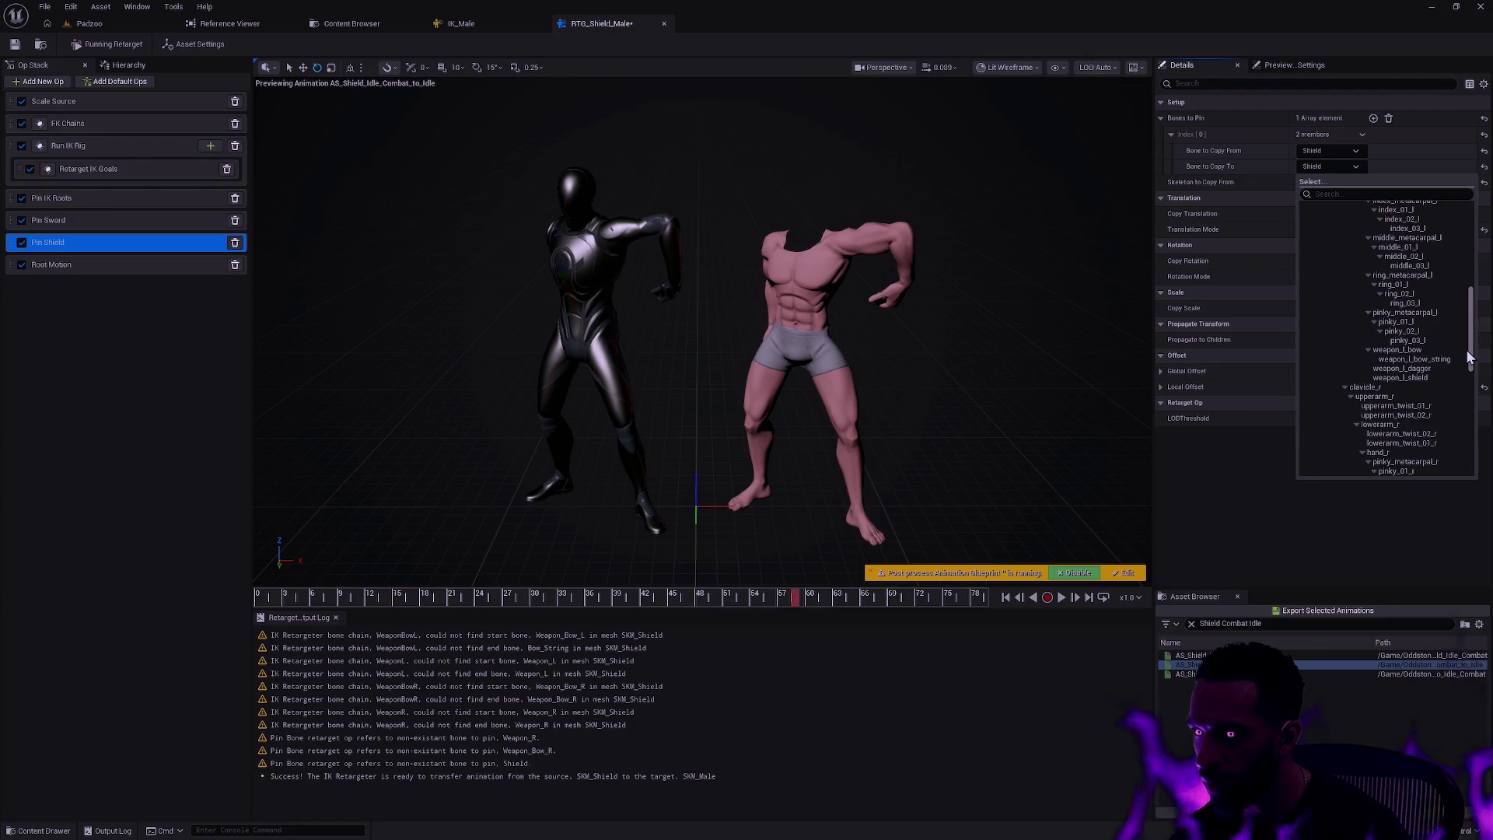
left_click(1399, 377)
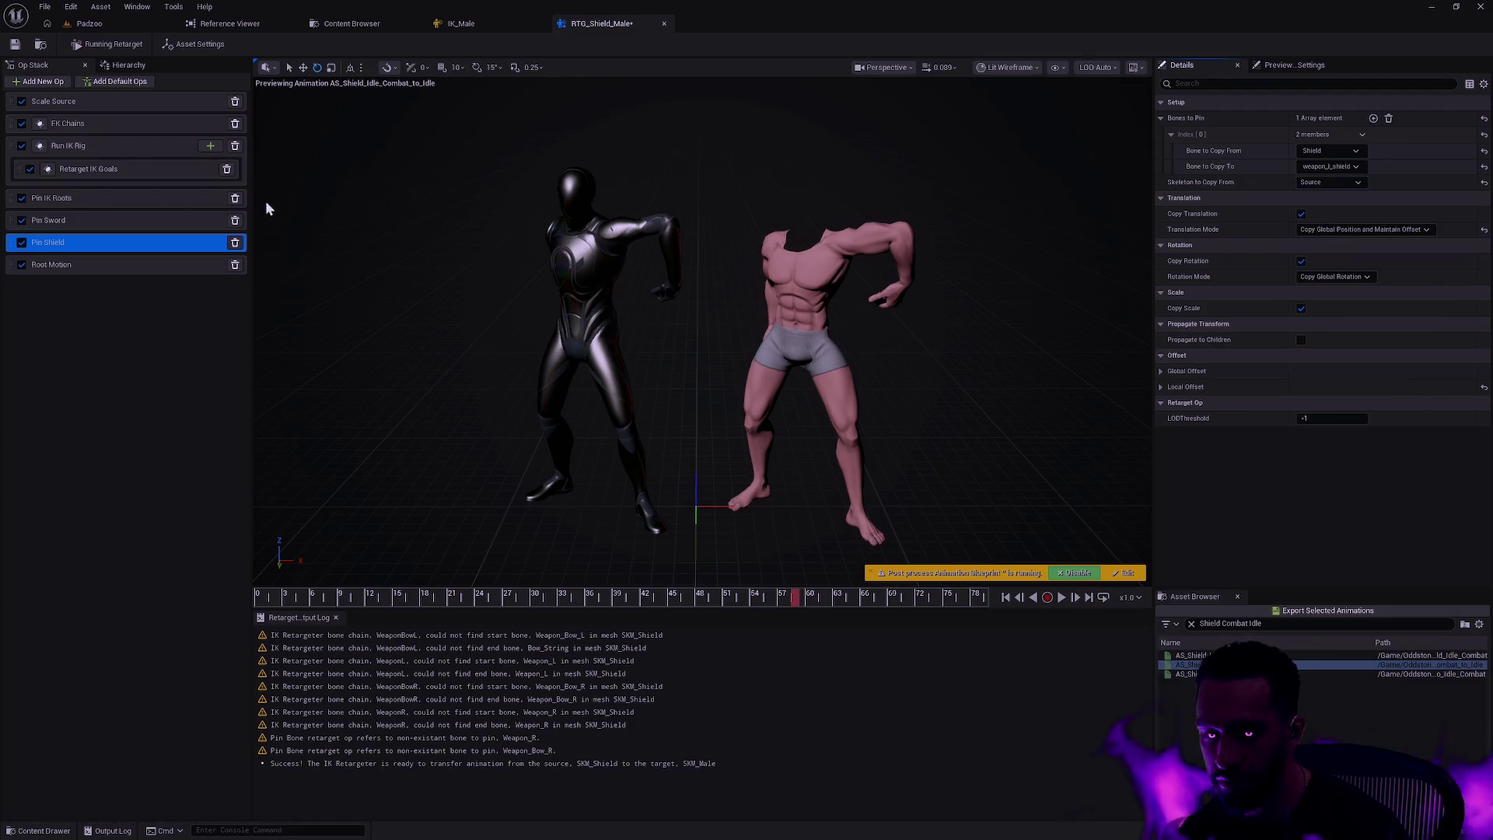
- Recheck Pin Sword's source bone, leaving it unchanged, then save the retargeter
left_click(85, 222)
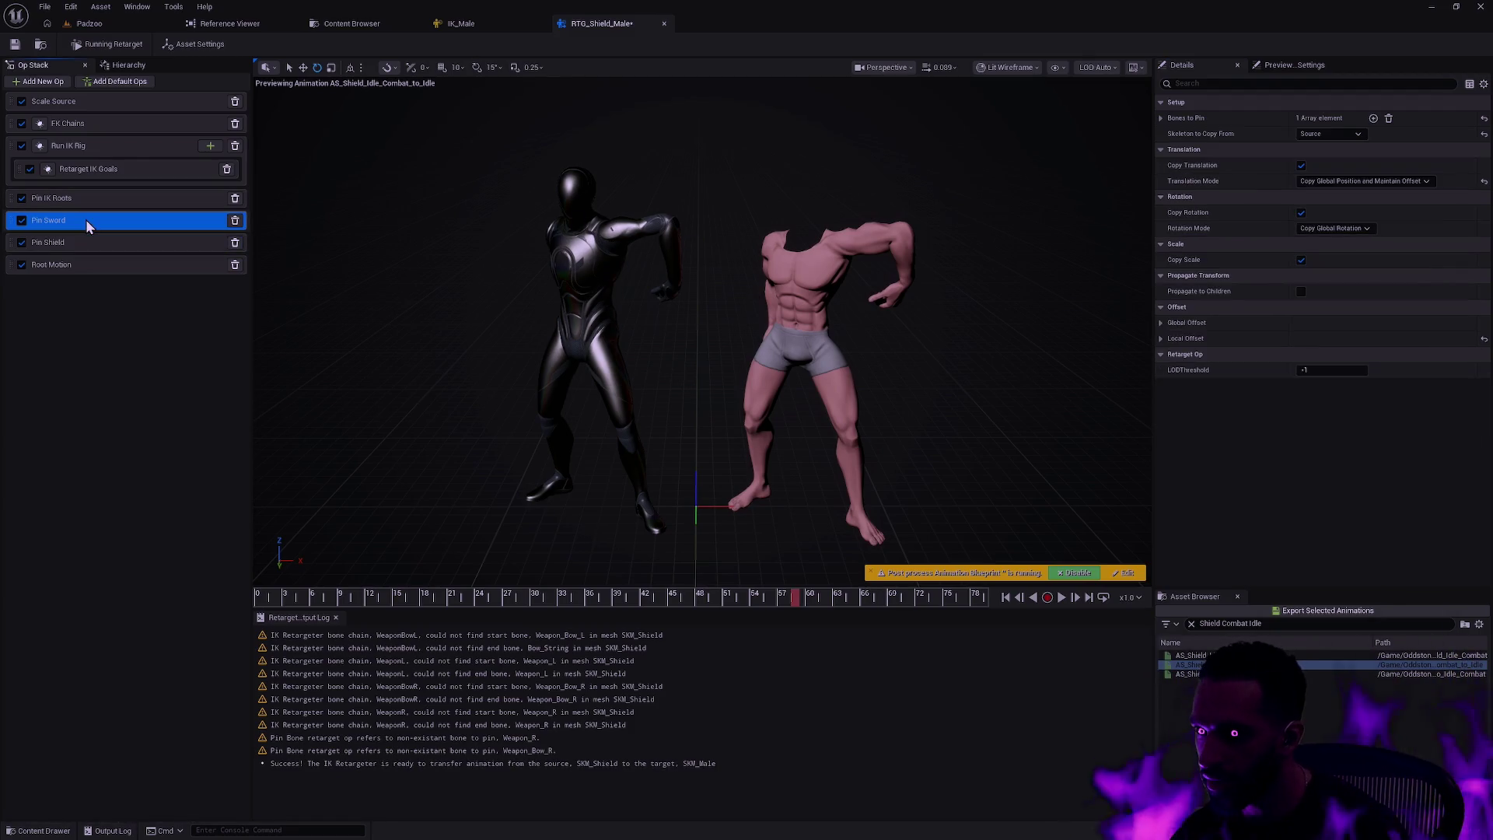
left_click(1161, 117)
left_click(1170, 133)
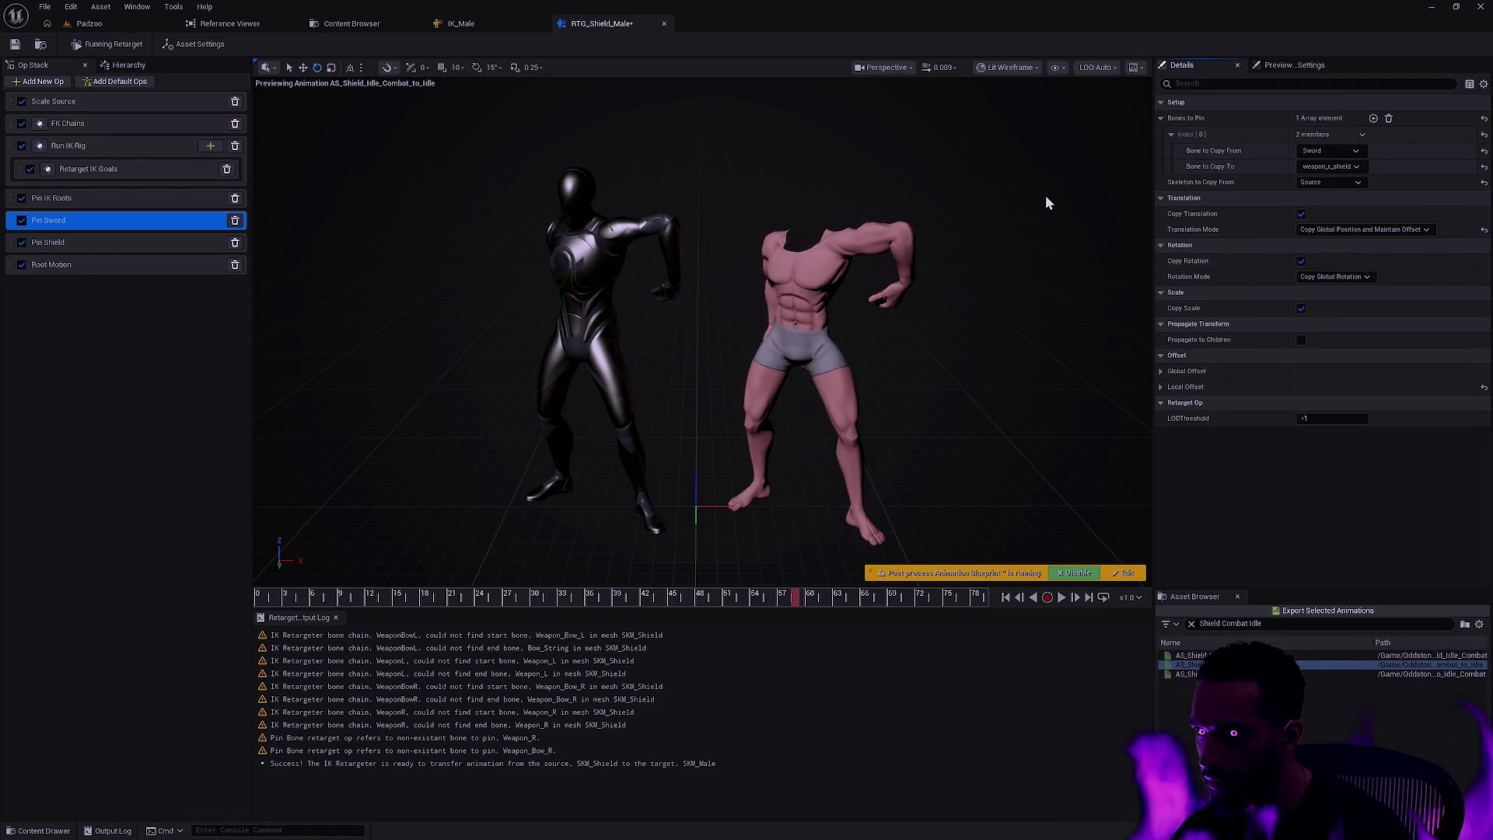
left_click(1314, 152)
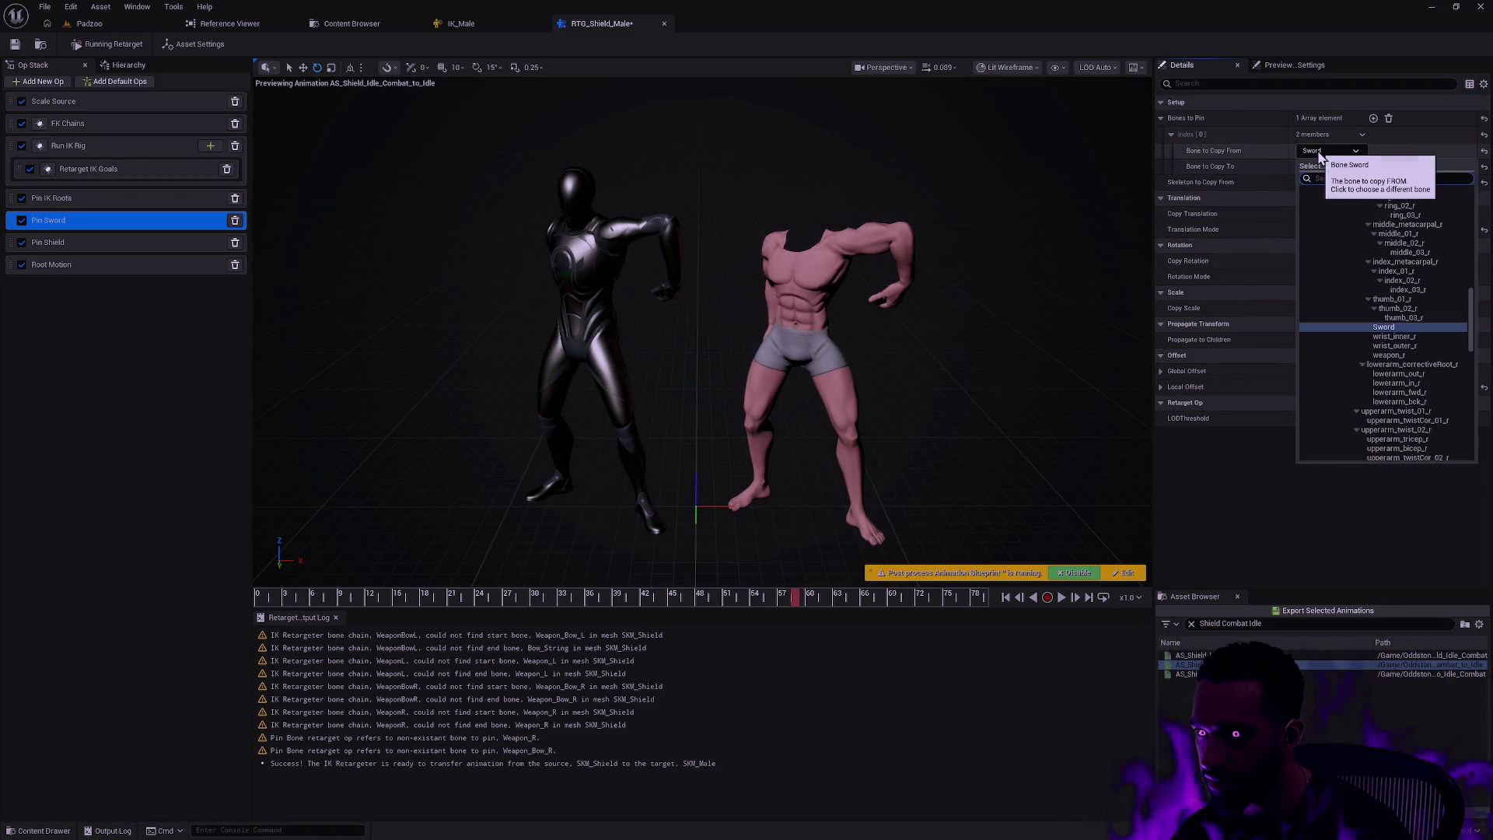
left_click(1297, 502)
left_click(14, 44)
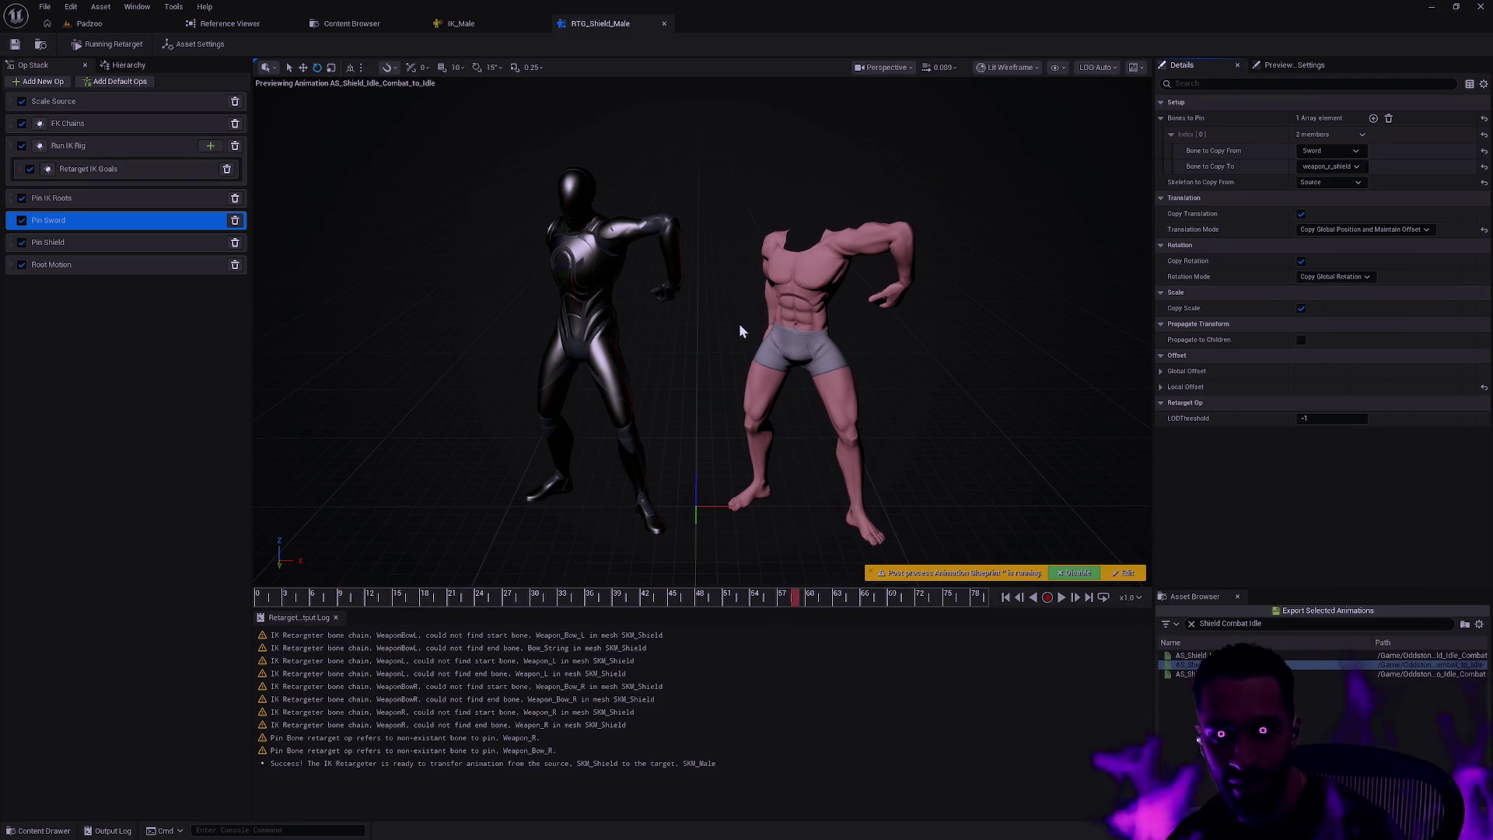
left_click(1314, 610)
- Choose the Male/Animation/Shield folder as the export destination
scroll(824, 381, "down", 5)
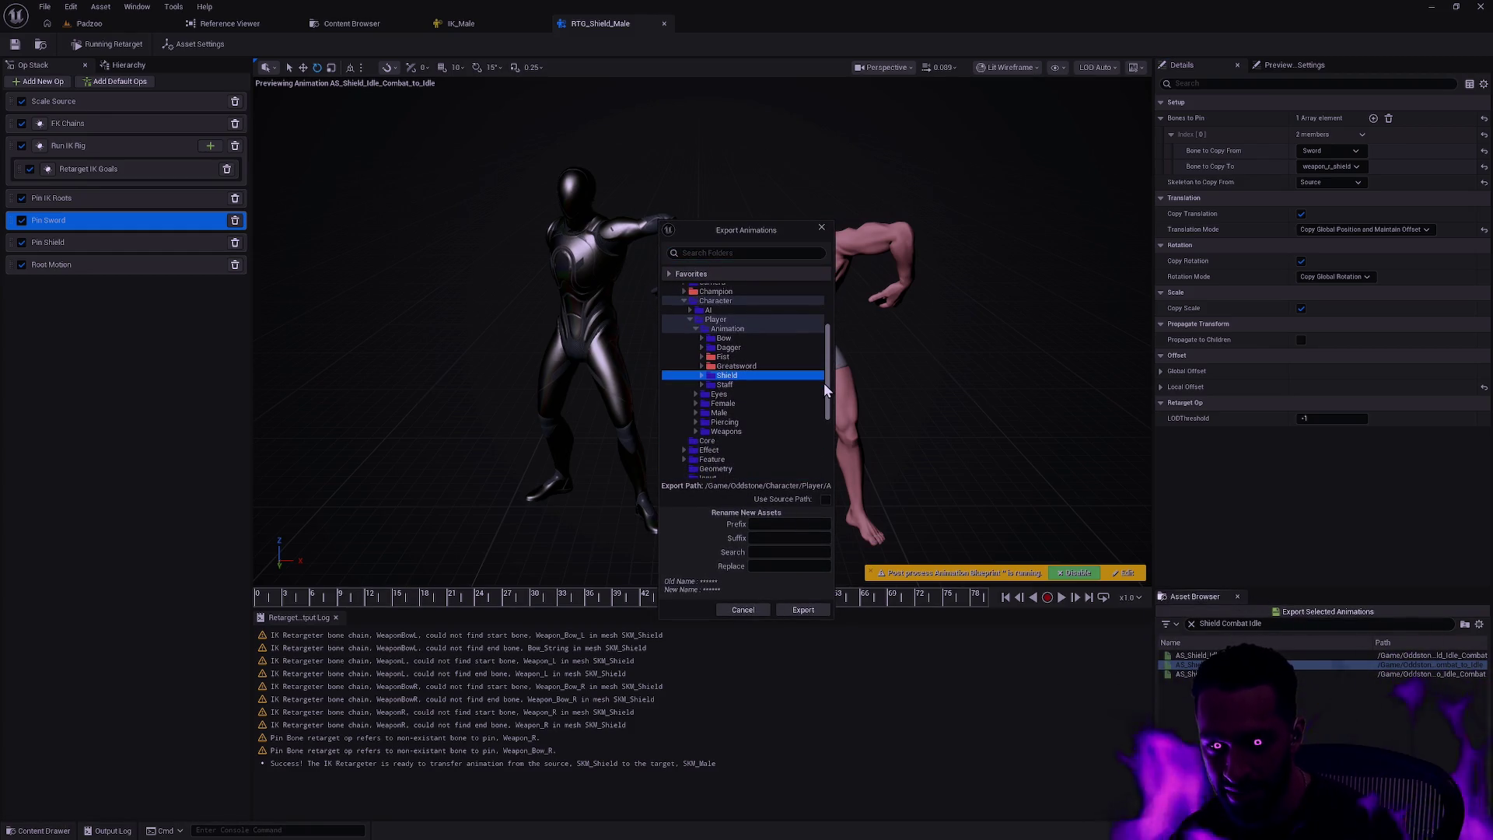
scroll(823, 383, "down", 1)
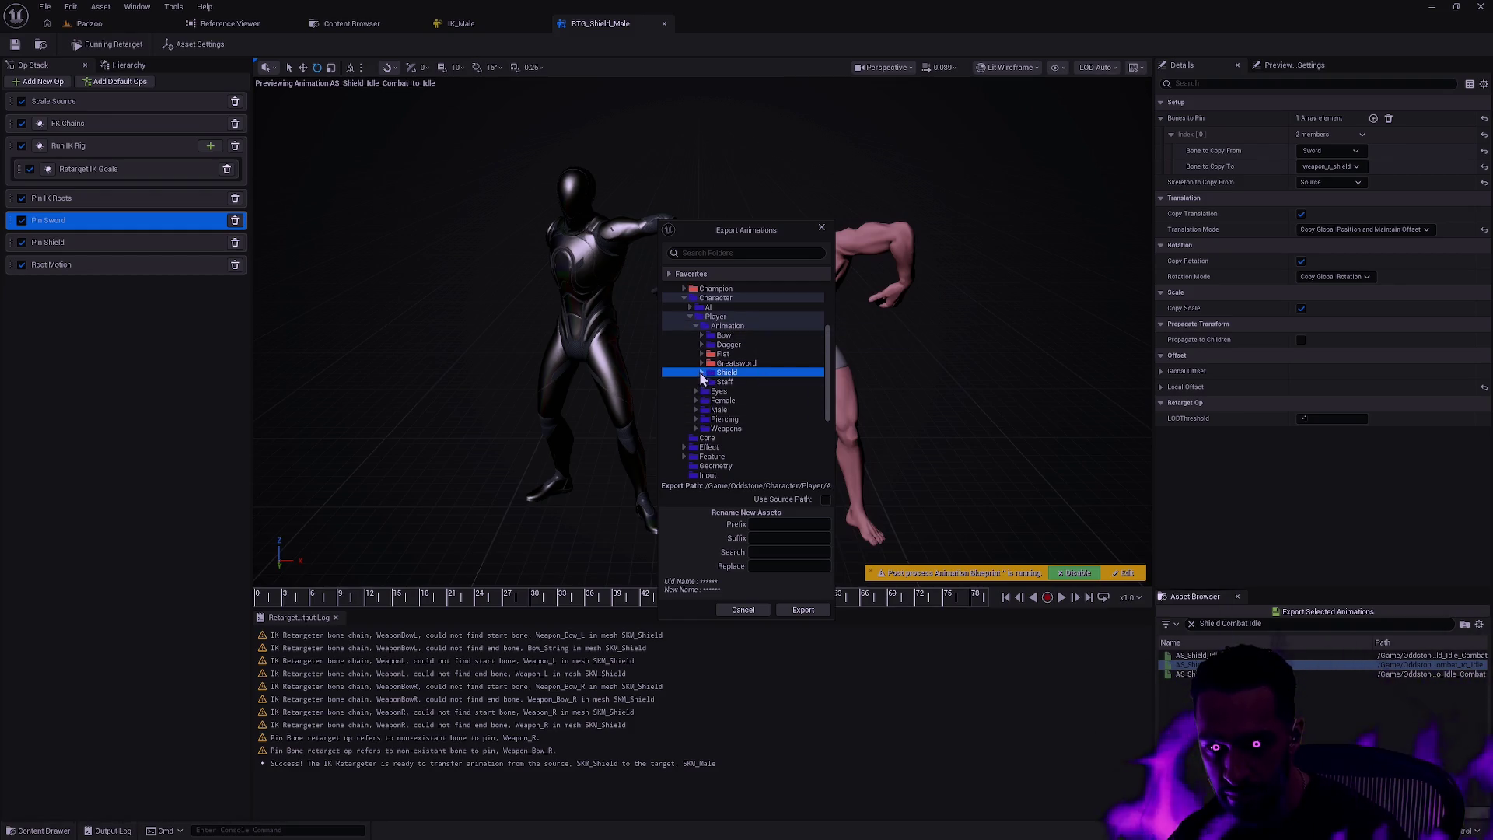
left_click(694, 410)
left_click(696, 327)
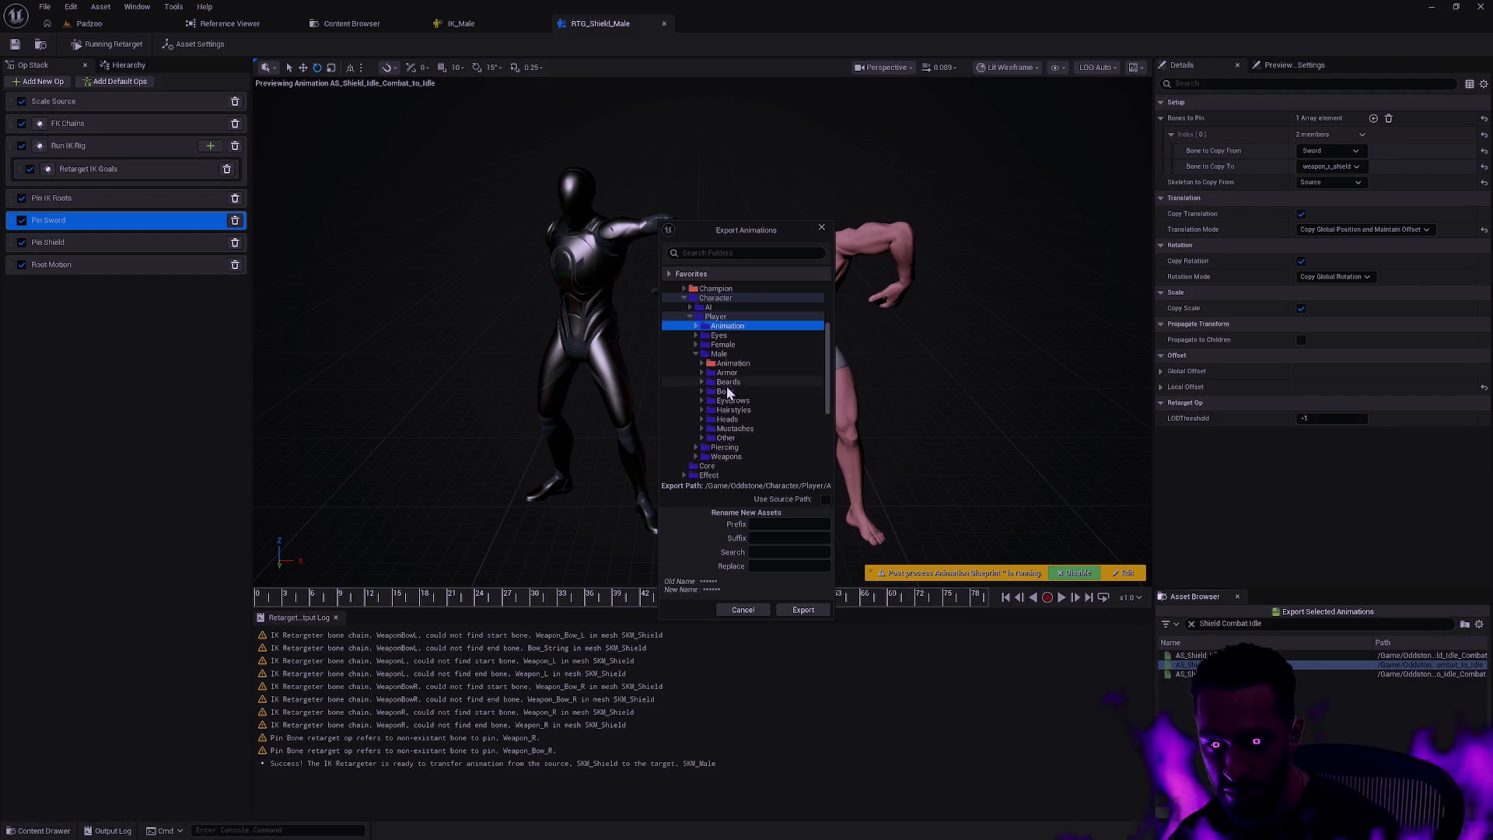
left_click(712, 363)
left_click(702, 363)
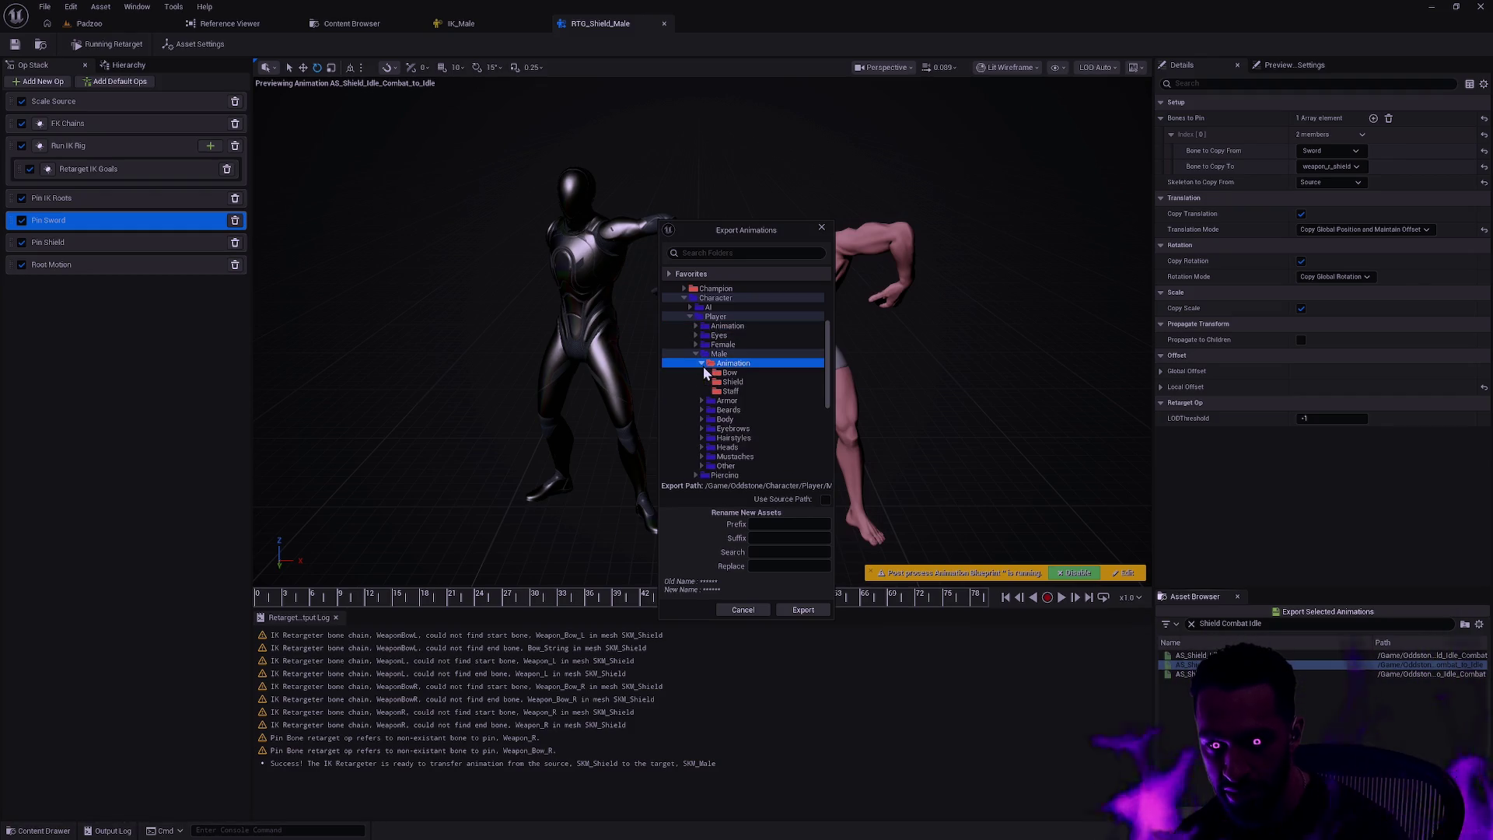
left_click(742, 383)
- Set suffix Redux, replace AS_ with AS_Male_, and run the batch export
left_click(776, 538)
type("R")
key("Tab")
type("AS_Male_")
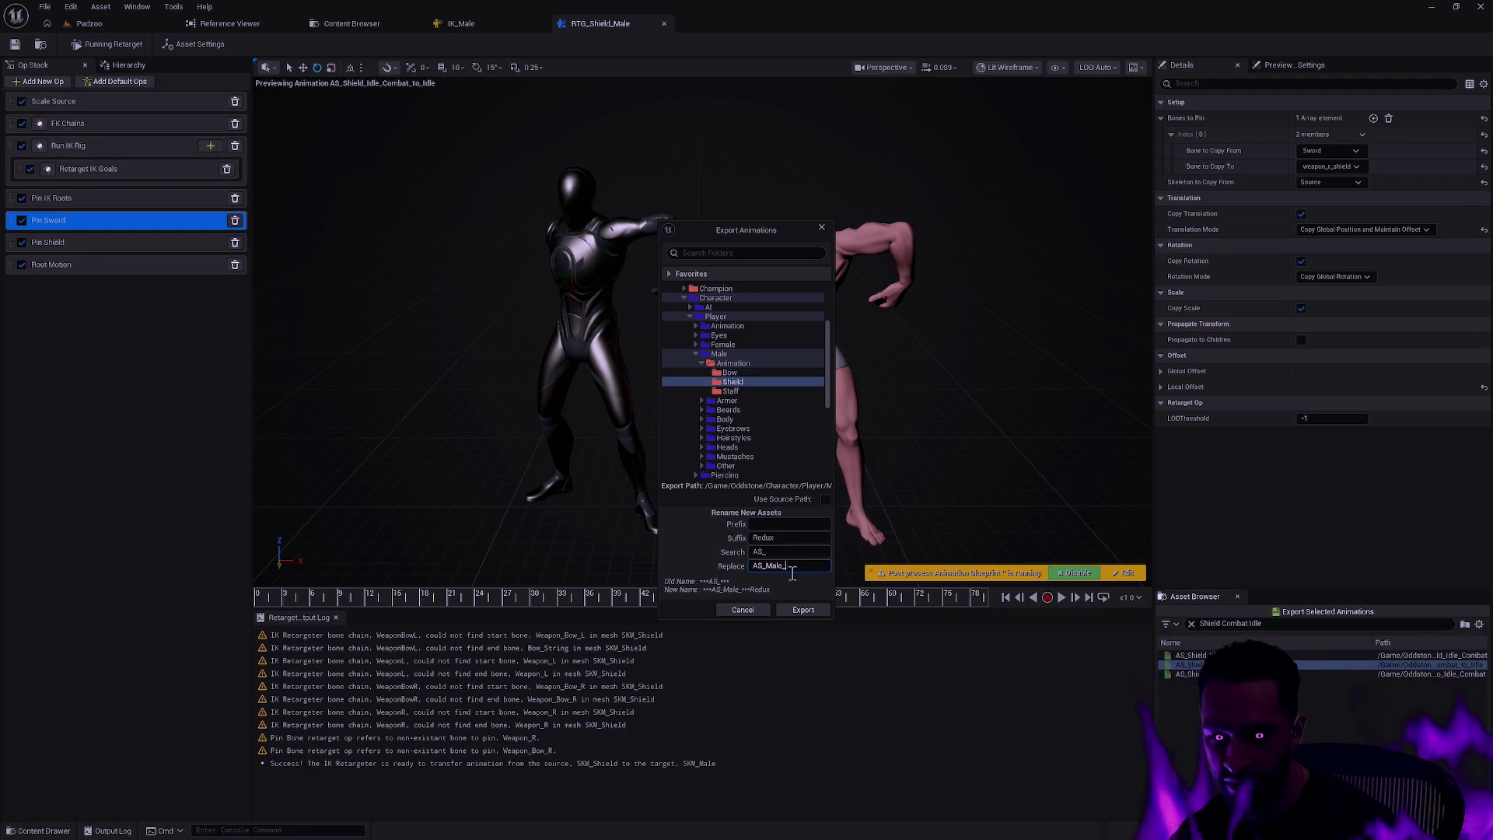
left_click(803, 610)
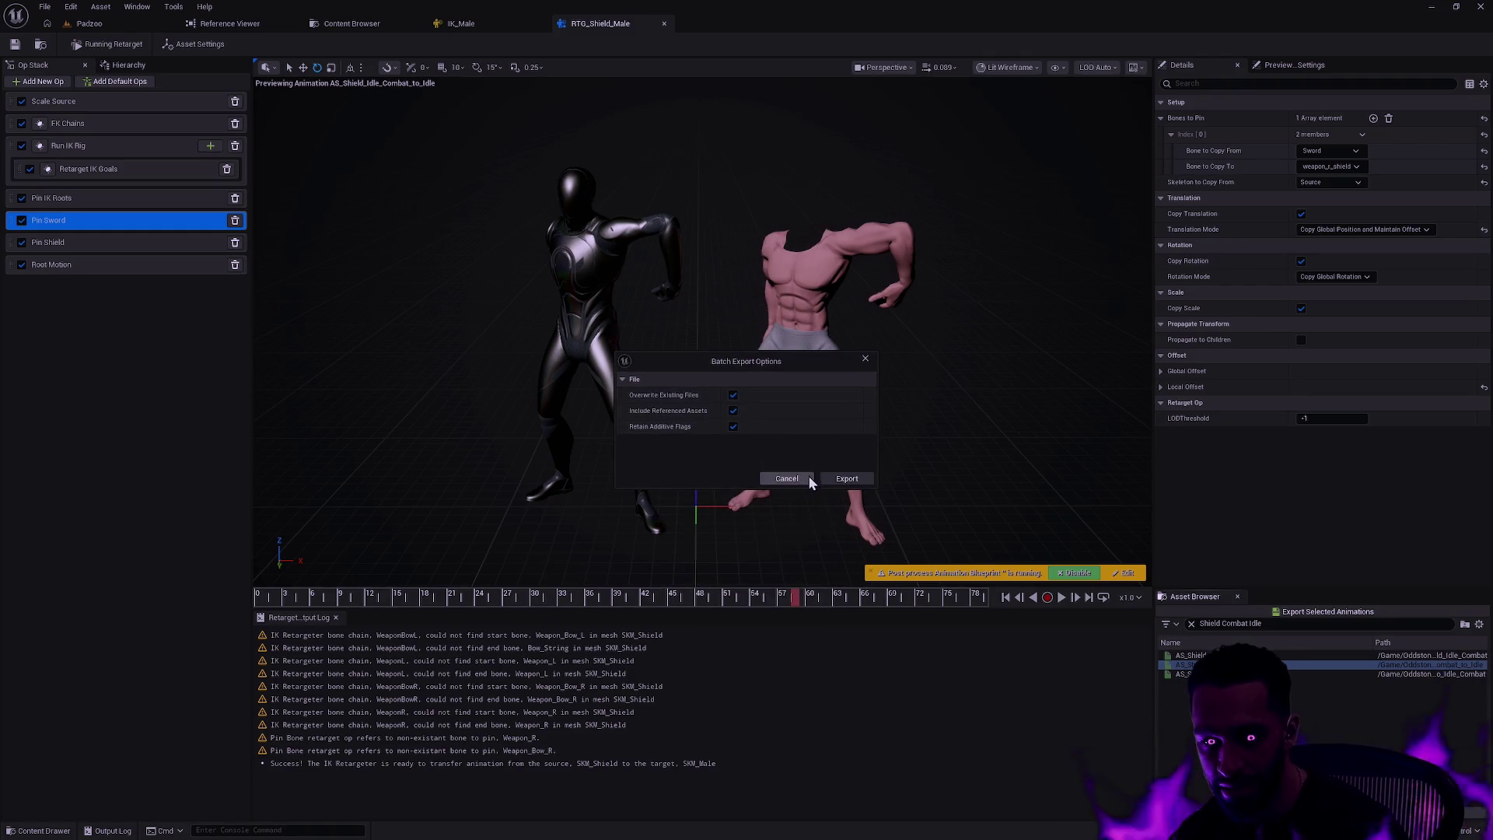
left_click(844, 478)
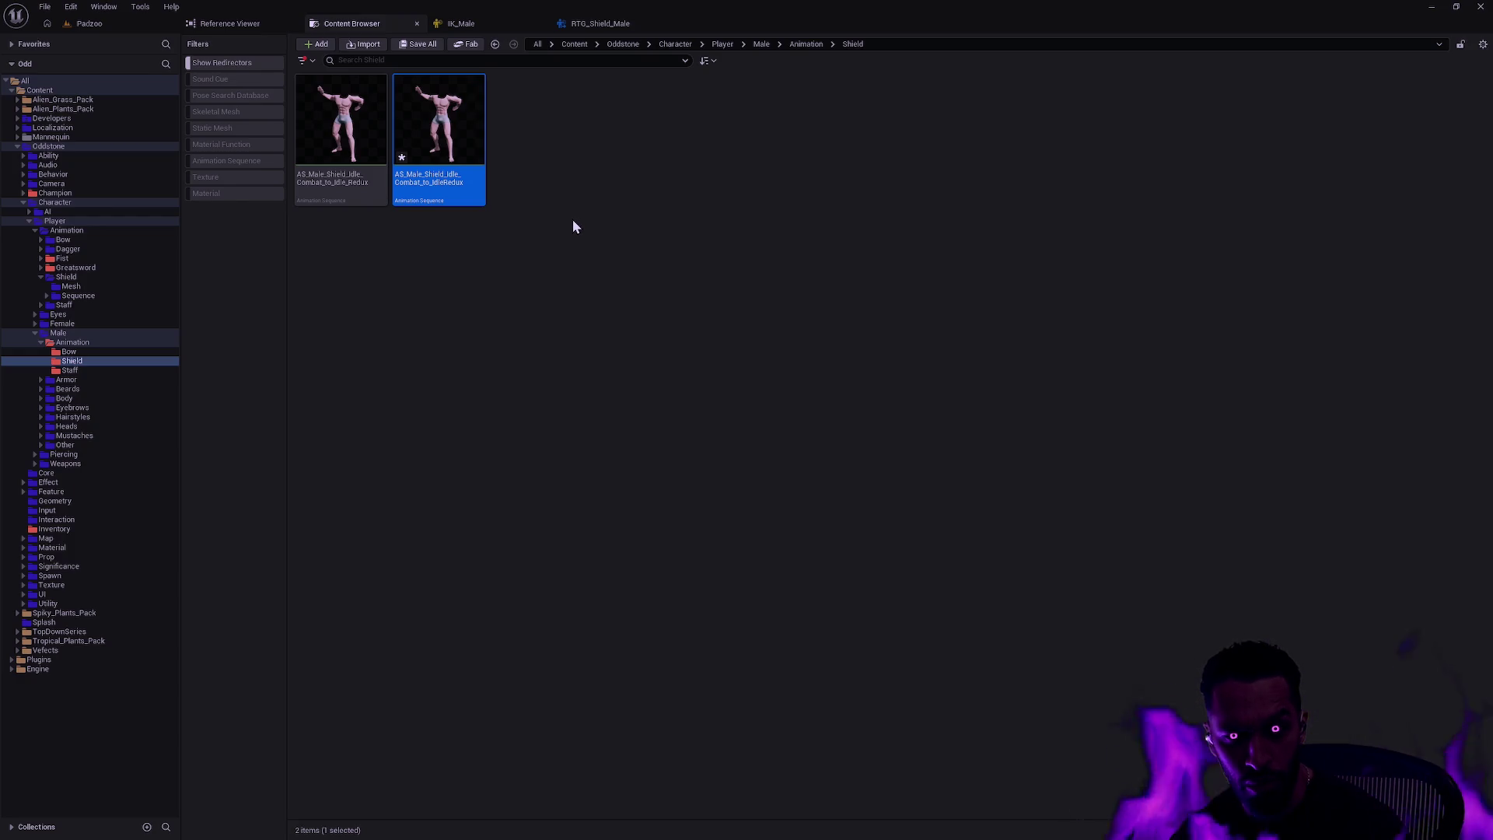
- Force delete the older duplicate shield idle animation from the Male Shield folder
left_click(483, 189, "ctrl")
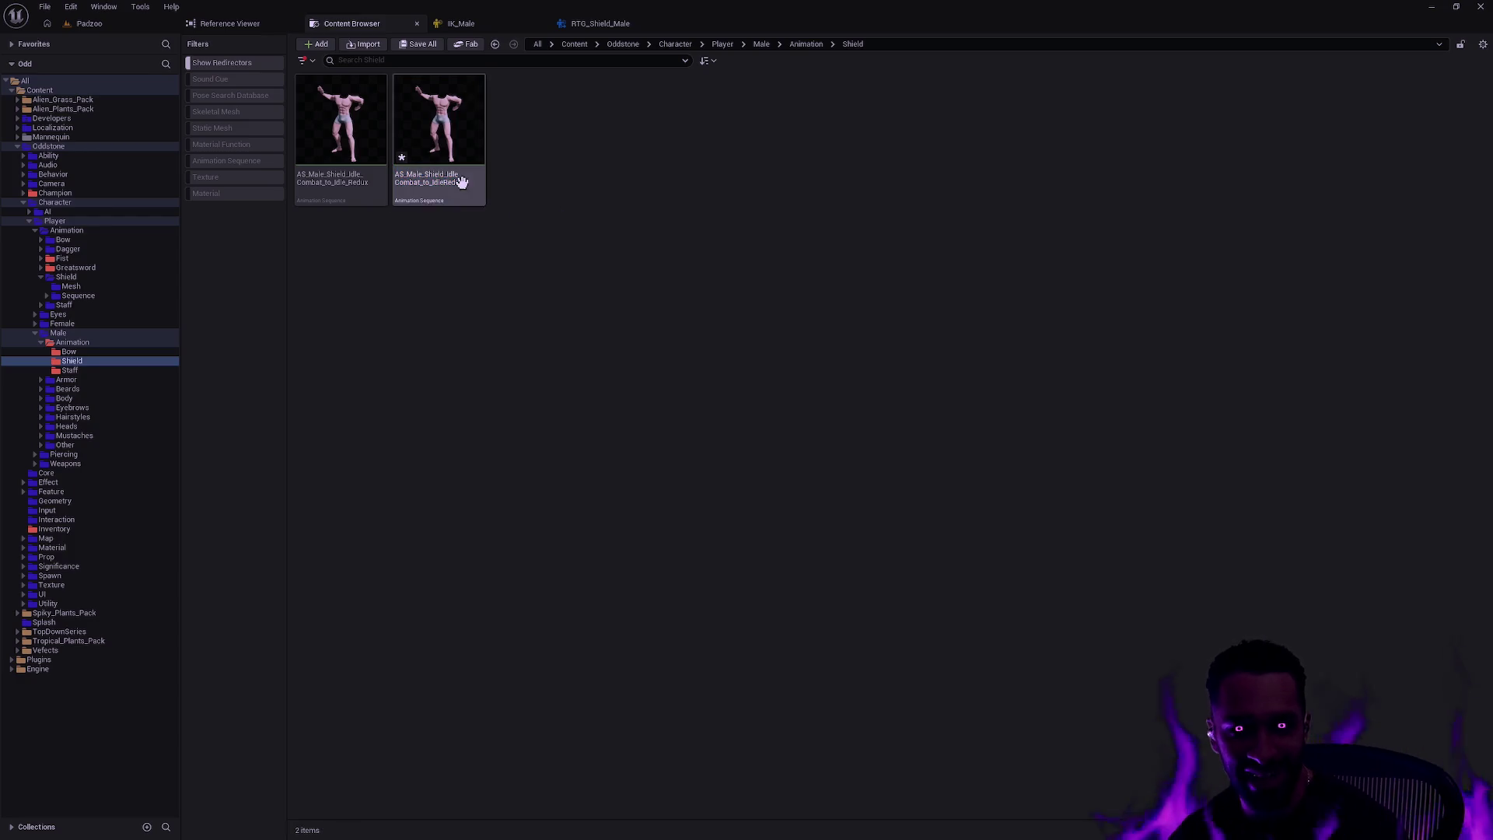
left_click(310, 201)
key("Delete")
left_click(645, 610)
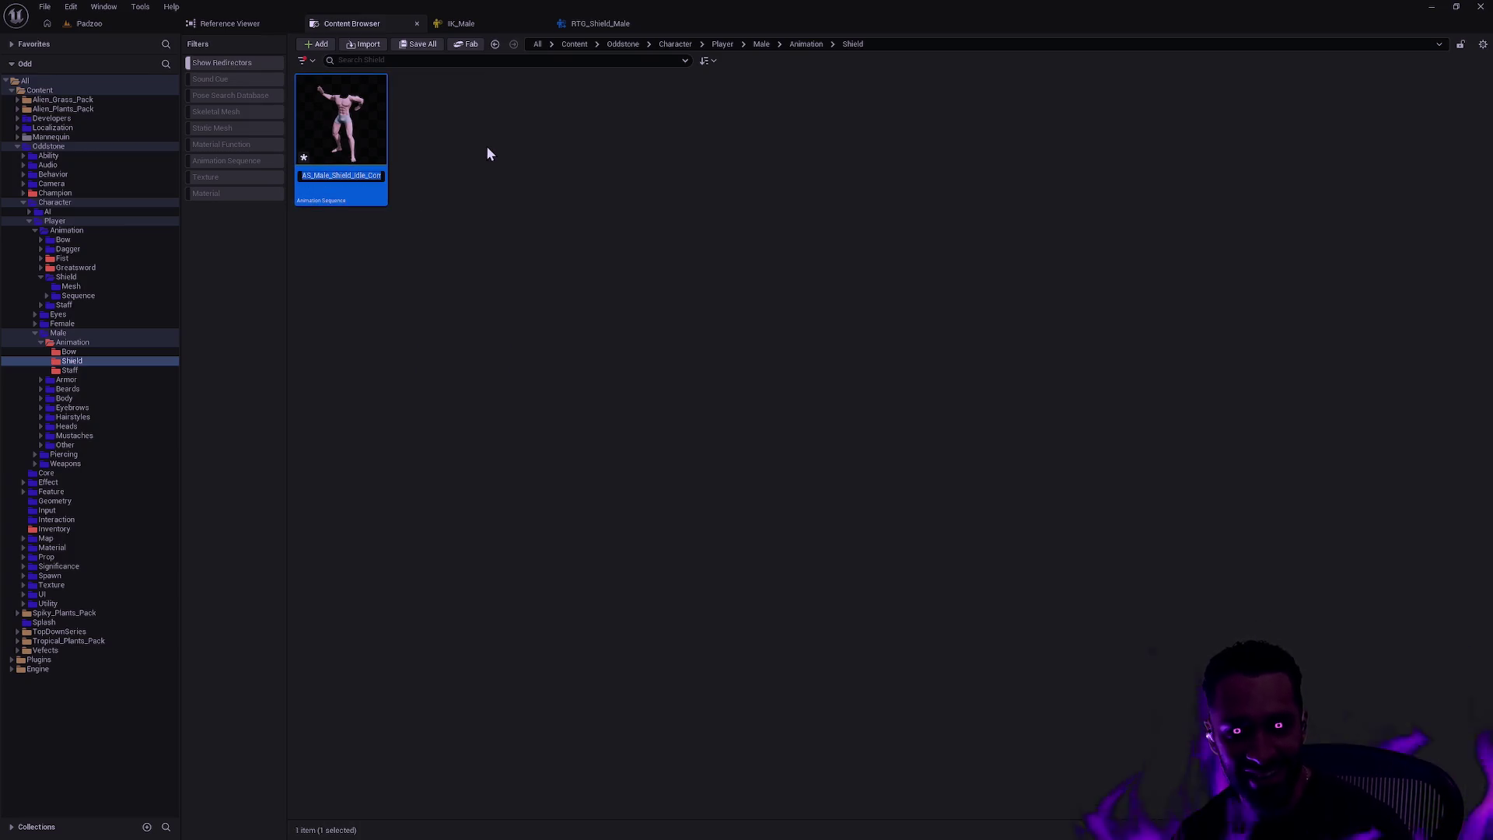
- Rename the remaining animation to AS_Male_Shield_Idle_Combat_to_Idle_Redux and open it
key("F2")
type("_")
key("Return")
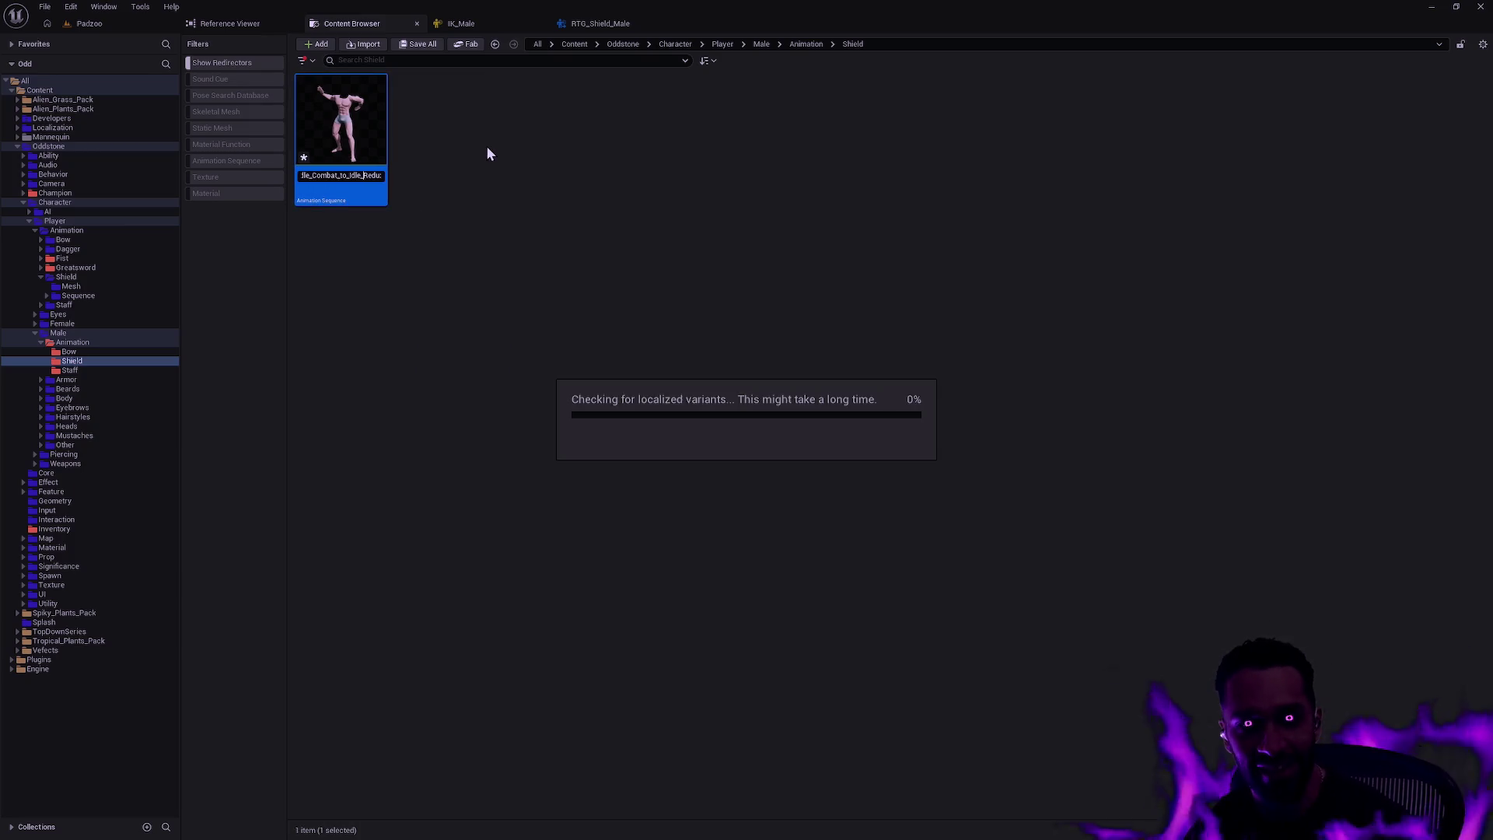
left_click(571, 145)
double_click(335, 149)
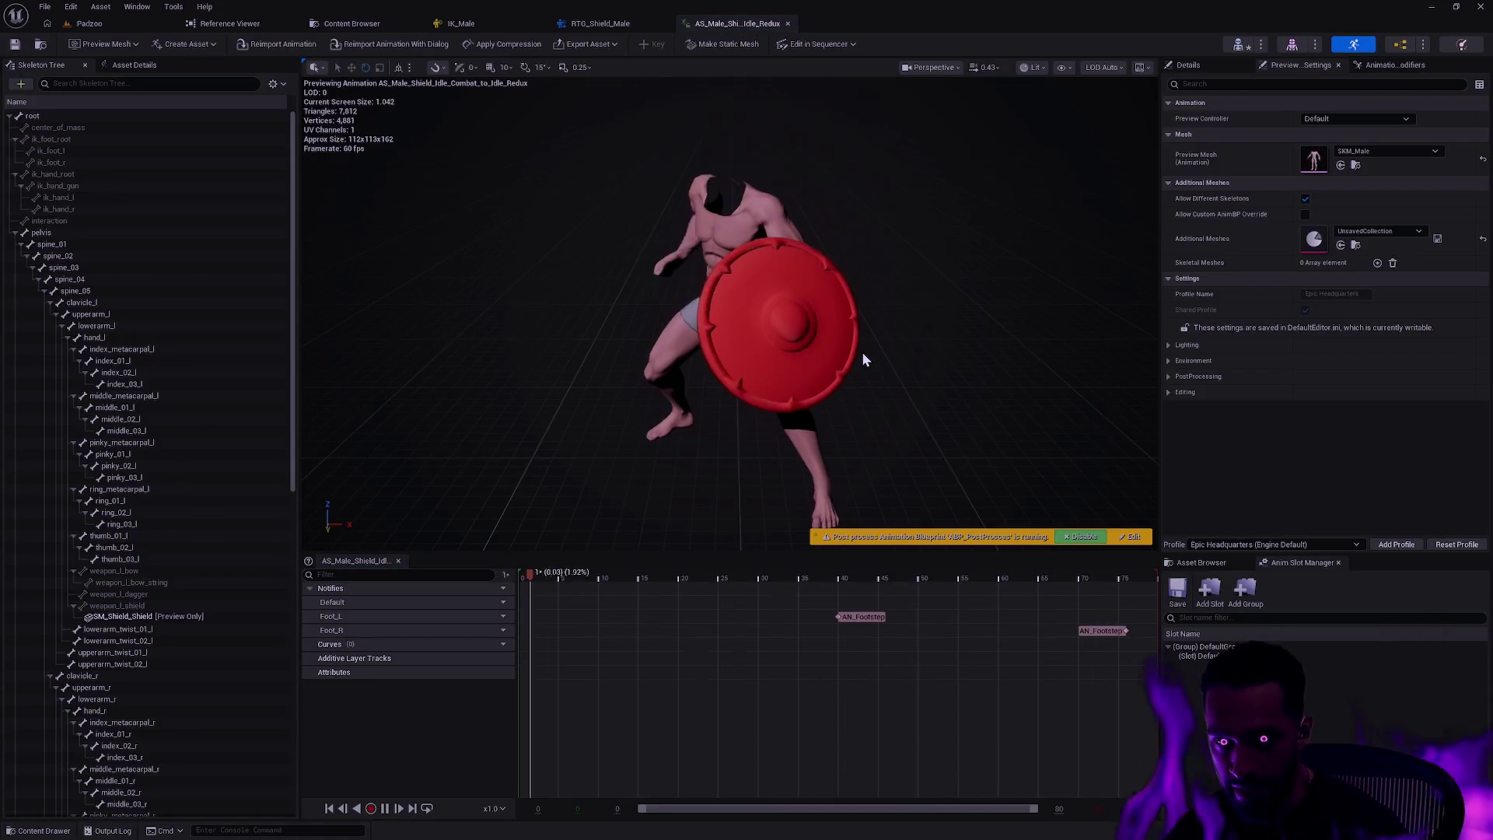
- Scrub the shield idle animation from frame 0 to 48 and back, viewing the character from above
left_click(524, 573)
mouse_move(524, 572)
left_mouse_down()
mouse_move(1112, 555)
mouse_move(1230, 534)
left_mouse_up()
mouse_move(731, 311)
left_mouse_down()
mouse_move(723, 405)
mouse_move(589, 601)
left_mouse_up()
left_click(521, 574)
left_click_drag(619, 346, 619, 261)
- Attach SM_Shield_Sword as a preview asset on the weapon_r_shield bone
left_click_drag(287, 454, 268, 702)
left_click(165, 467)
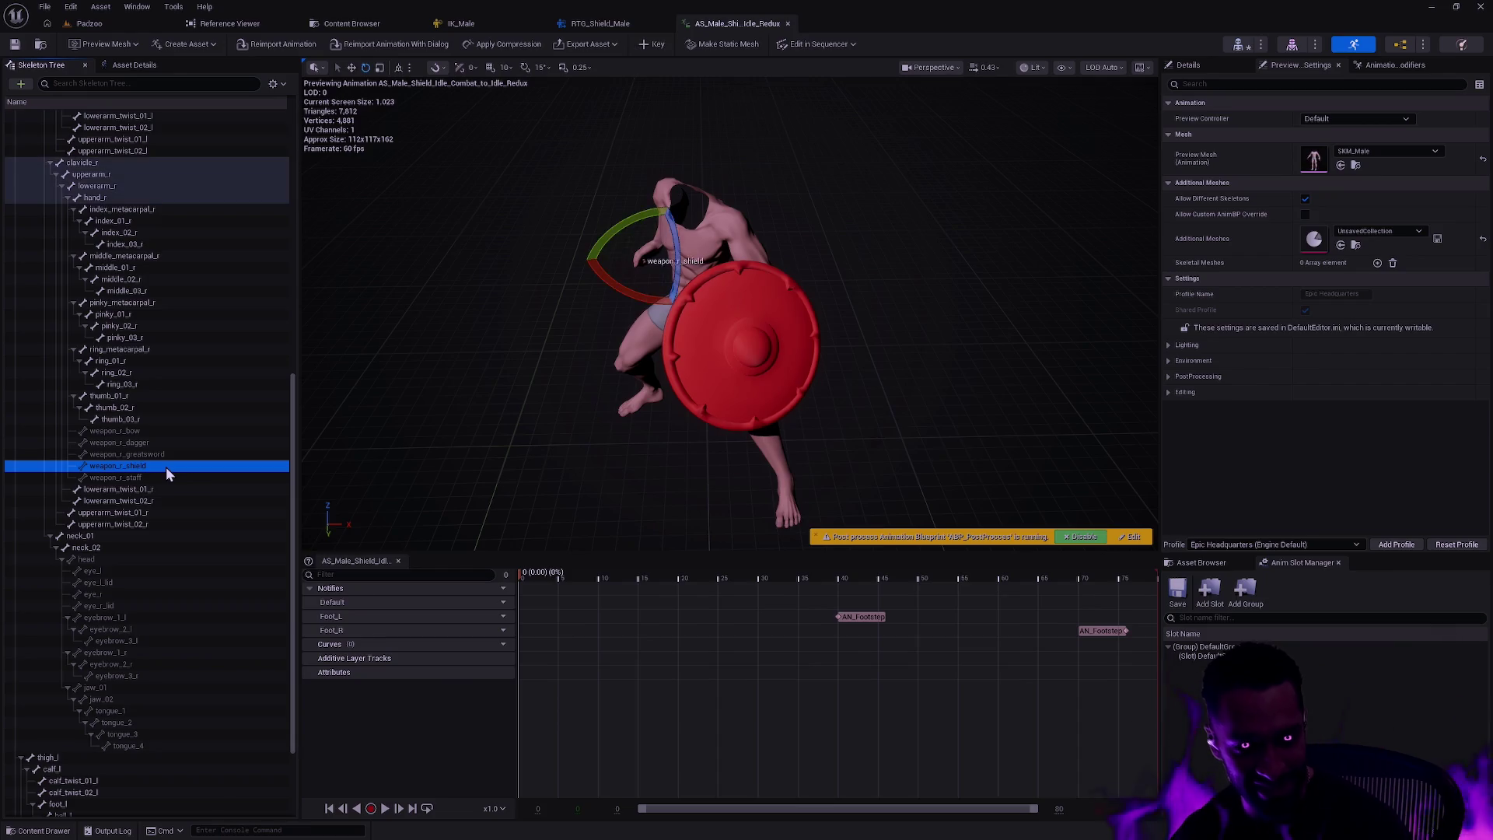
right_click(166, 467)
mouse_move(264, 629)
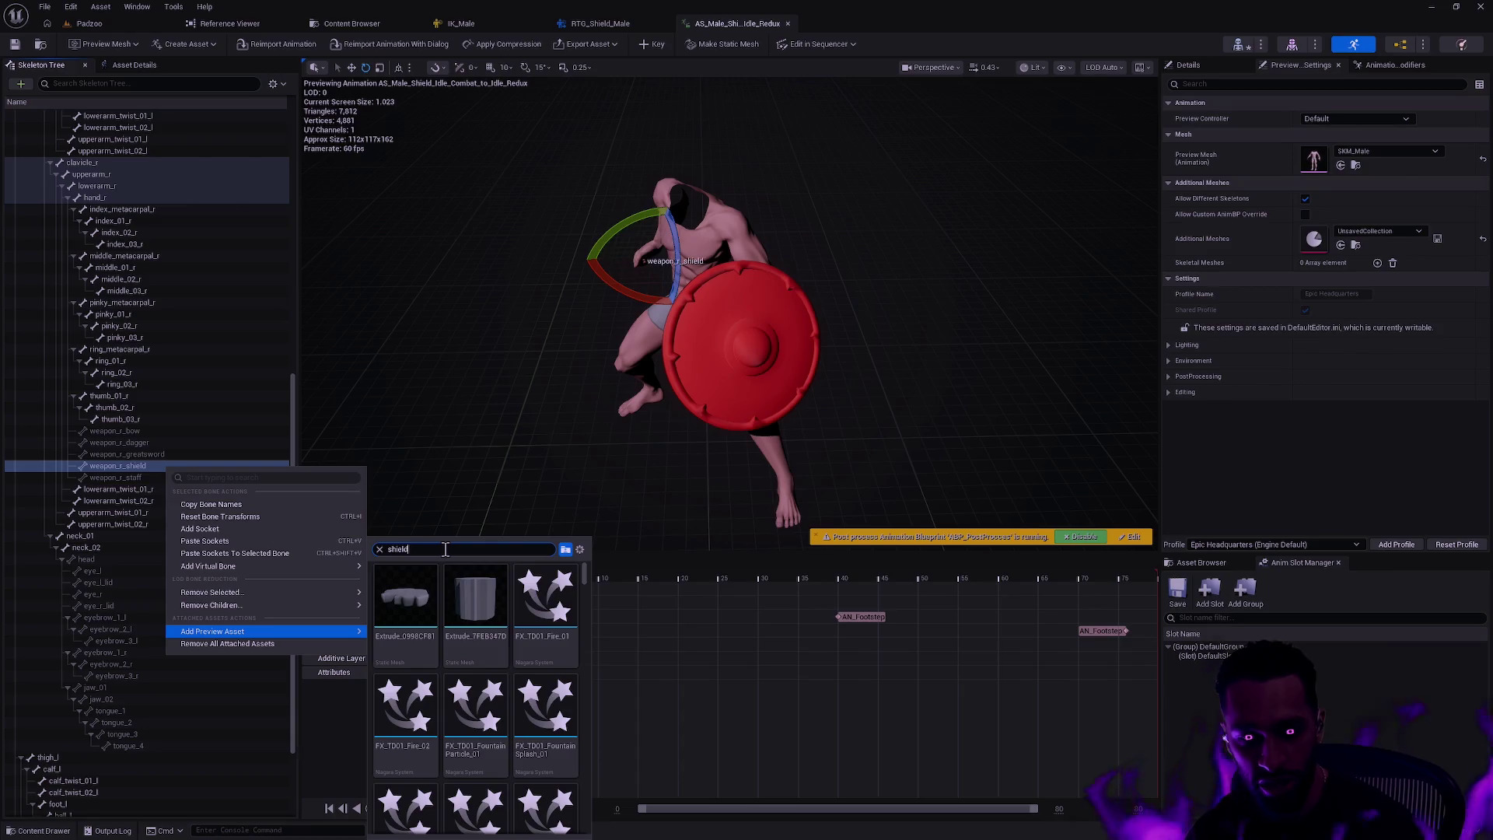
scroll(478, 700, "down", 2)
left_click(480, 770)
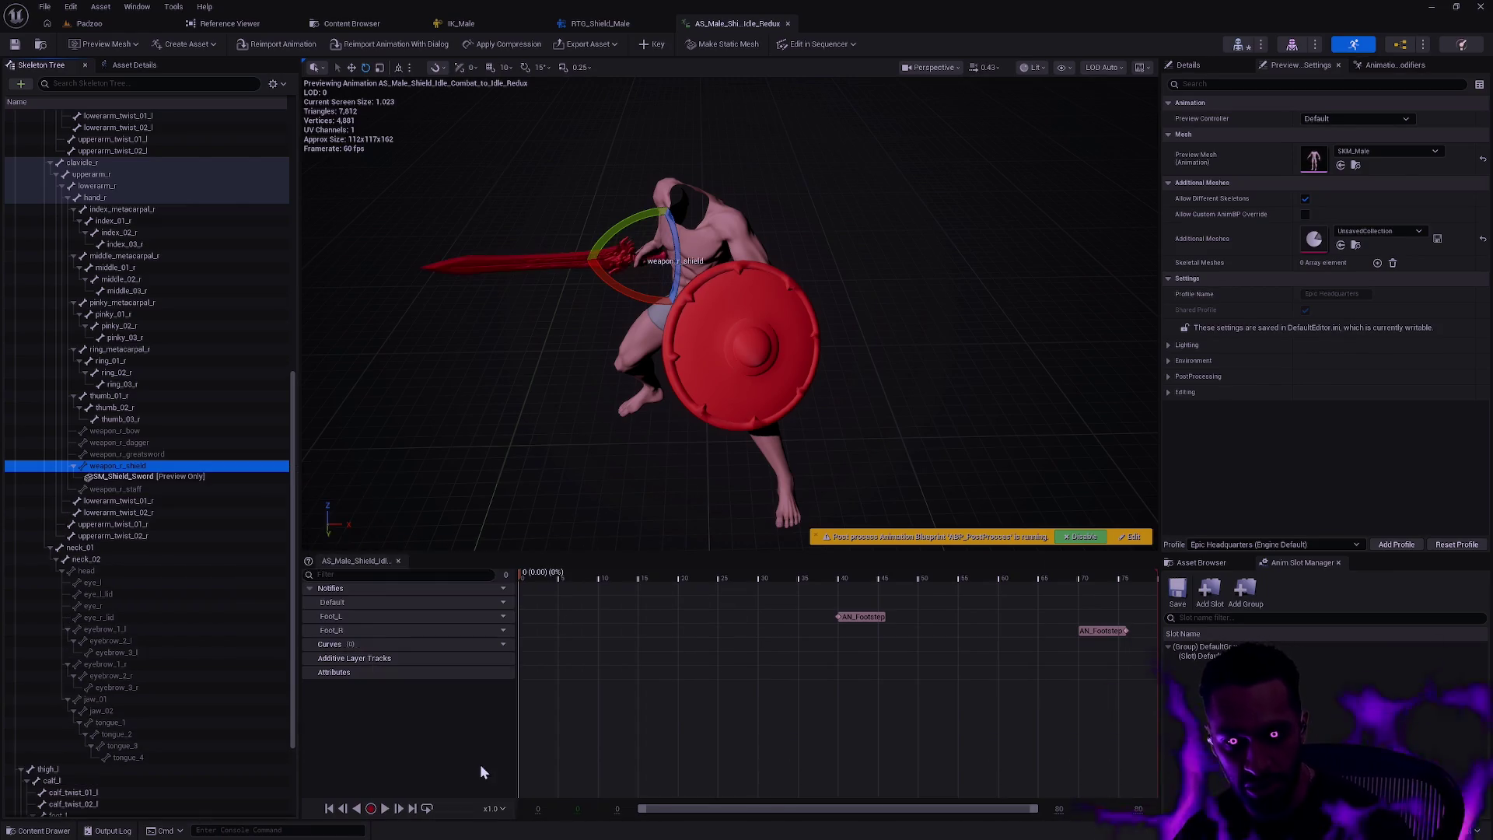
left_click(549, 327)
- Scrub to the last frame and orbit around the armed character, rotating the preview light onto it
scroll(549, 327, "up", 5)
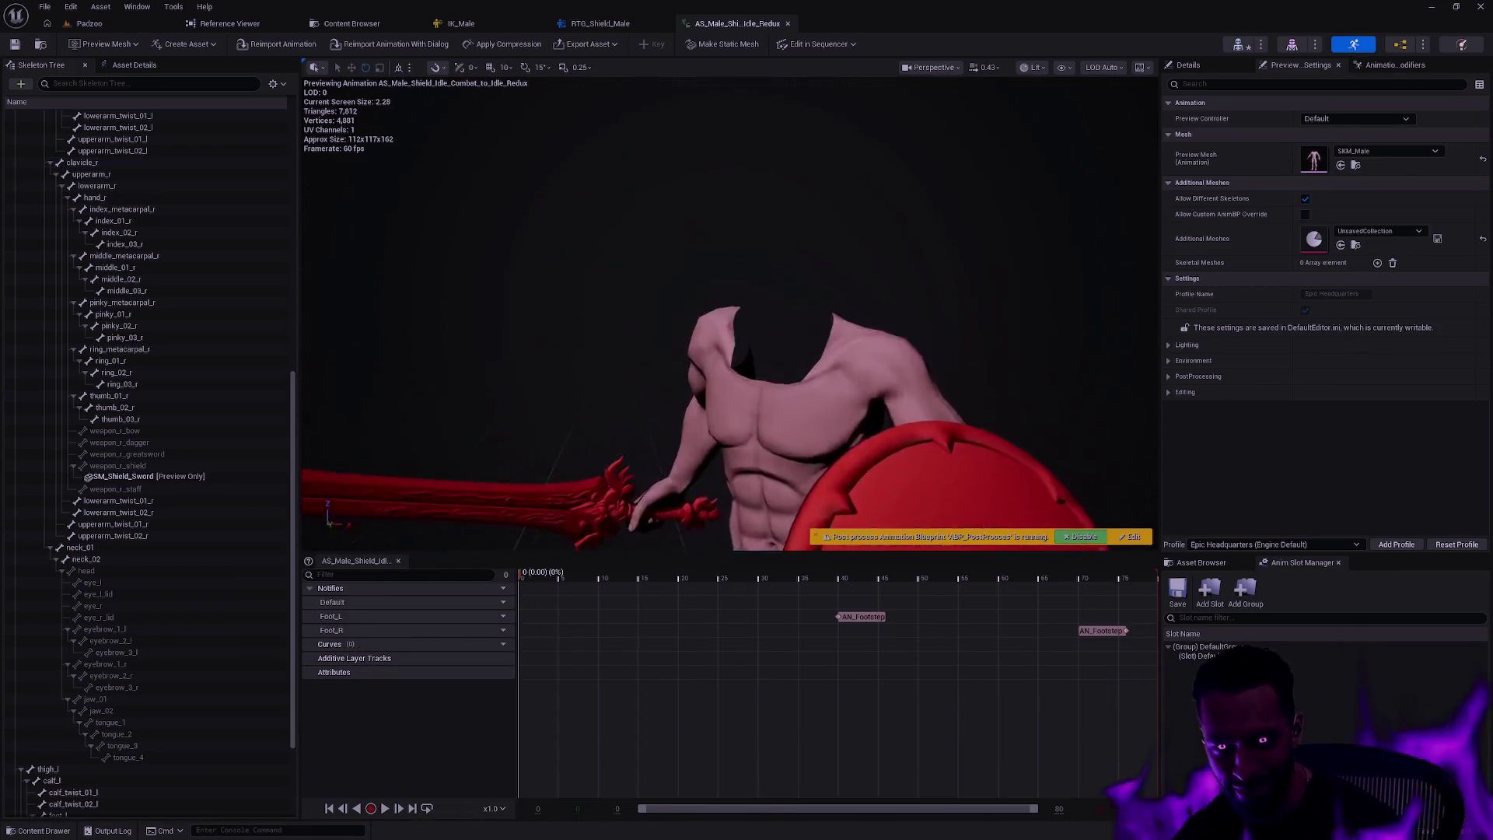
scroll(668, 389, "up", 5)
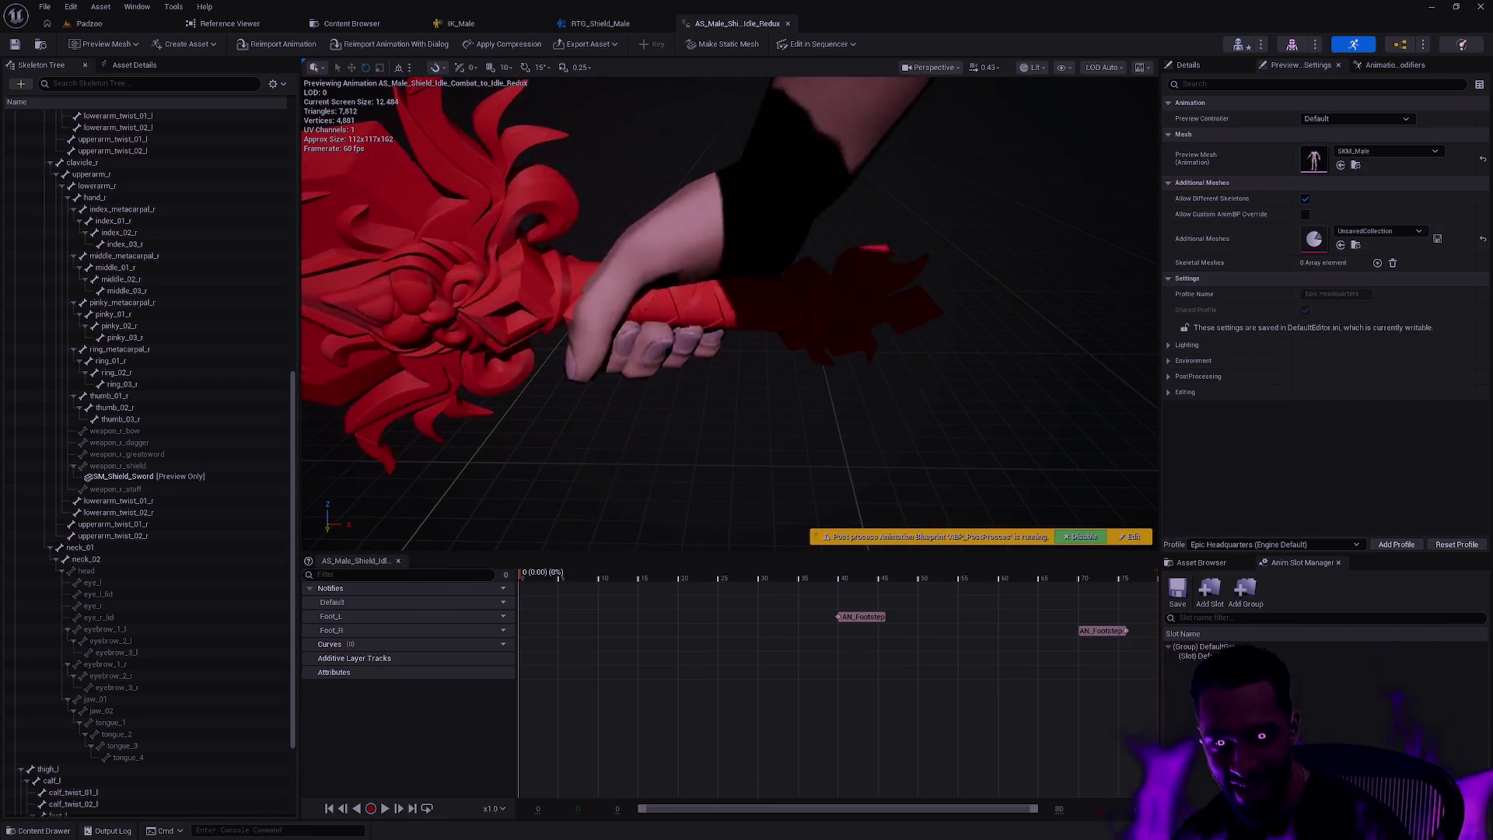
scroll(728, 379, "down", 8)
scroll(727, 379, "down", 3)
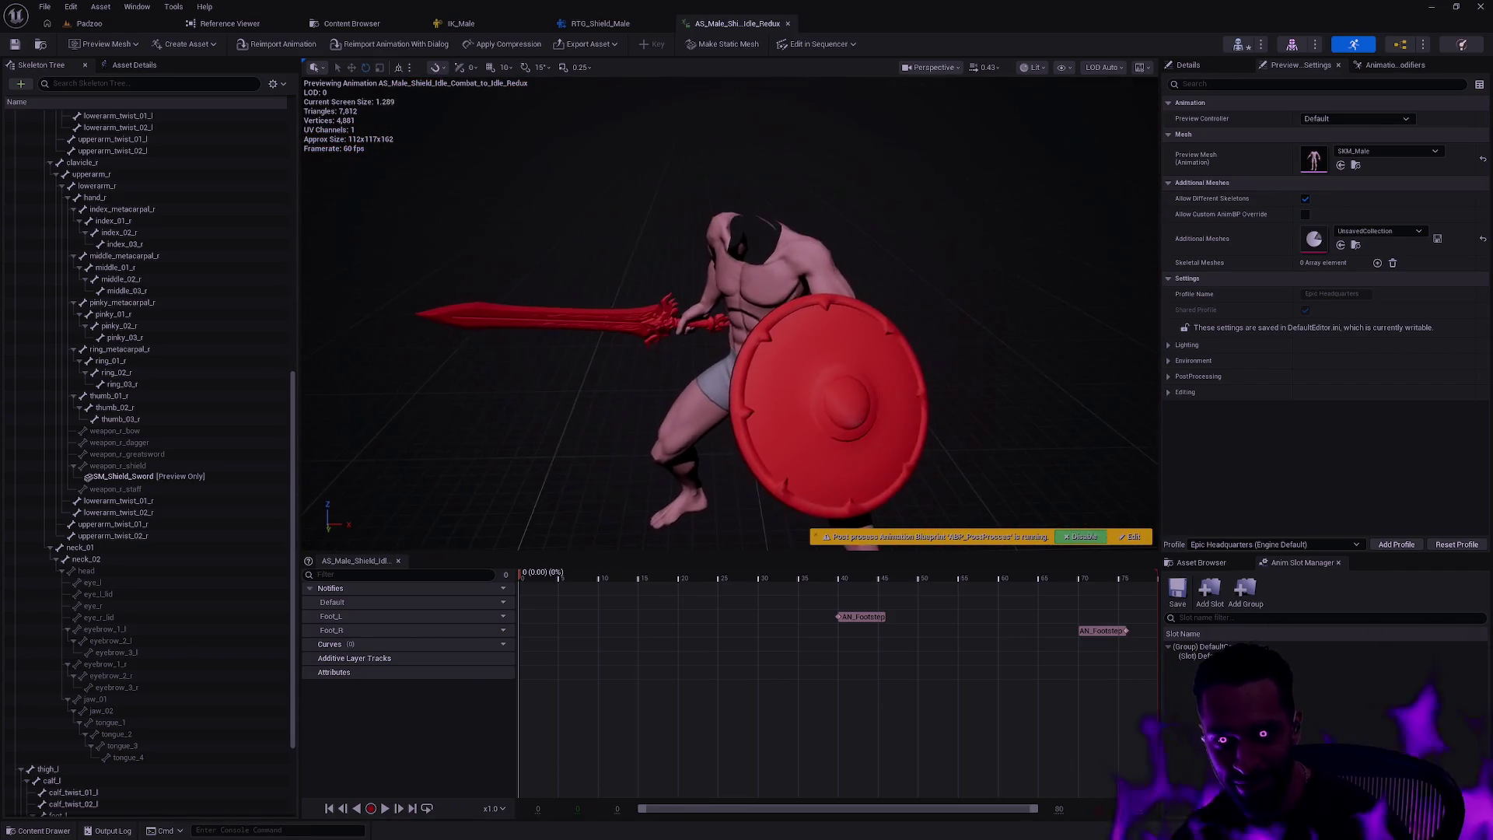
left_click_drag(855, 467, 883, 466)
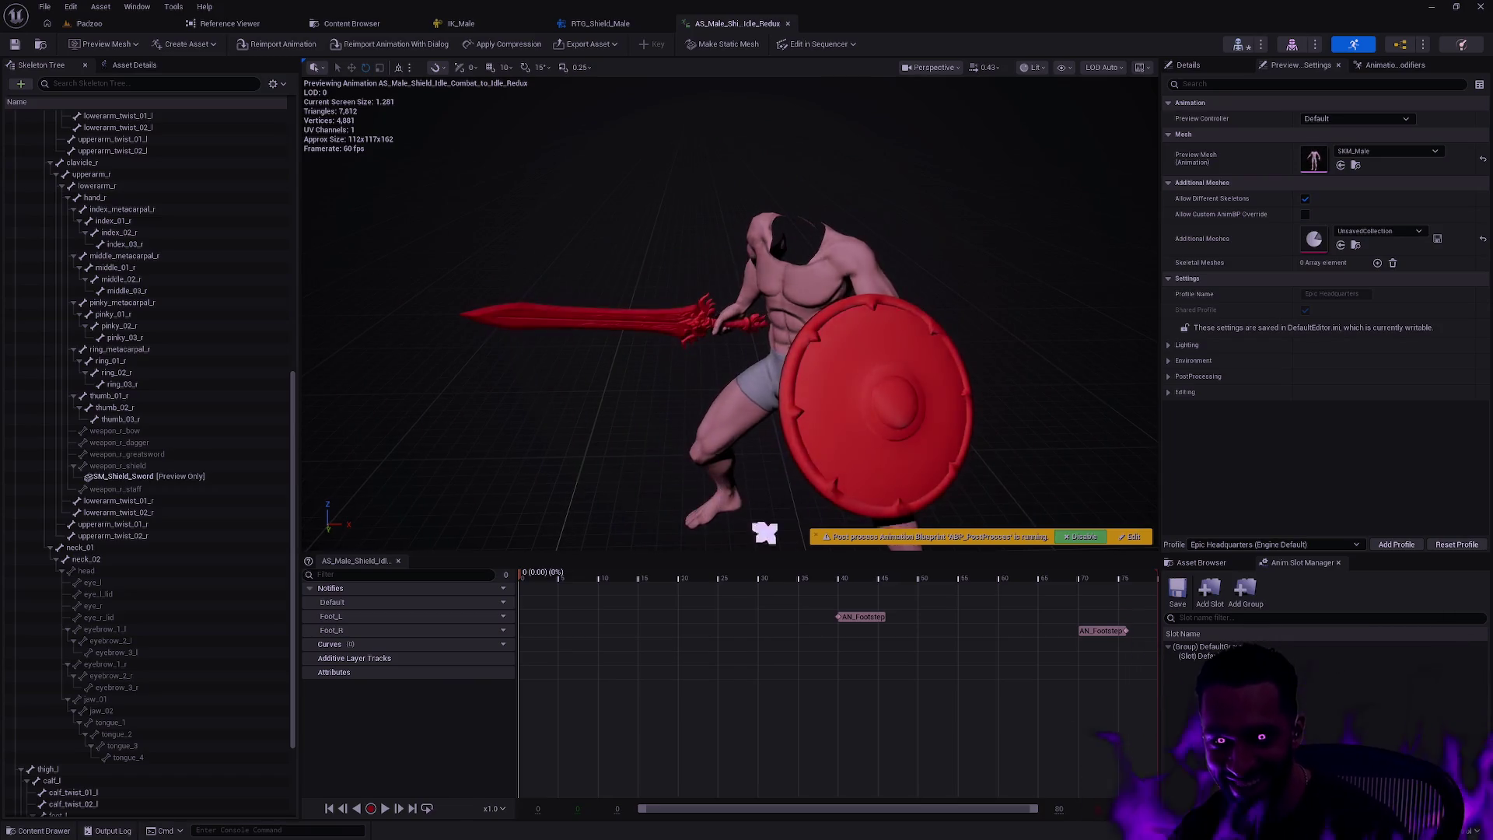
left_click_drag(589, 580, 1156, 575)
mouse_move(777, 389)
left_mouse_down()
mouse_move(840, 388)
mouse_move(887, 412)
mouse_move(969, 360)
mouse_move(969, 342)
mouse_move(959, 406)
mouse_move(753, 506)
mouse_move(766, 433)
mouse_move(806, 427)
mouse_move(749, 290)
mouse_move(661, 303)
mouse_move(748, 266)
left_mouse_up()
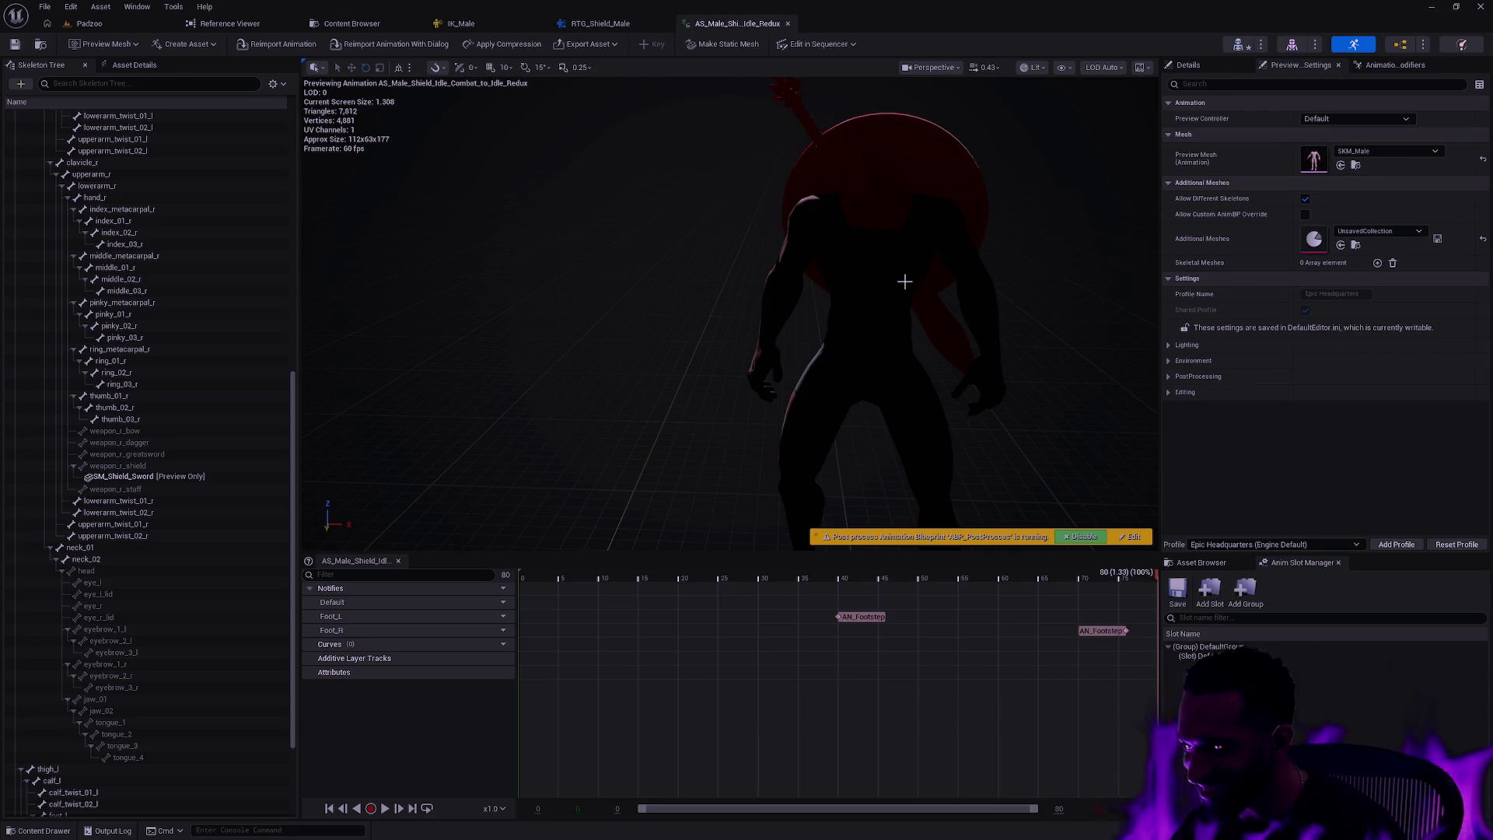
mouse_move(929, 311)
left_mouse_down()
mouse_move(799, 261)
mouse_move(723, 261)
mouse_move(1165, 261)
left_mouse_up()
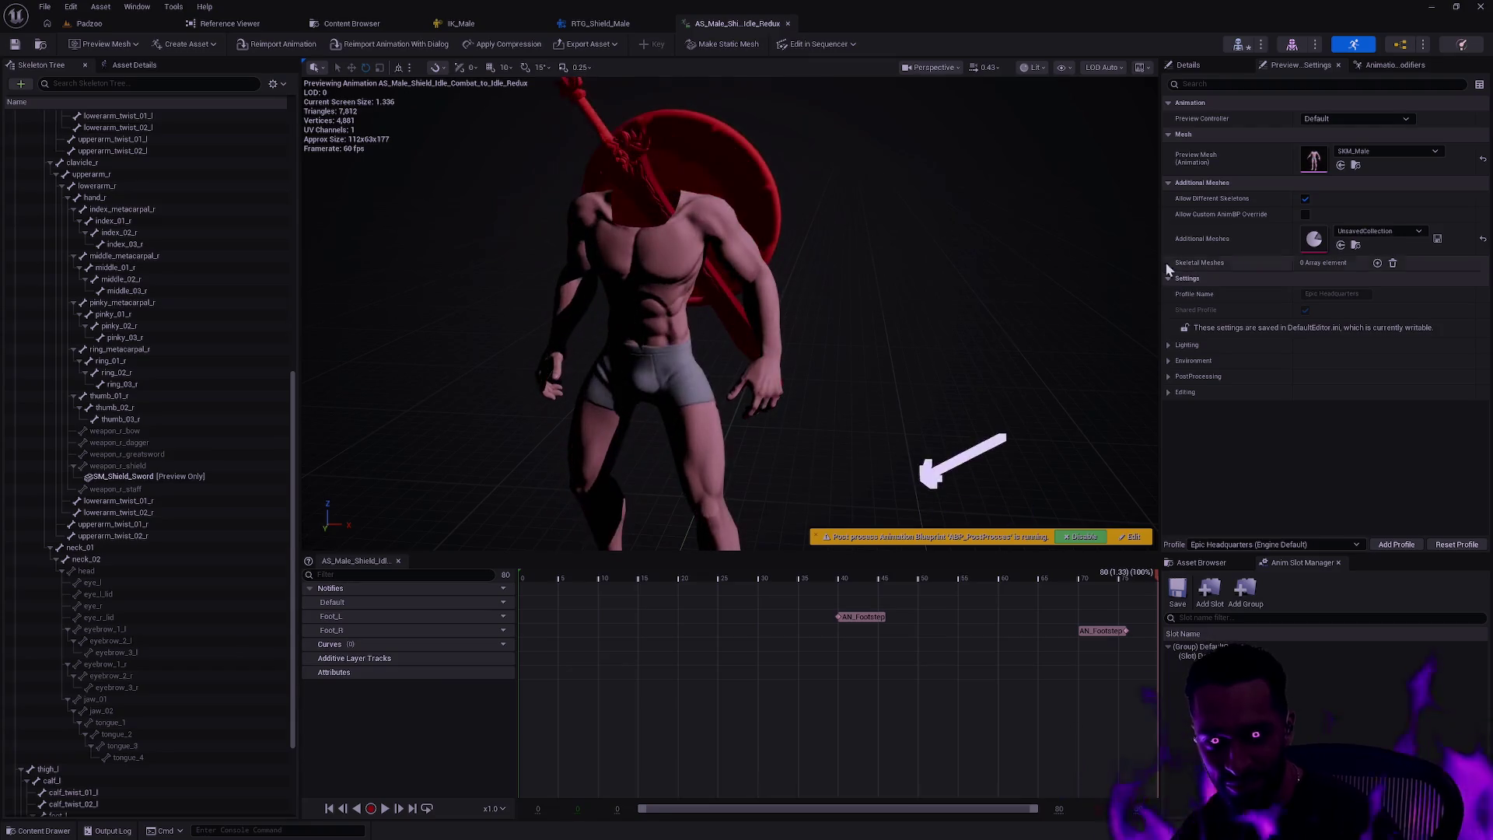
left_click_drag(813, 316, 584, 317)
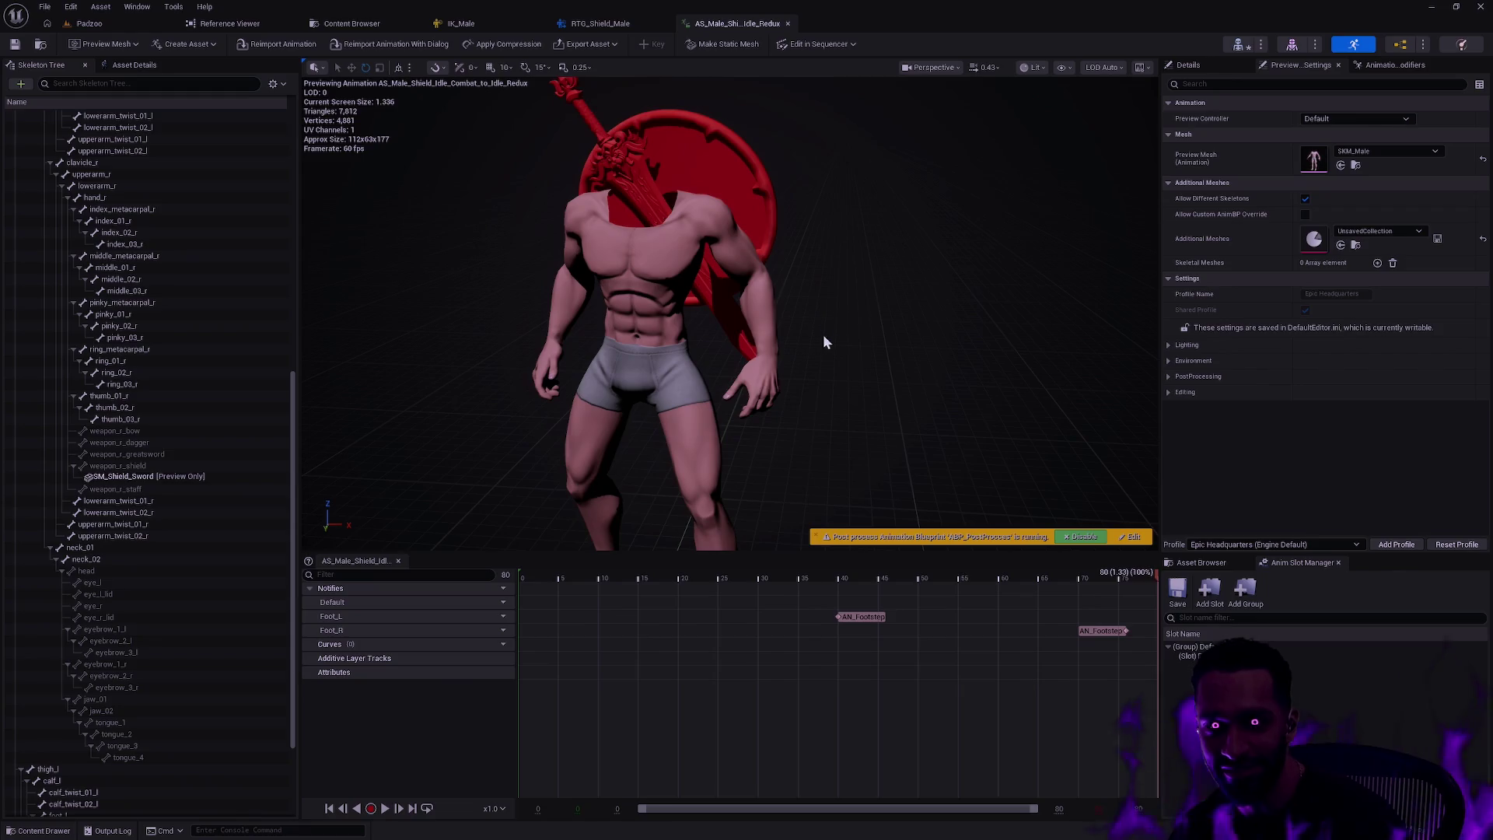
mouse_move(827, 381)
left_mouse_down()
mouse_move(778, 370)
mouse_move(827, 357)
mouse_move(818, 381)
left_mouse_up()
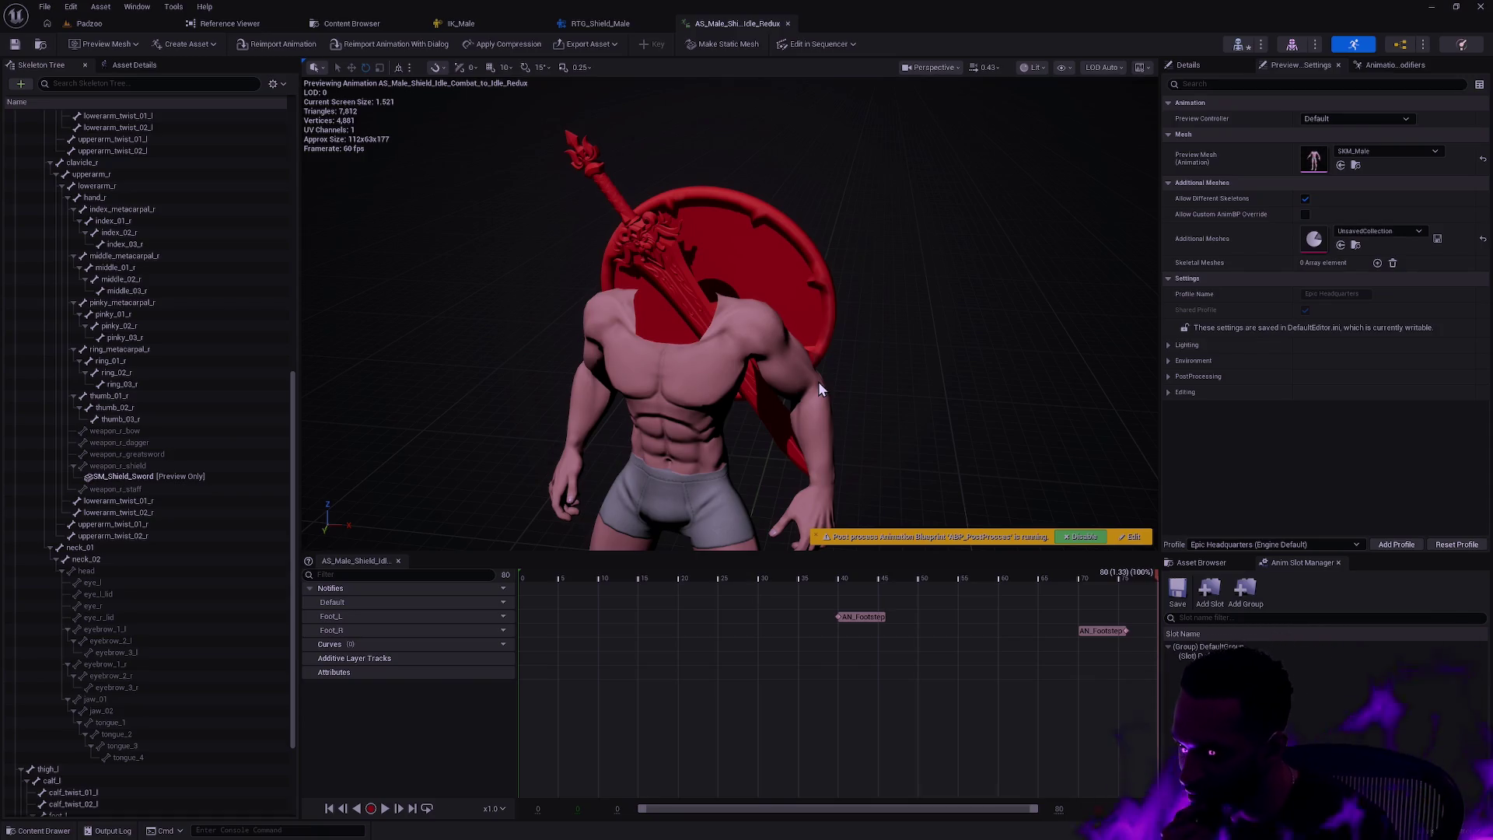
left_click_drag(818, 381, 813, 415)
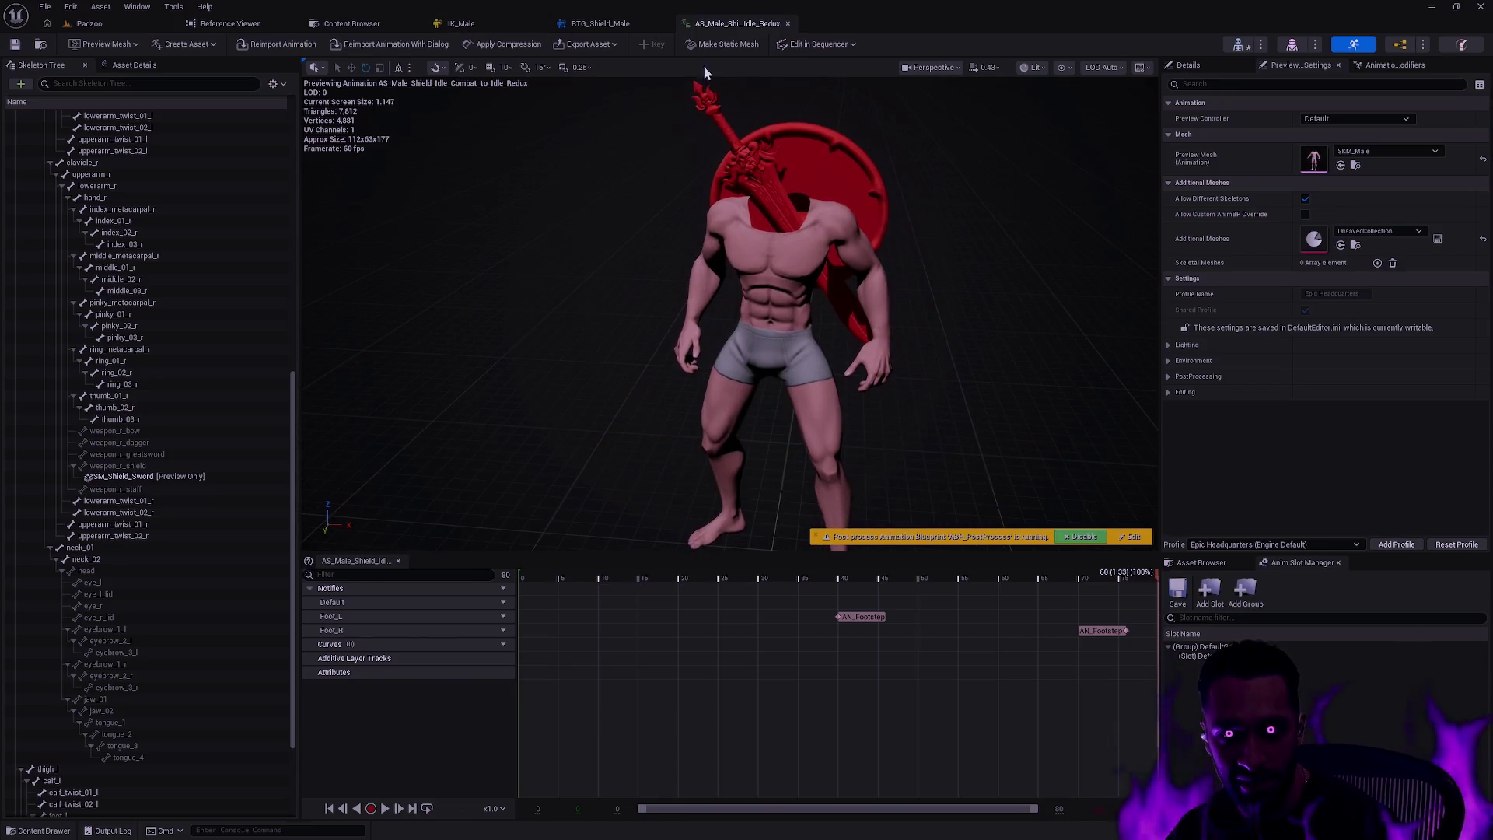
left_click(606, 25)
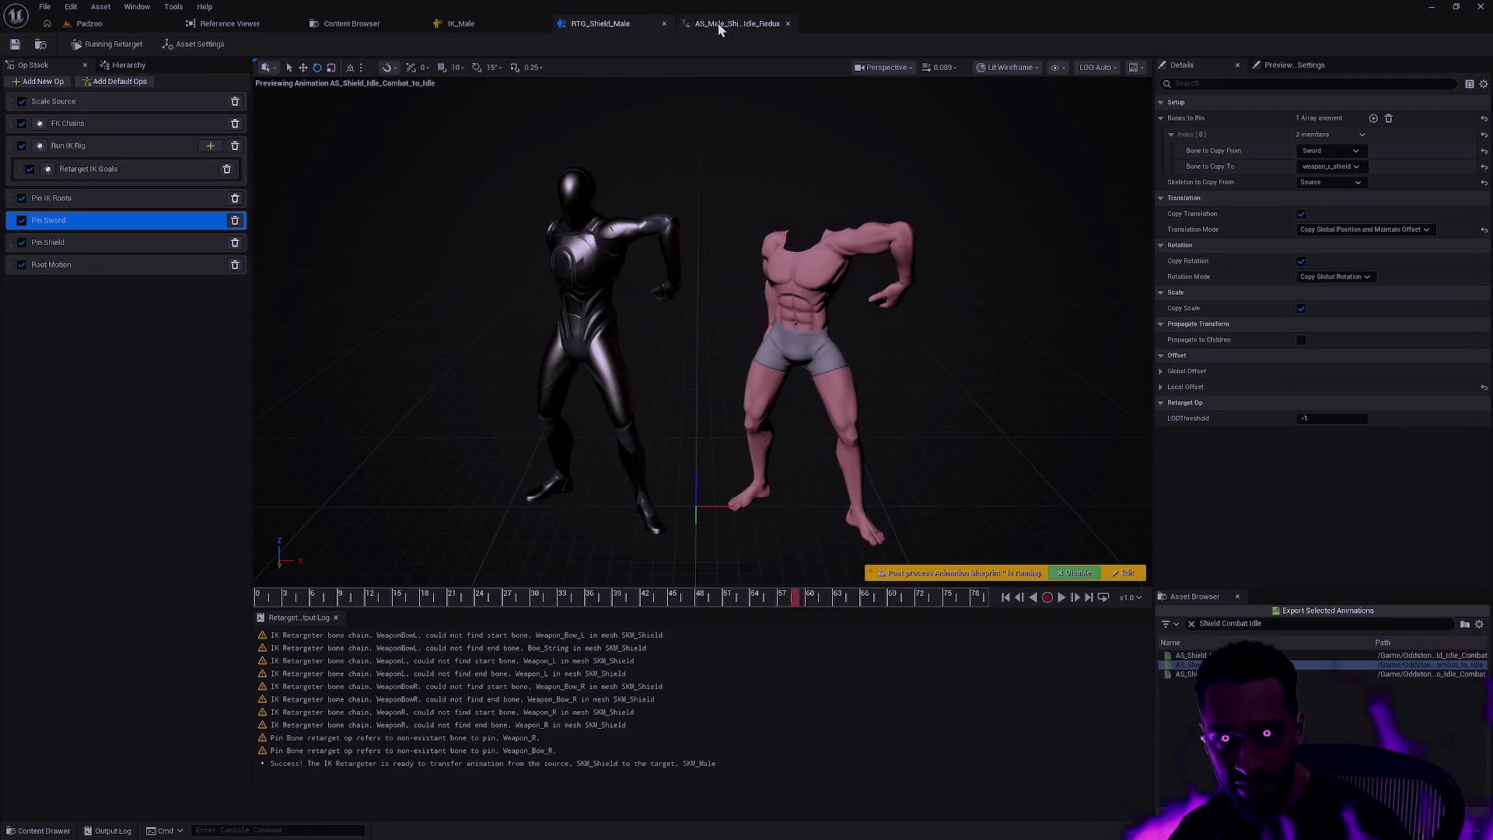
- Inspect SK_Male with sword and shield from side and front views, browsing its weapon bones
left_click(737, 23)
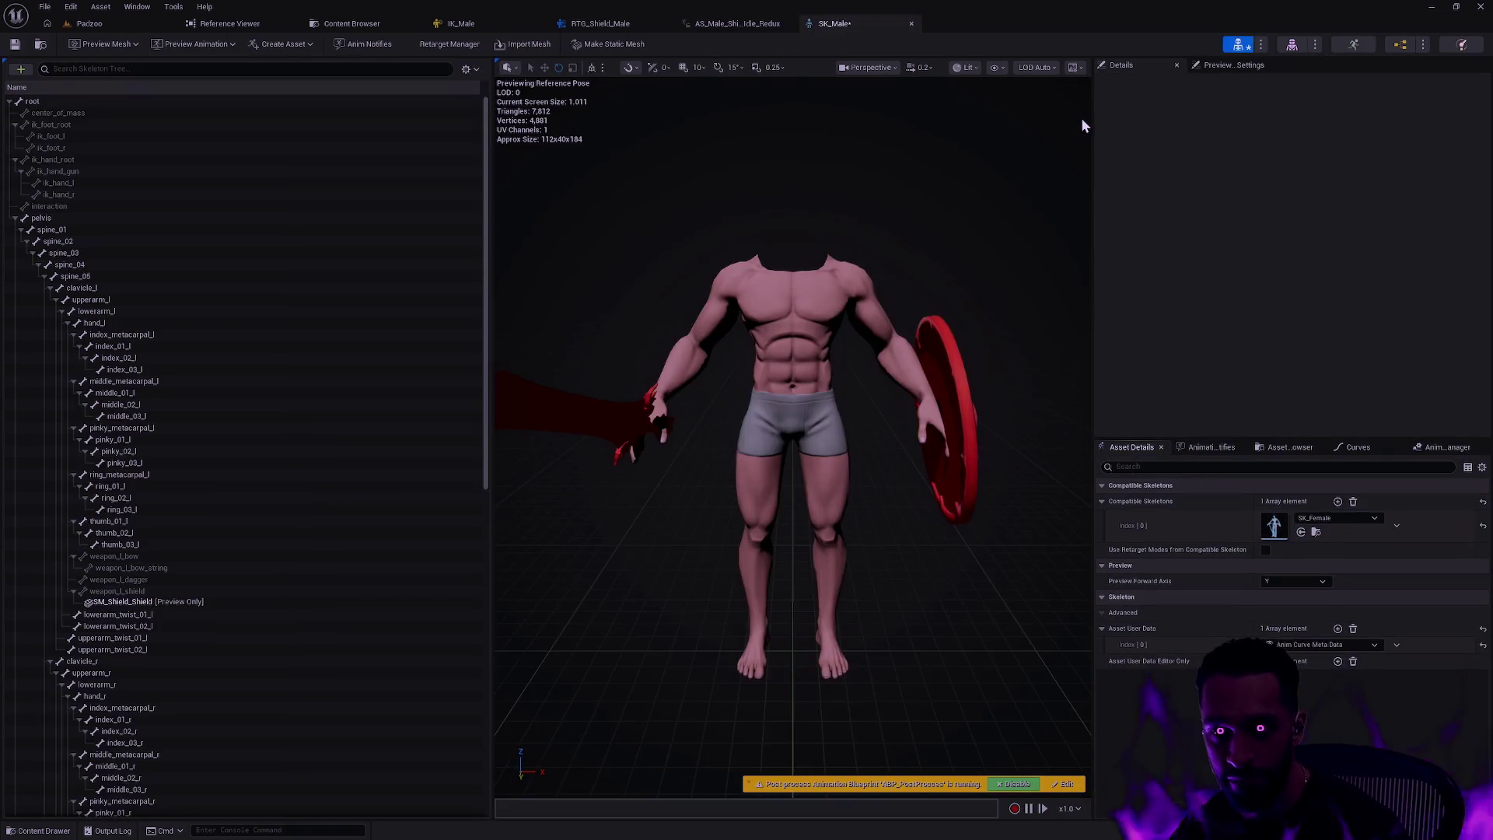
left_click_drag(781, 399, 804, 399)
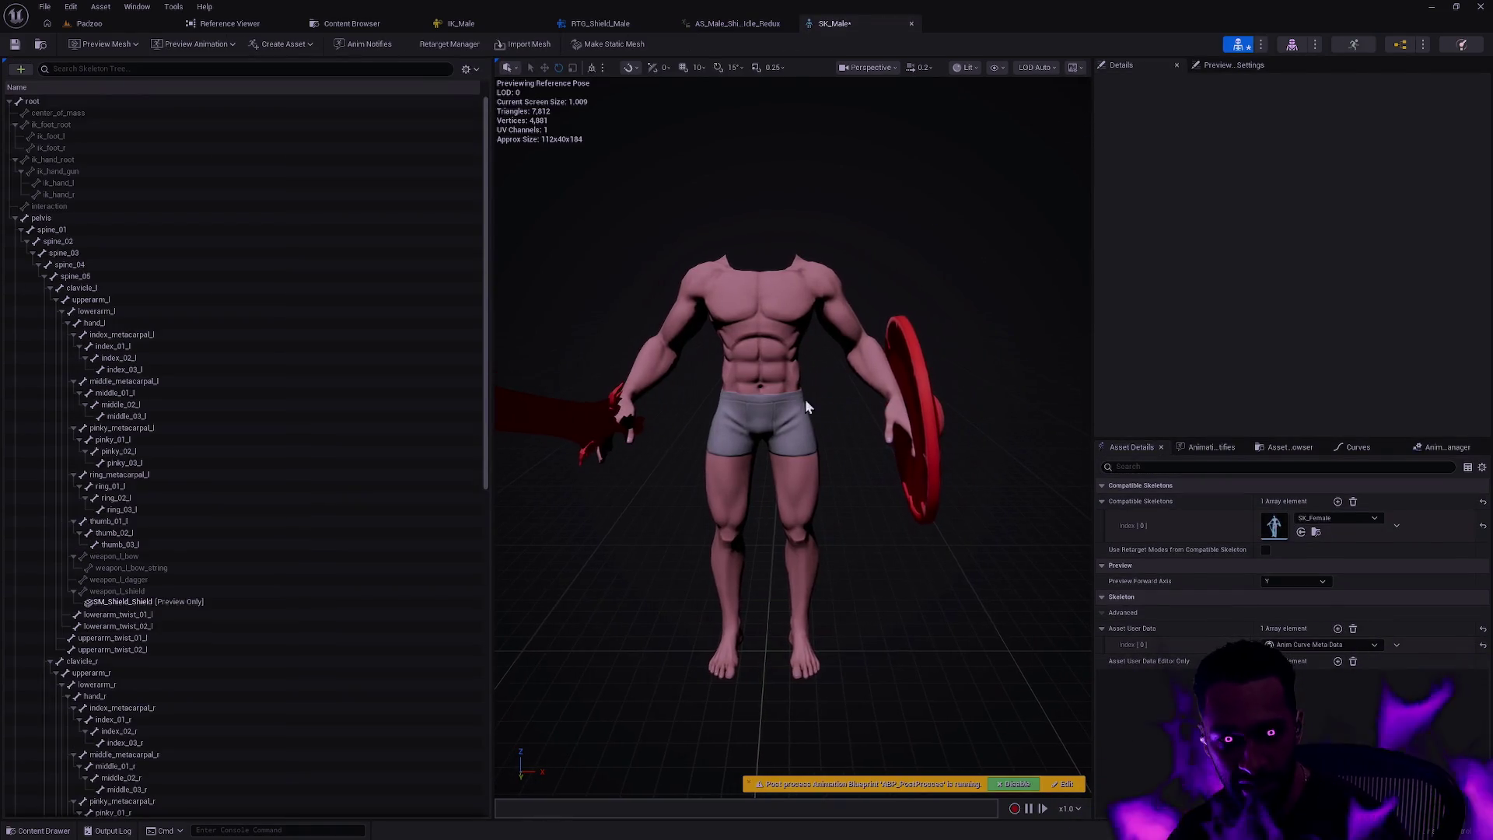
scroll(226, 450, "down", 3)
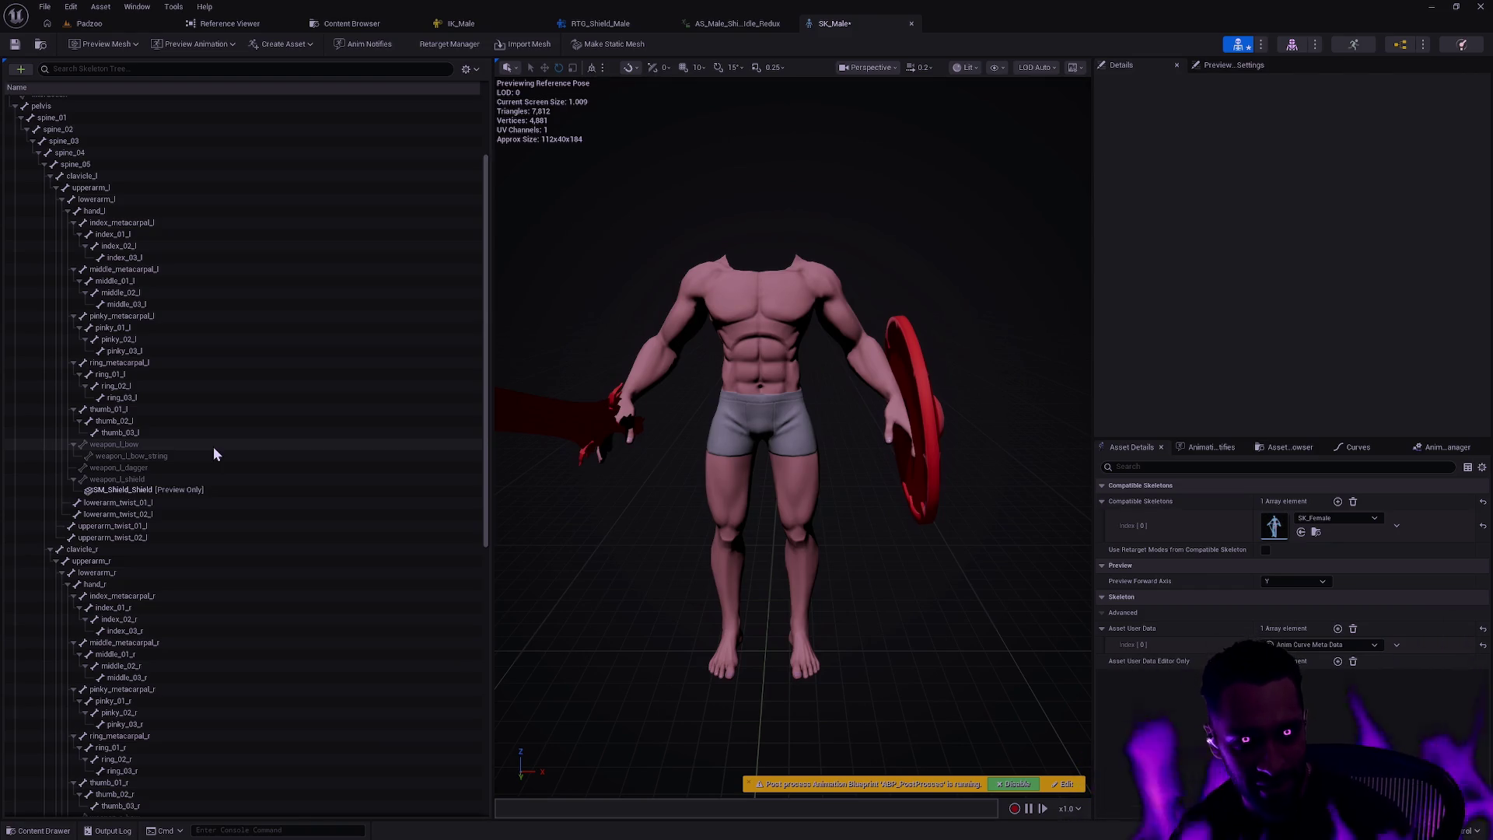
left_click_drag(484, 415, 481, 578)
scroll(462, 449, "up", 8)
left_click_drag(645, 302, 645, 301)
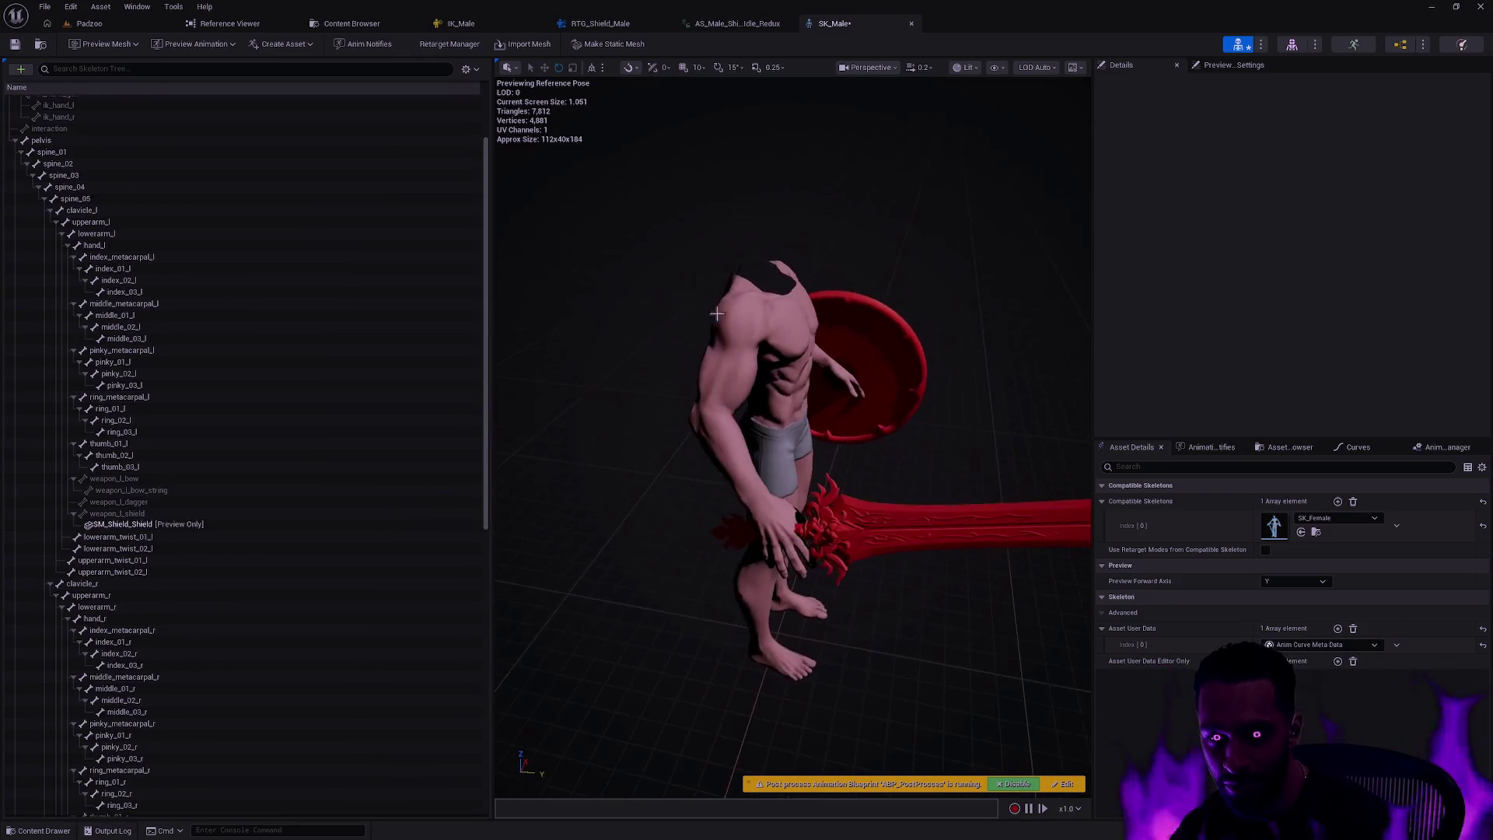
left_click_drag(859, 412, 859, 416)
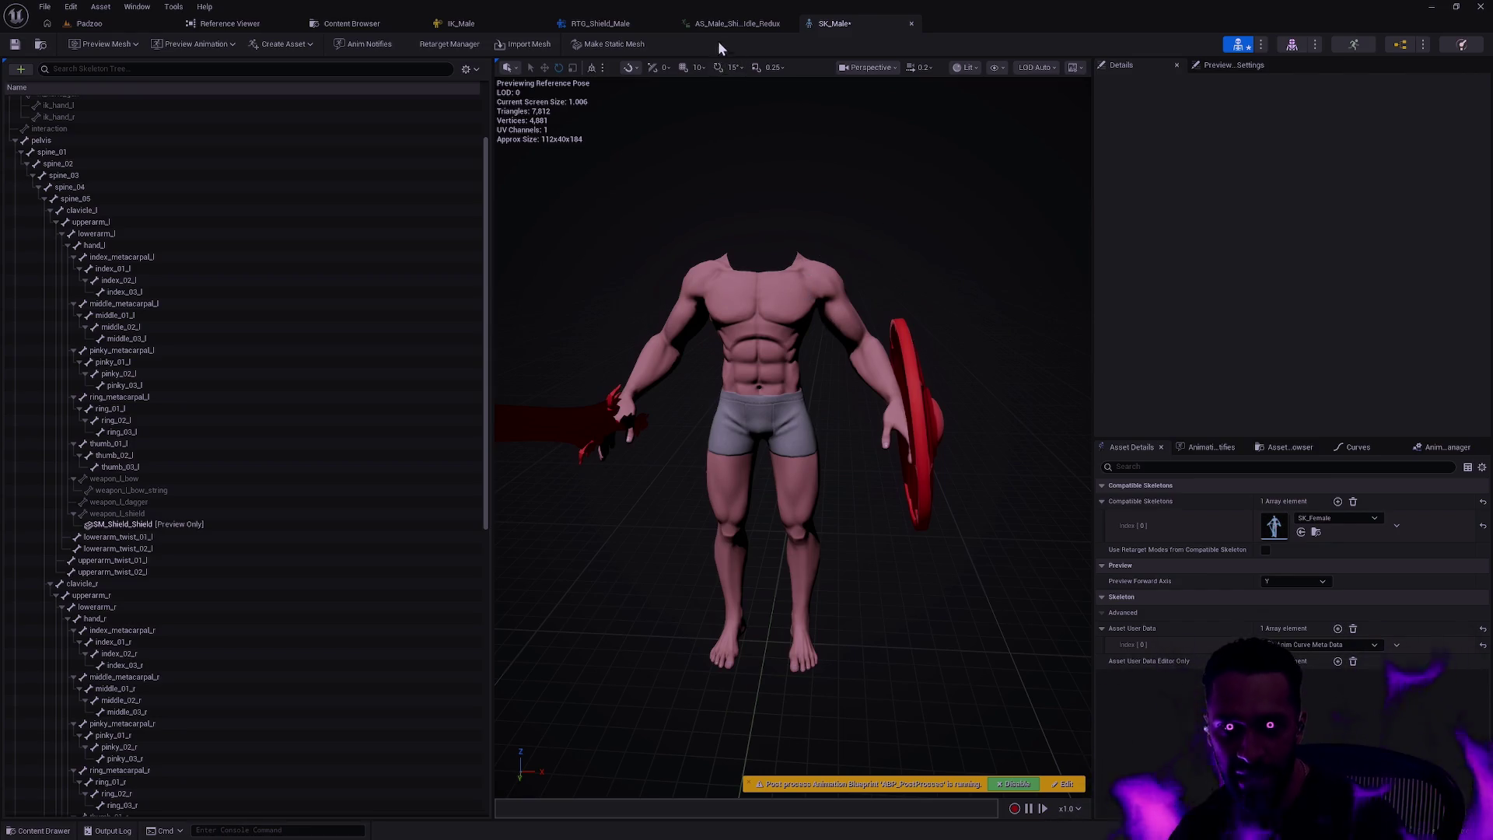
left_click(737, 23)
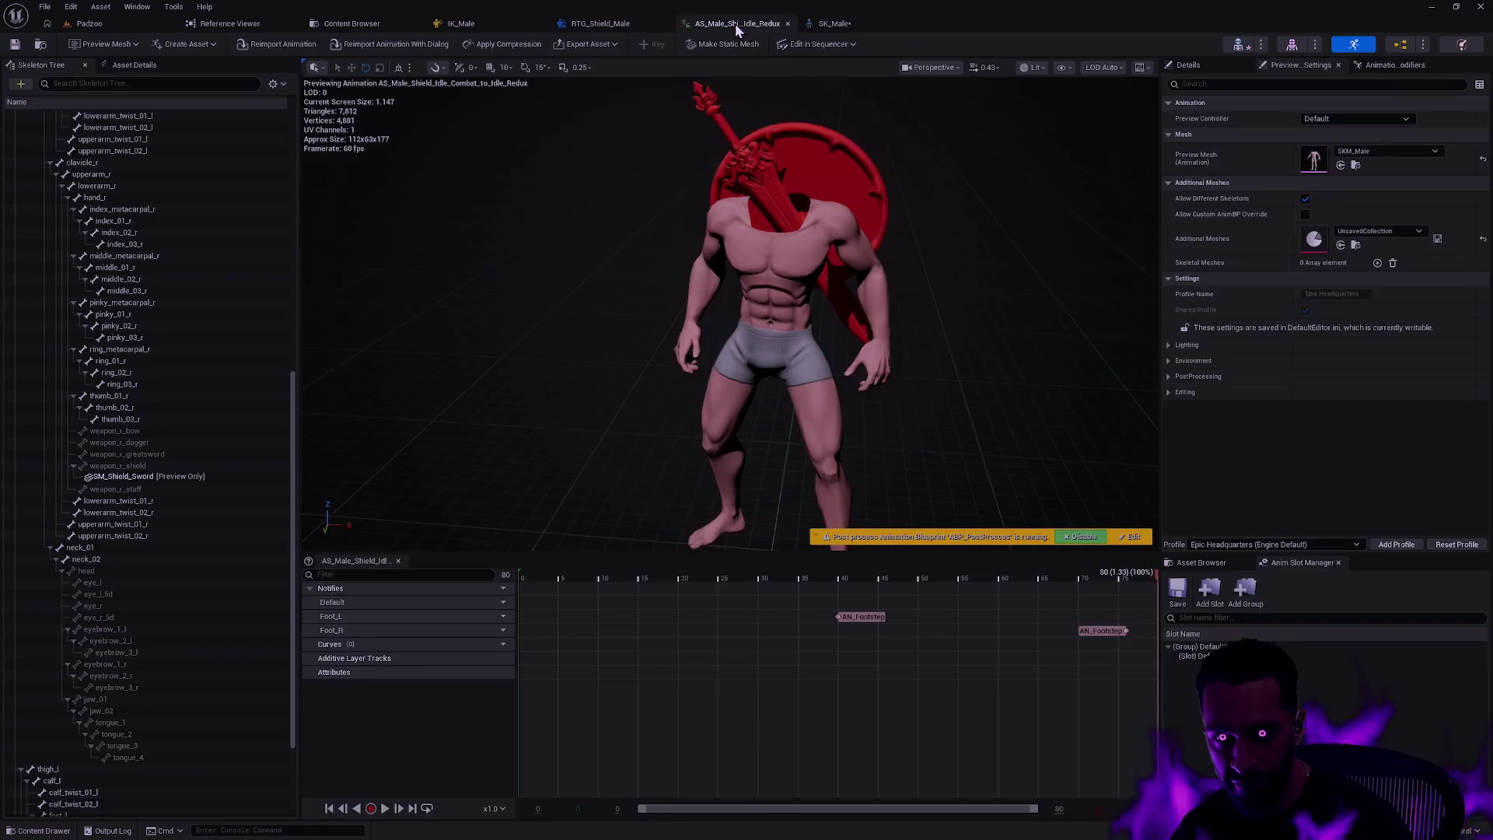
- Scrub the shield idle through frames 0, 17, 25 and 4, then back to 0
mouse_move(536, 580)
left_mouse_down()
mouse_move(576, 572)
mouse_move(505, 576)
mouse_move(667, 573)
left_mouse_up()
scroll(767, 318, "up", 5)
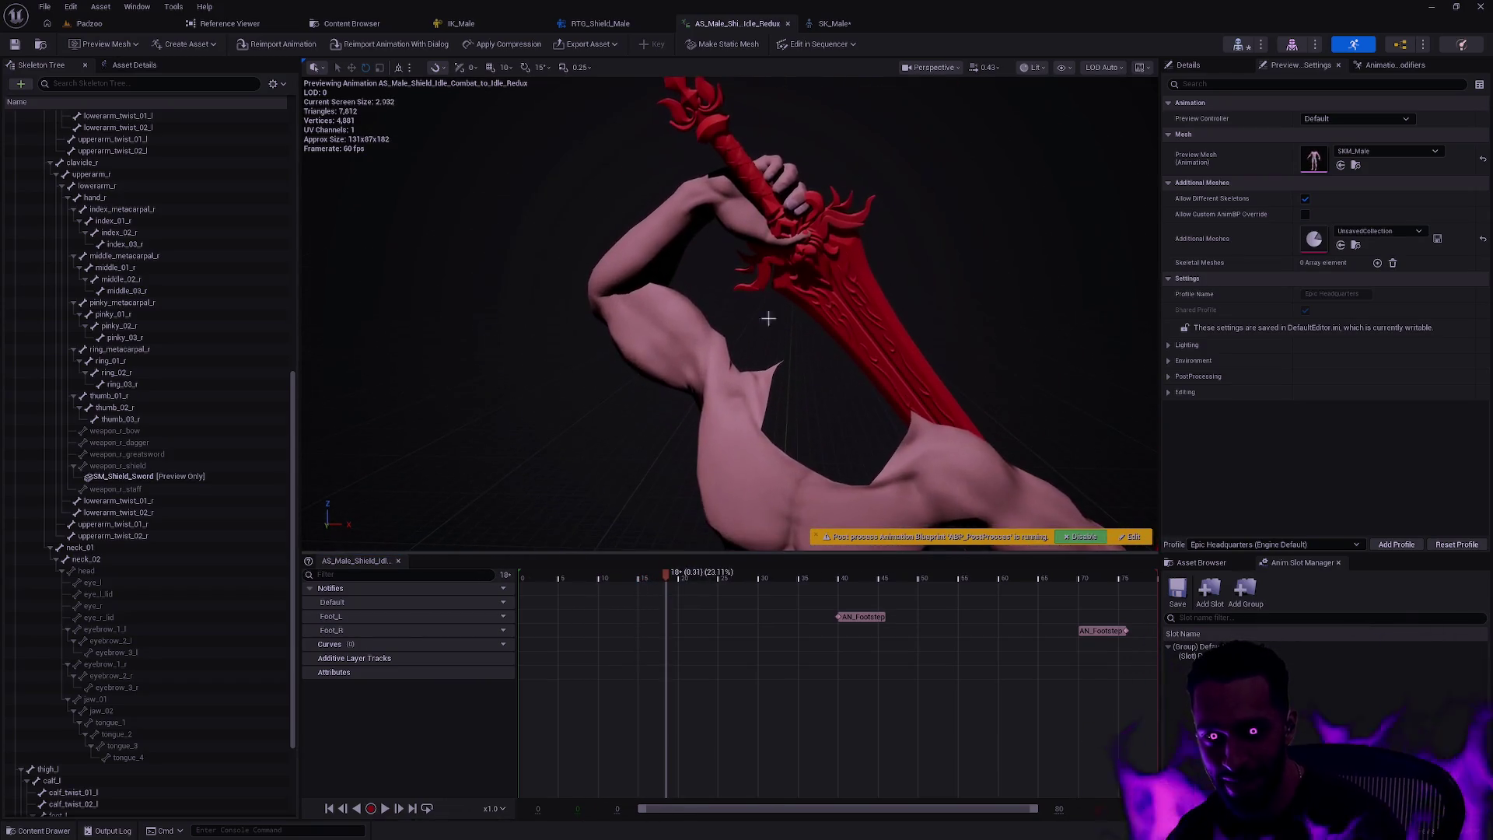
mouse_move(540, 572)
left_mouse_down()
mouse_move(704, 558)
mouse_move(718, 573)
left_mouse_up()
mouse_move(787, 365)
left_mouse_down()
mouse_move(738, 366)
mouse_move(716, 423)
mouse_move(716, 405)
left_mouse_up()
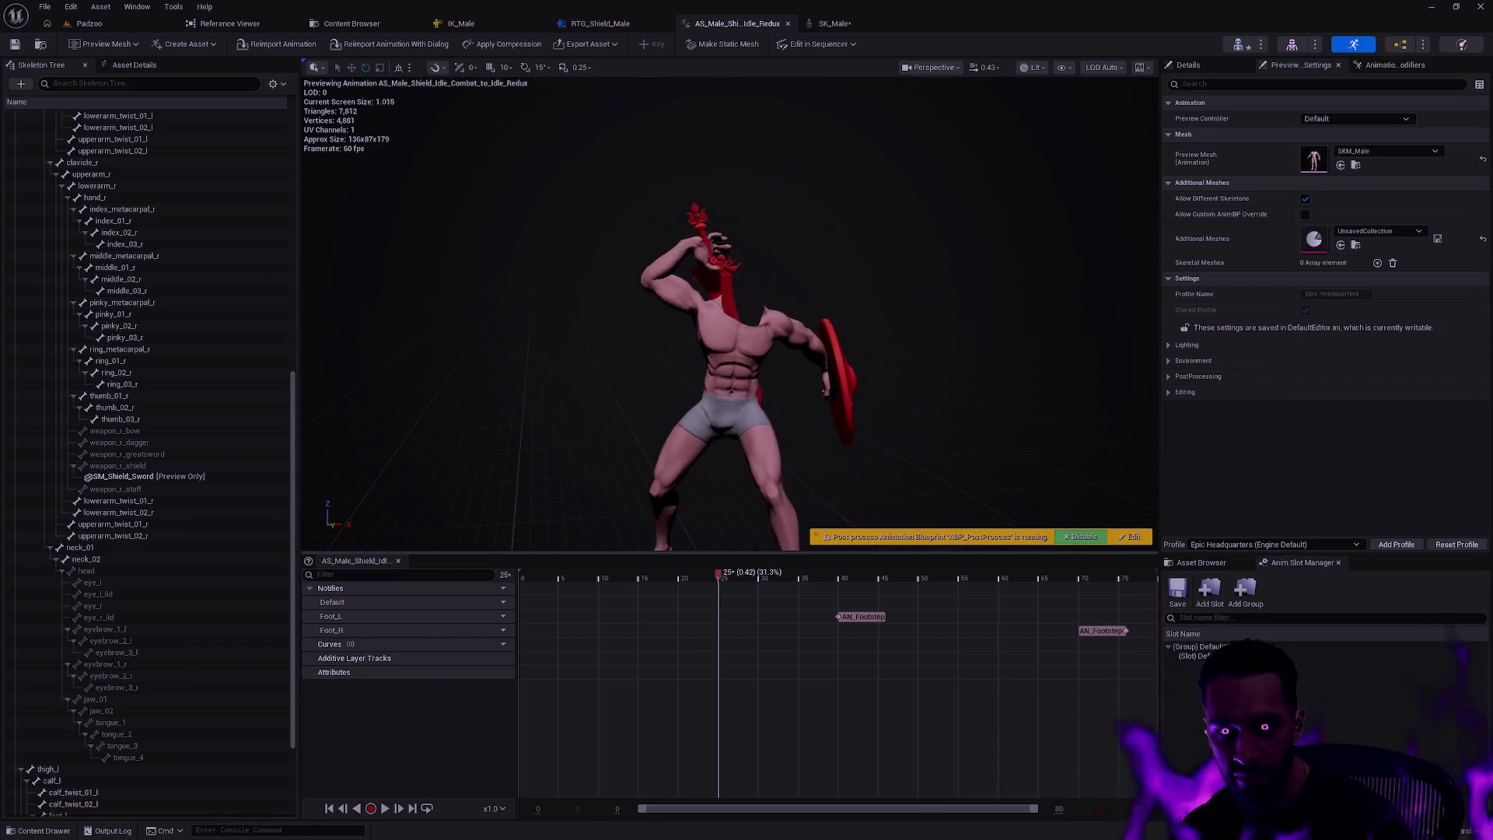
mouse_move(726, 572)
left_mouse_down()
mouse_move(486, 566)
mouse_move(944, 576)
mouse_move(377, 557)
left_mouse_up()
mouse_move(759, 313)
left_mouse_down()
mouse_move(723, 459)
mouse_move(746, 536)
mouse_move(731, 544)
mouse_move(754, 545)
left_mouse_up()
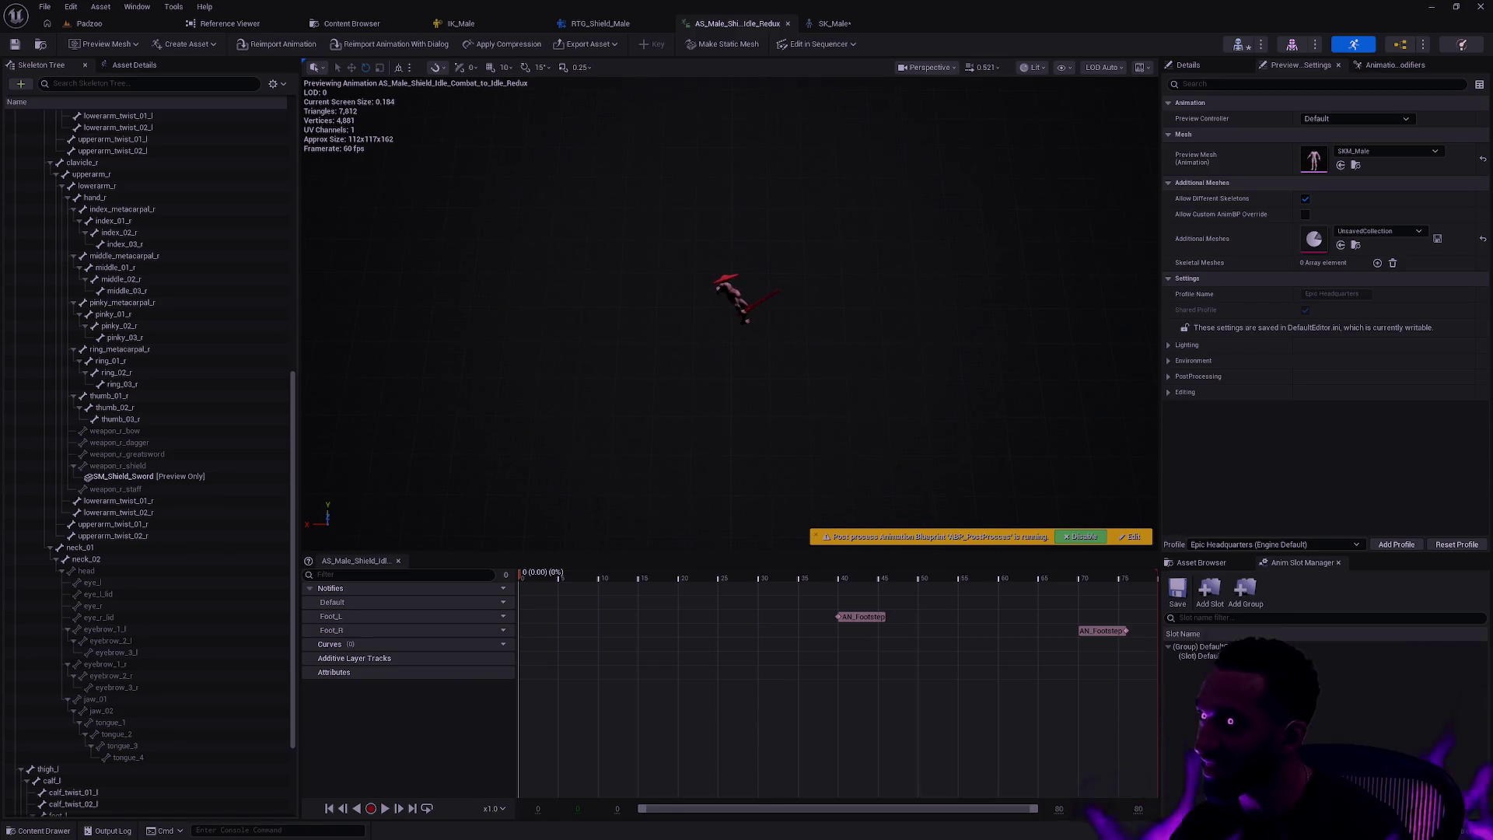
- Orbit to a close front view of the character and dismiss the window system menu
left_click_drag(740, 309, 740, 342)
mouse_move(934, 348)
left_mouse_down()
mouse_move(871, 348)
mouse_move(913, 334)
mouse_move(896, 334)
left_mouse_up()
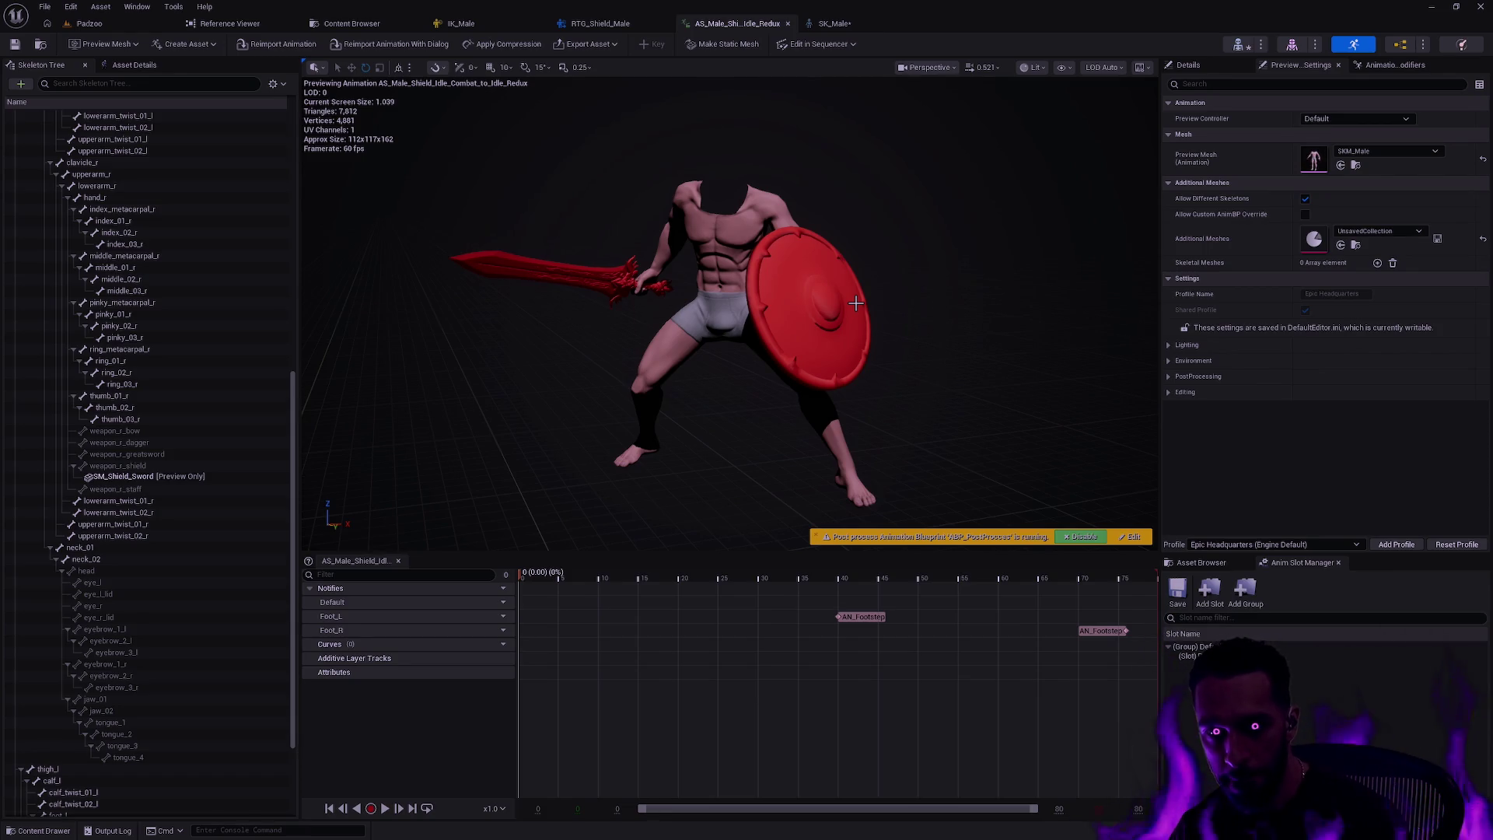
key("alt+space")
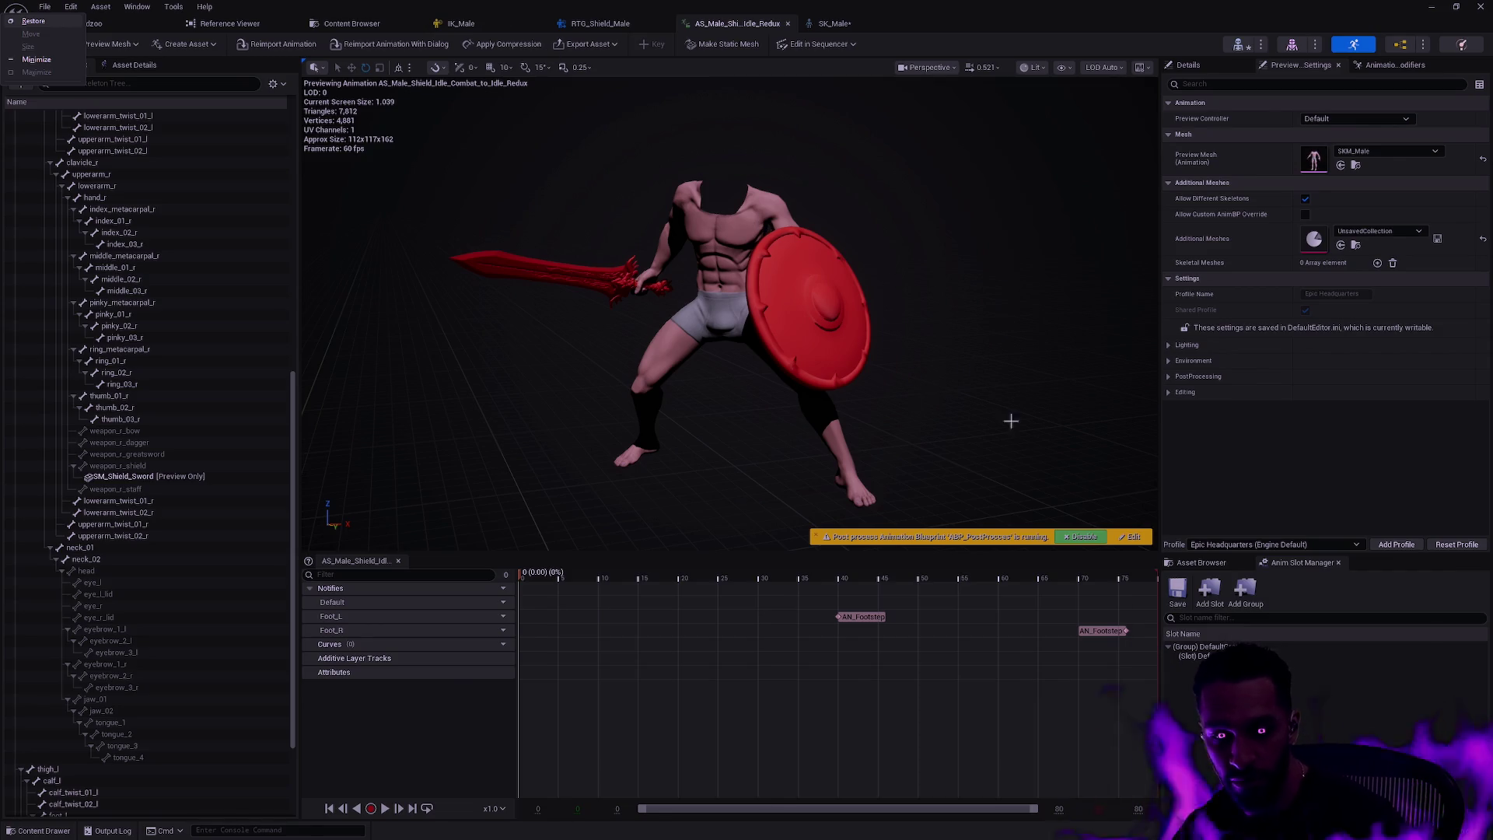
key("Escape")
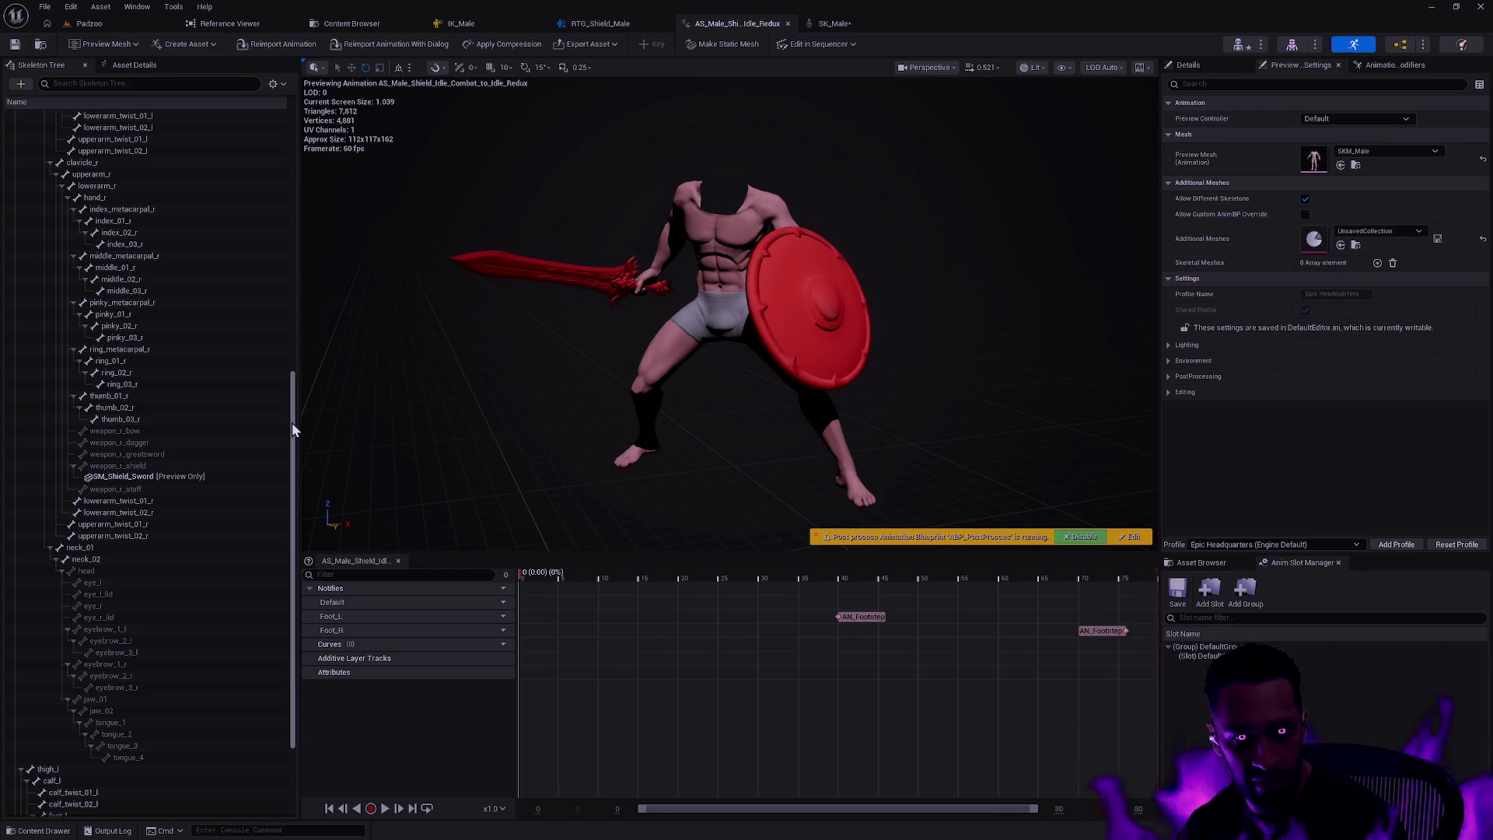
left_click(477, 22)
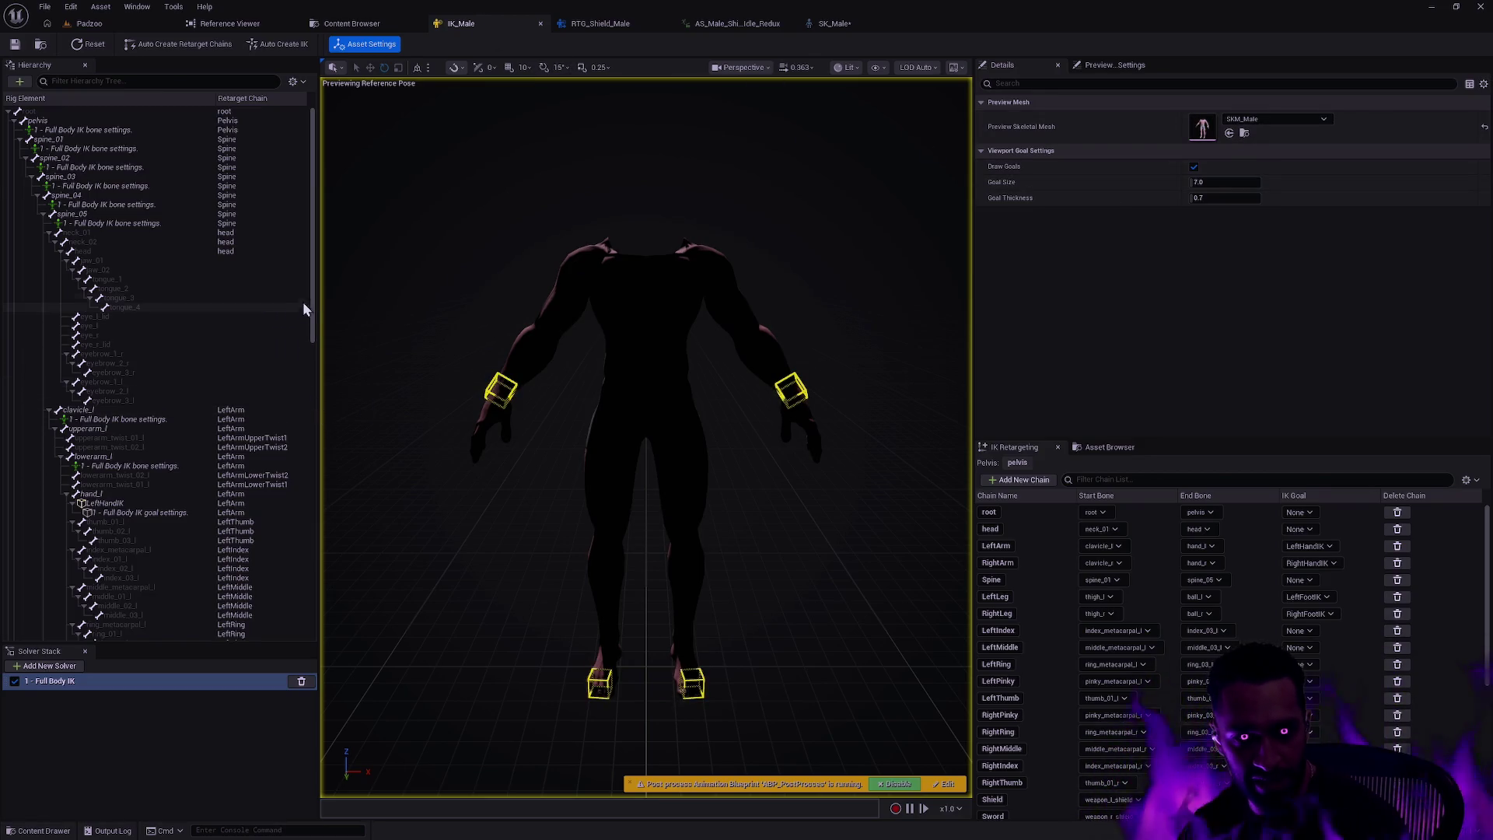
- Scroll the IK_Male Hierarchy to the weapon bones and select weapon_r_staff, then weapon_r_bow
mouse_move(309, 270)
left_mouse_down()
mouse_move(295, 429)
mouse_move(310, 549)
left_mouse_up()
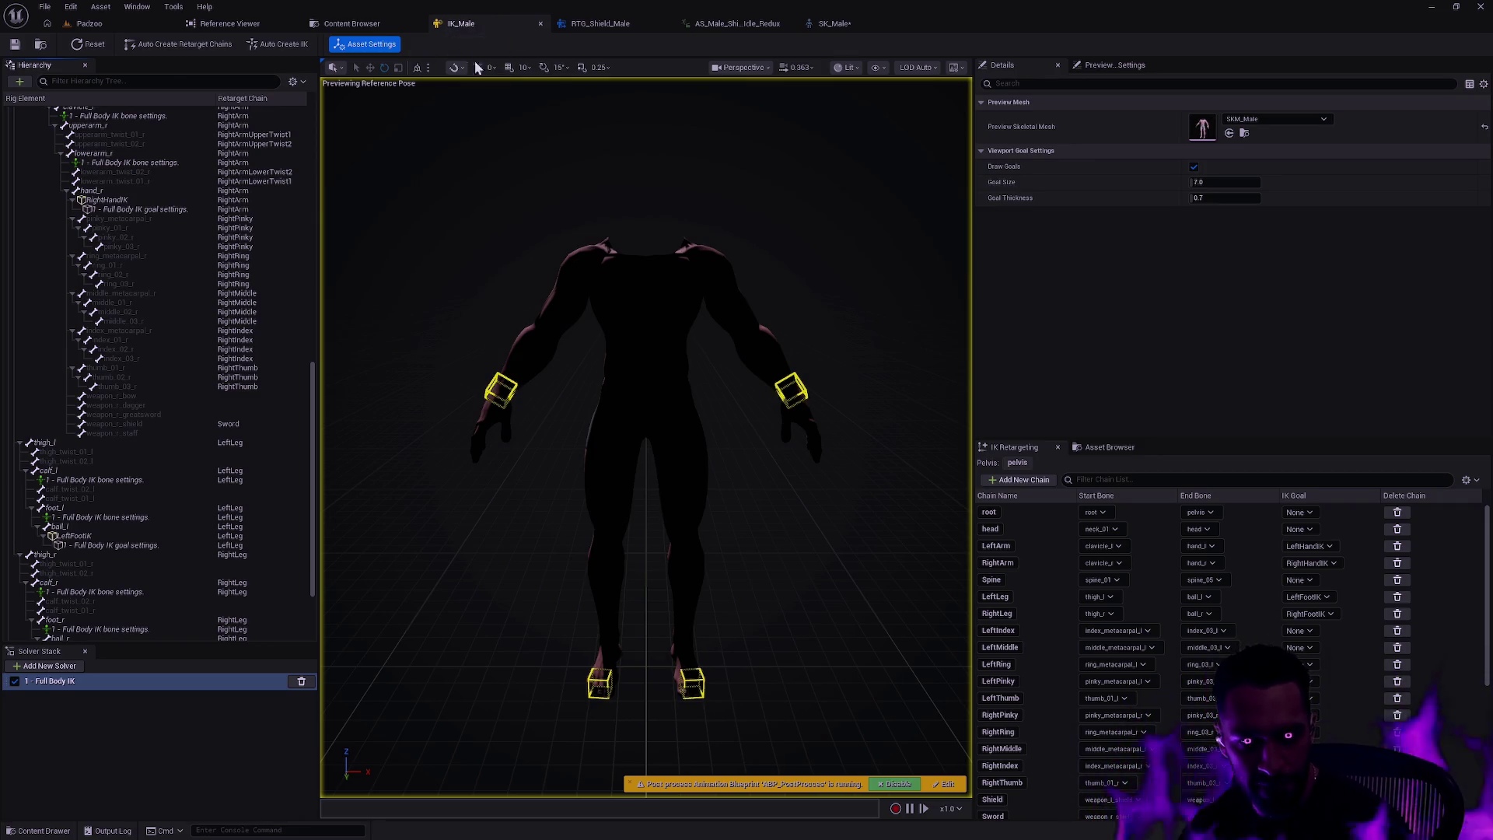
left_click_drag(1486, 540, 1487, 672)
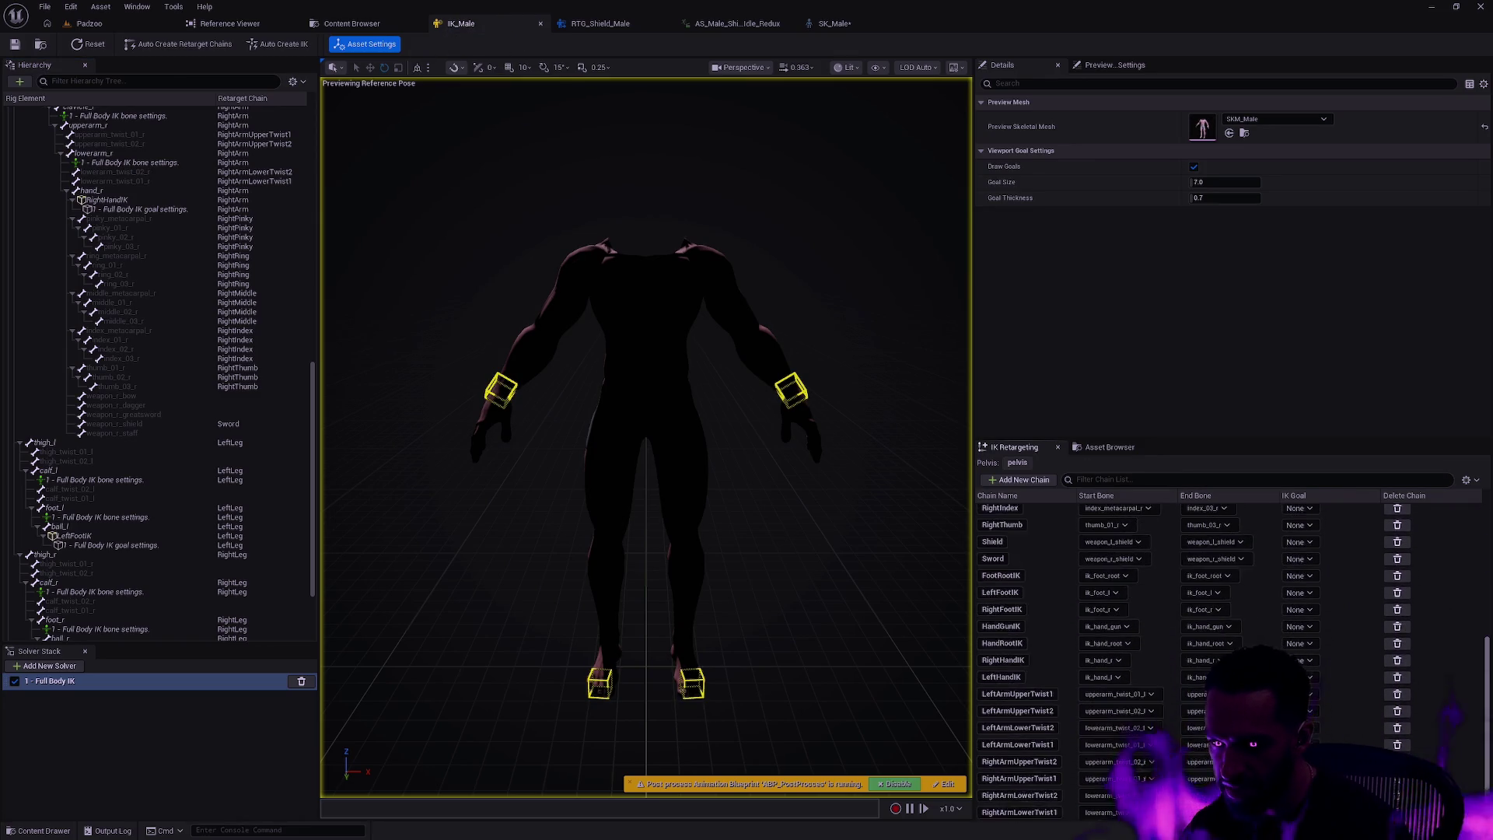
left_click(235, 421)
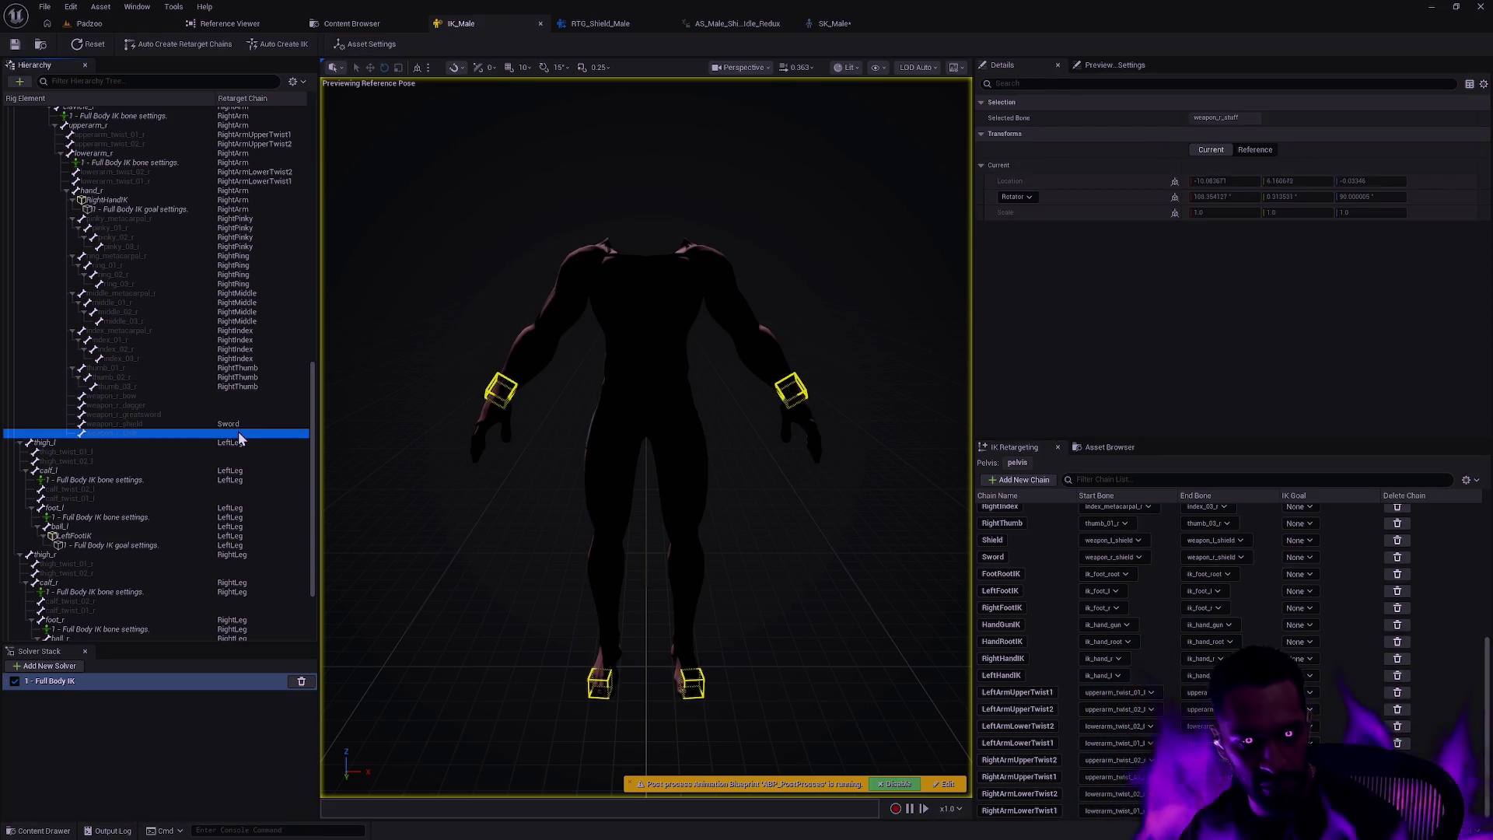
left_click(245, 398)
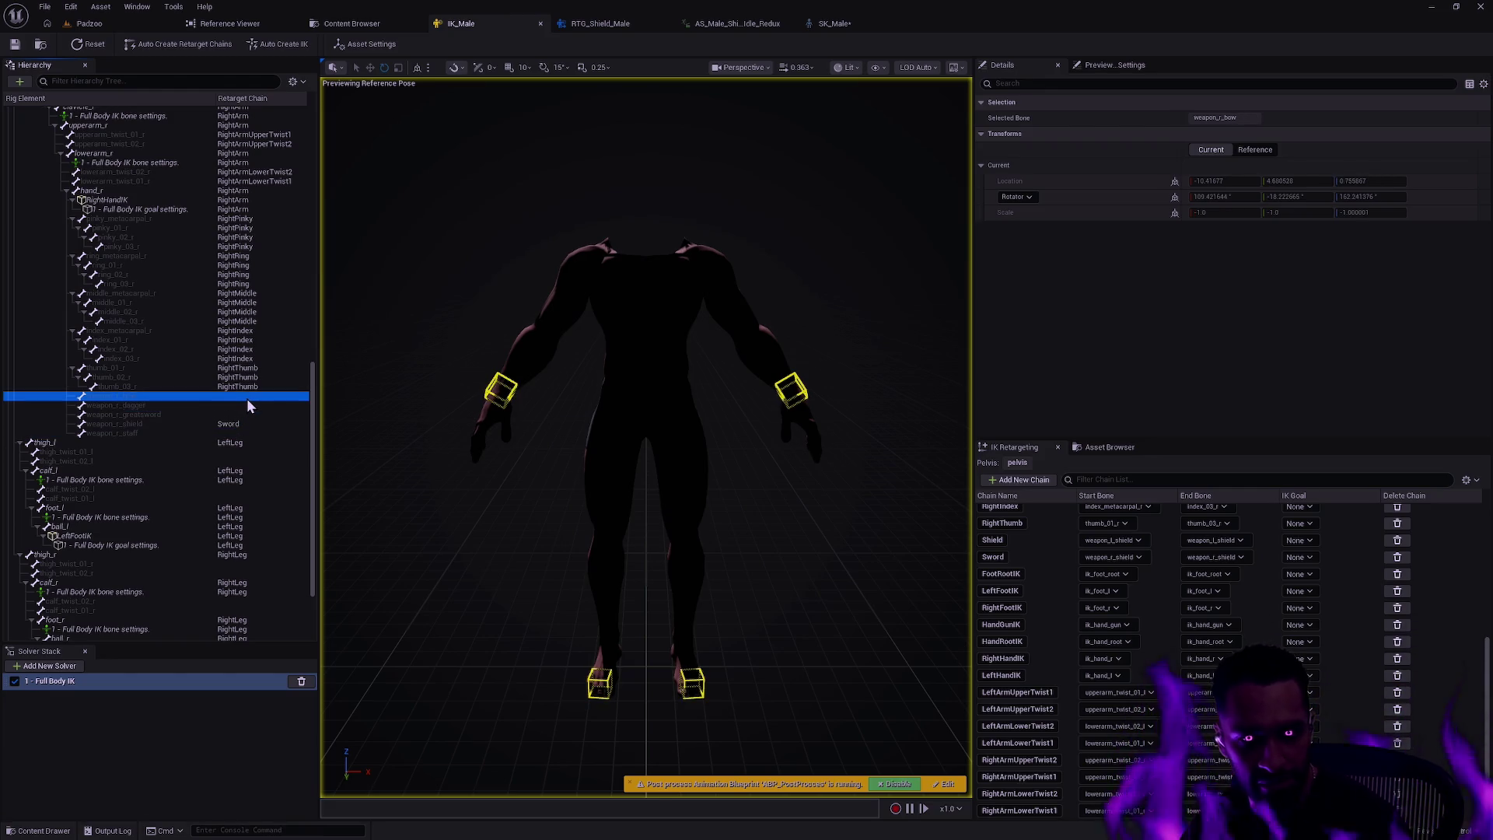
- Create a new retarget chain from weapon_r_bow, name it WeaponRBow, and add it
right_click(245, 398)
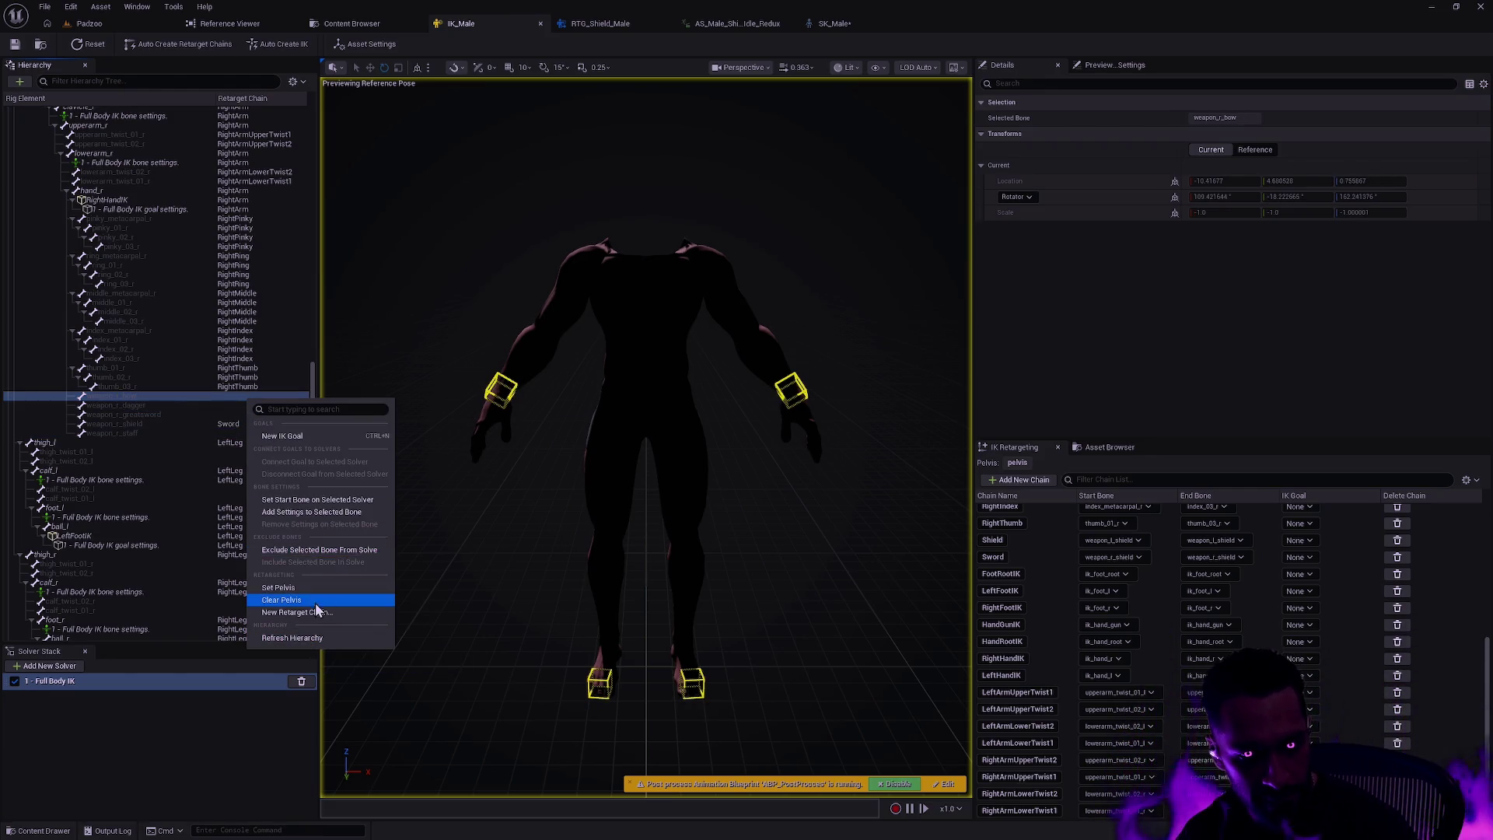
left_click(298, 612)
double_click(805, 397)
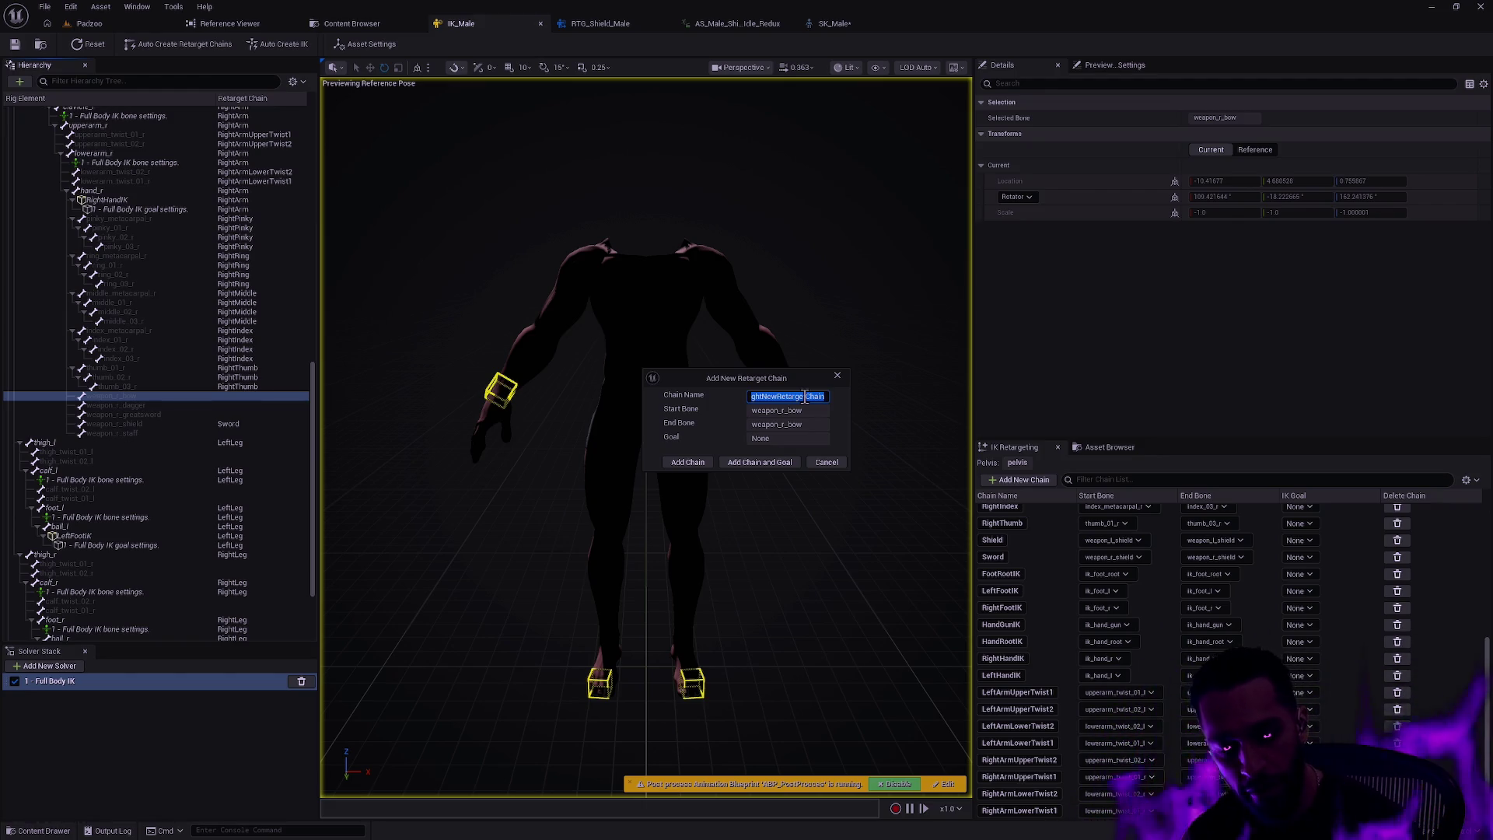
type("Arrow")
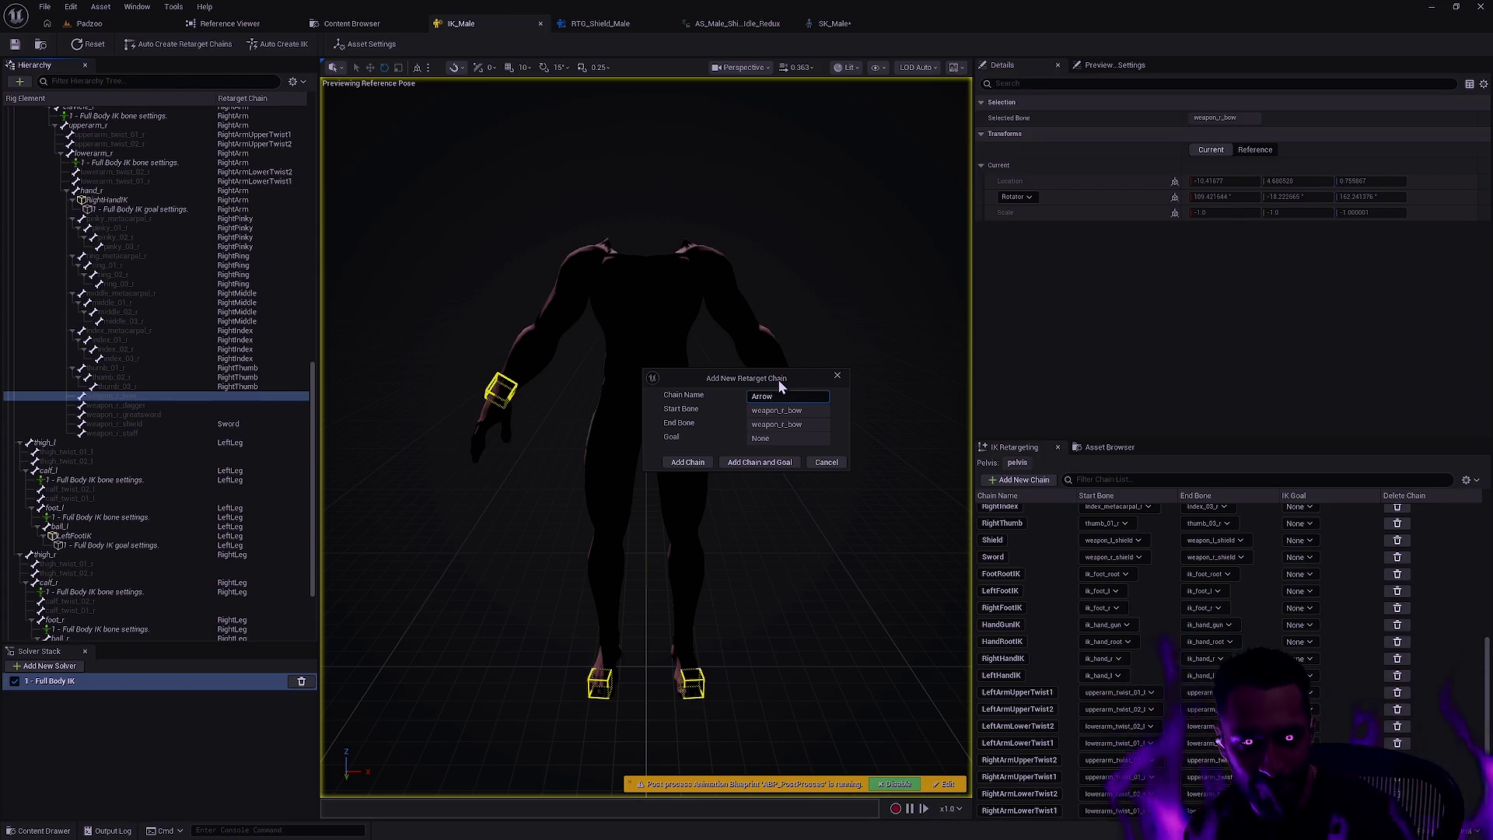
key("ctrl+a")
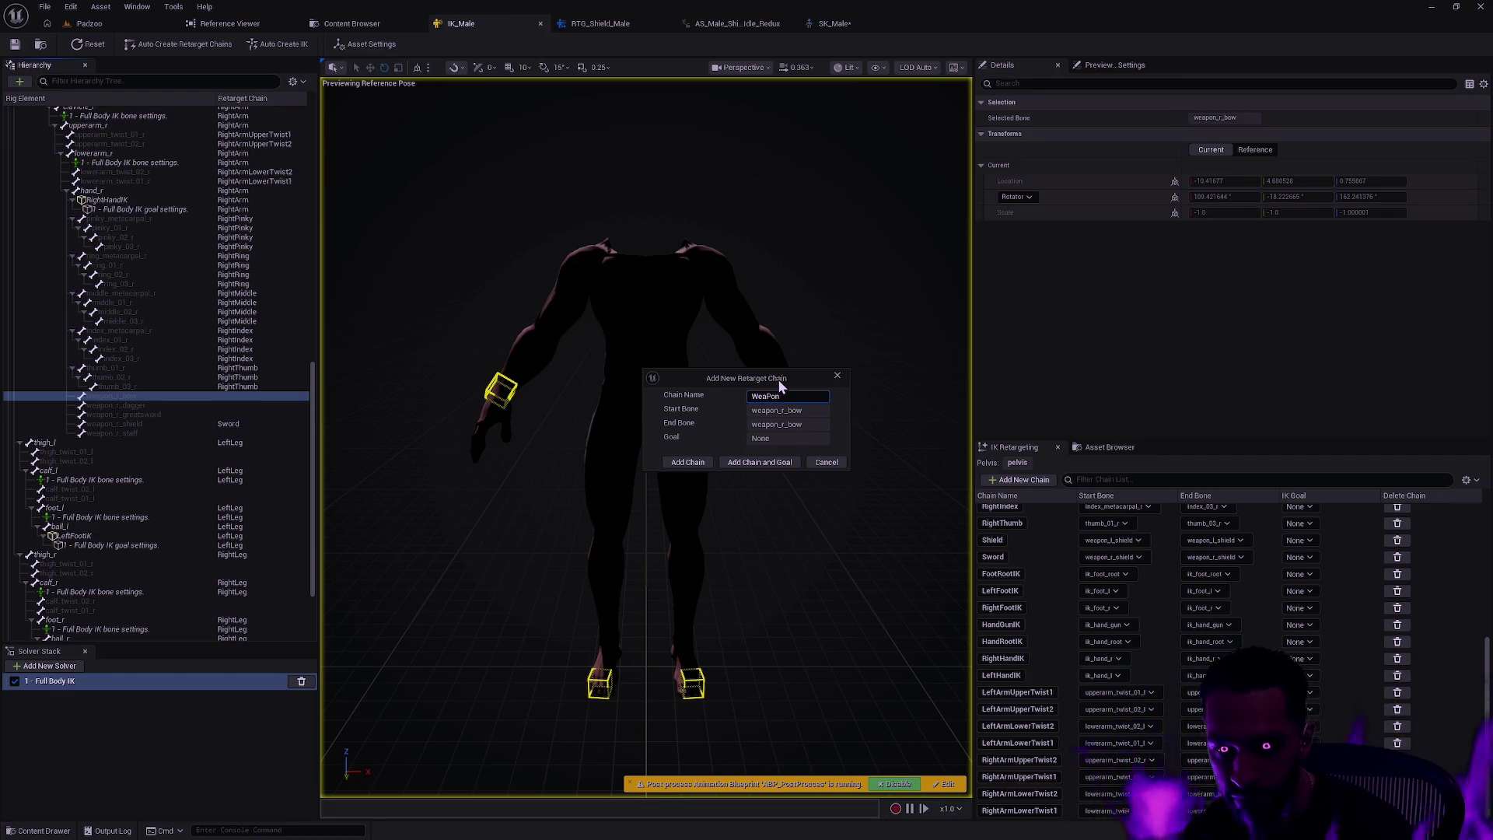
key("ctrl+a")
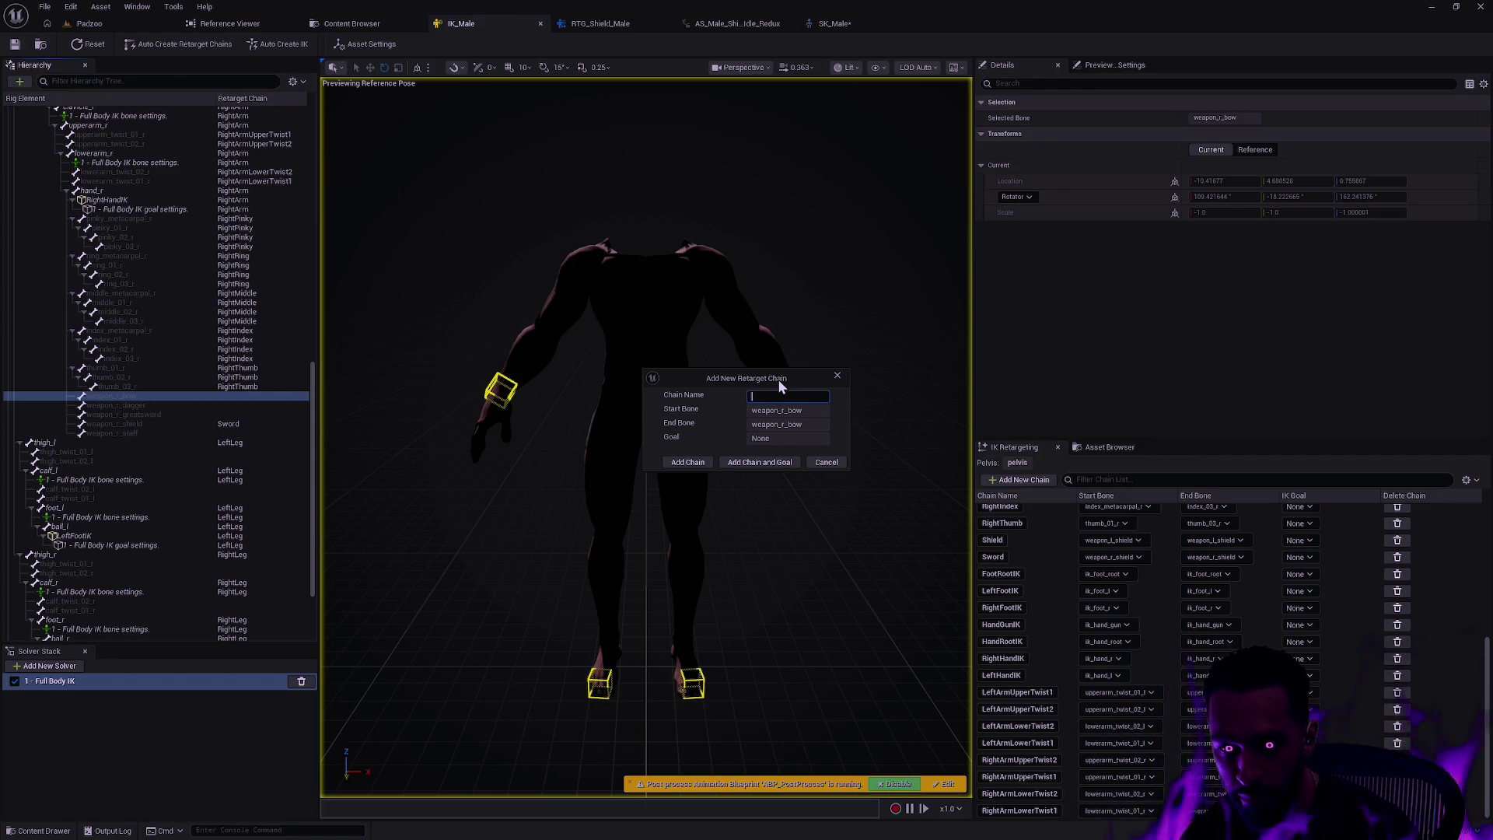
type("WeaponRBow")
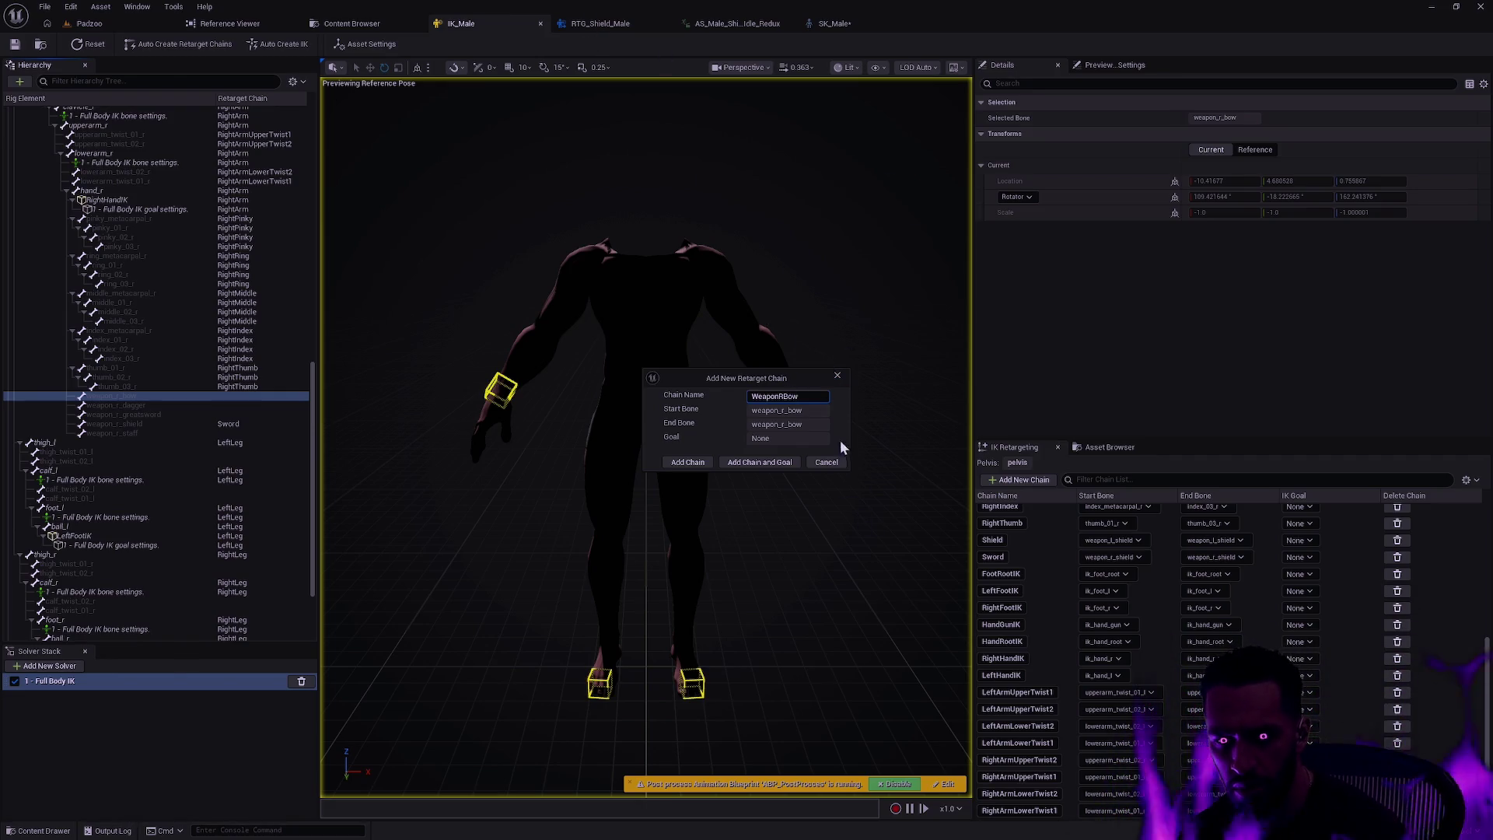
left_click(686, 463)
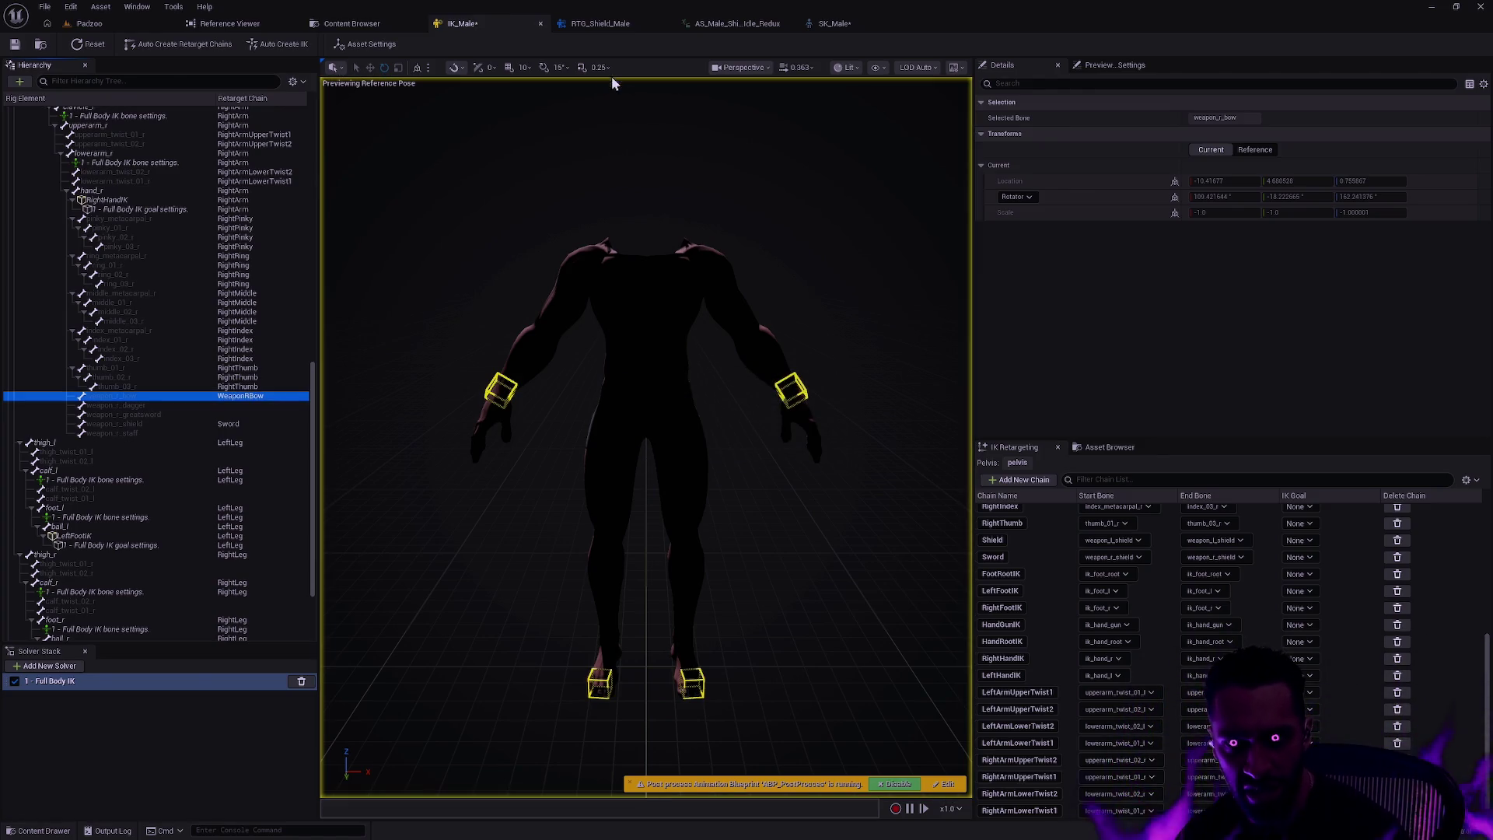
- In RTG_Shield_Male's asset settings, turn on Show Source Skeleton and Show Target Skeleton
left_click(646, 23)
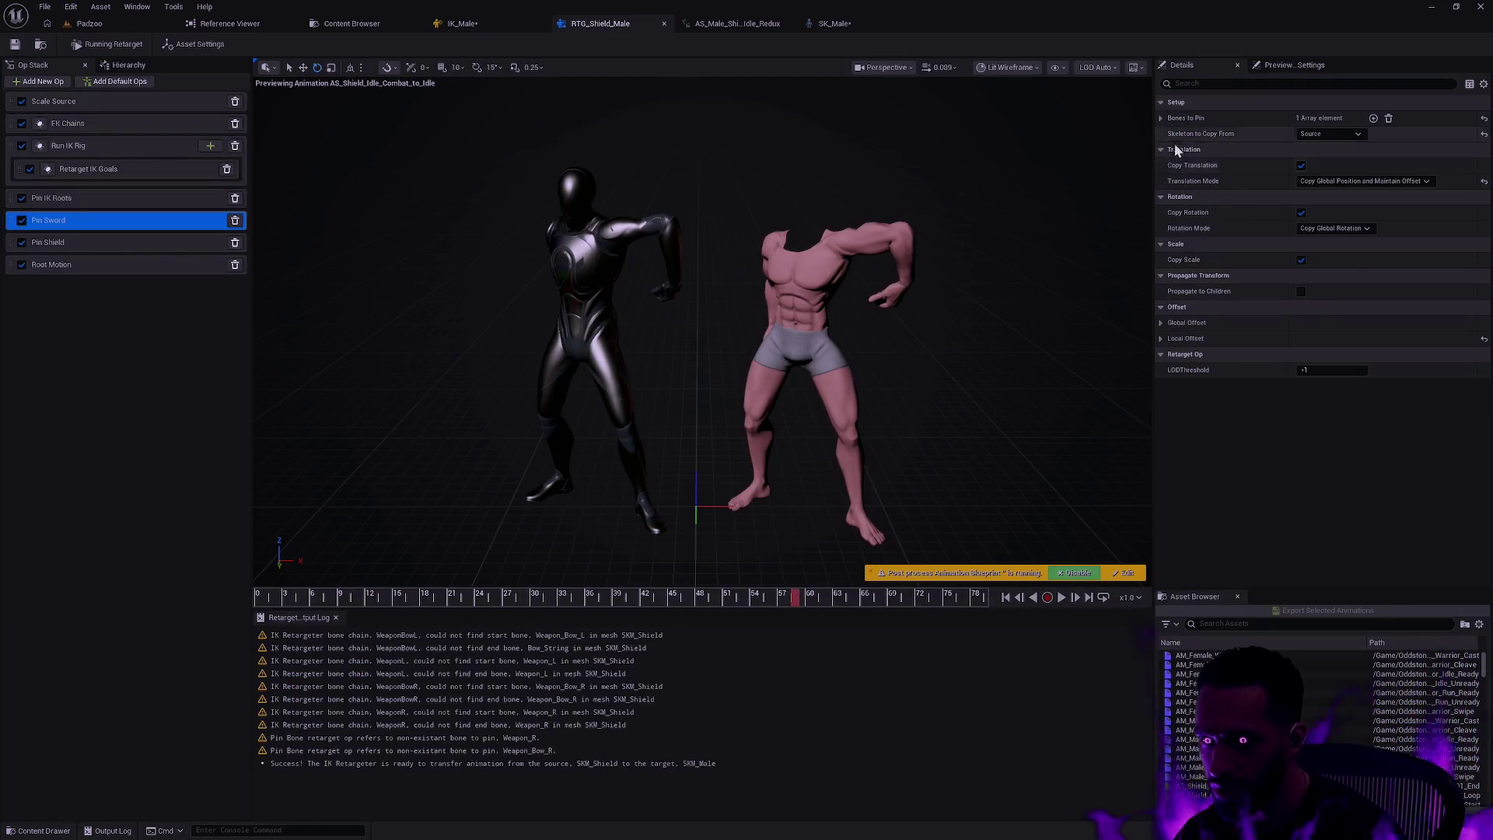
key("Escape")
left_click(1302, 388)
left_click(1300, 377)
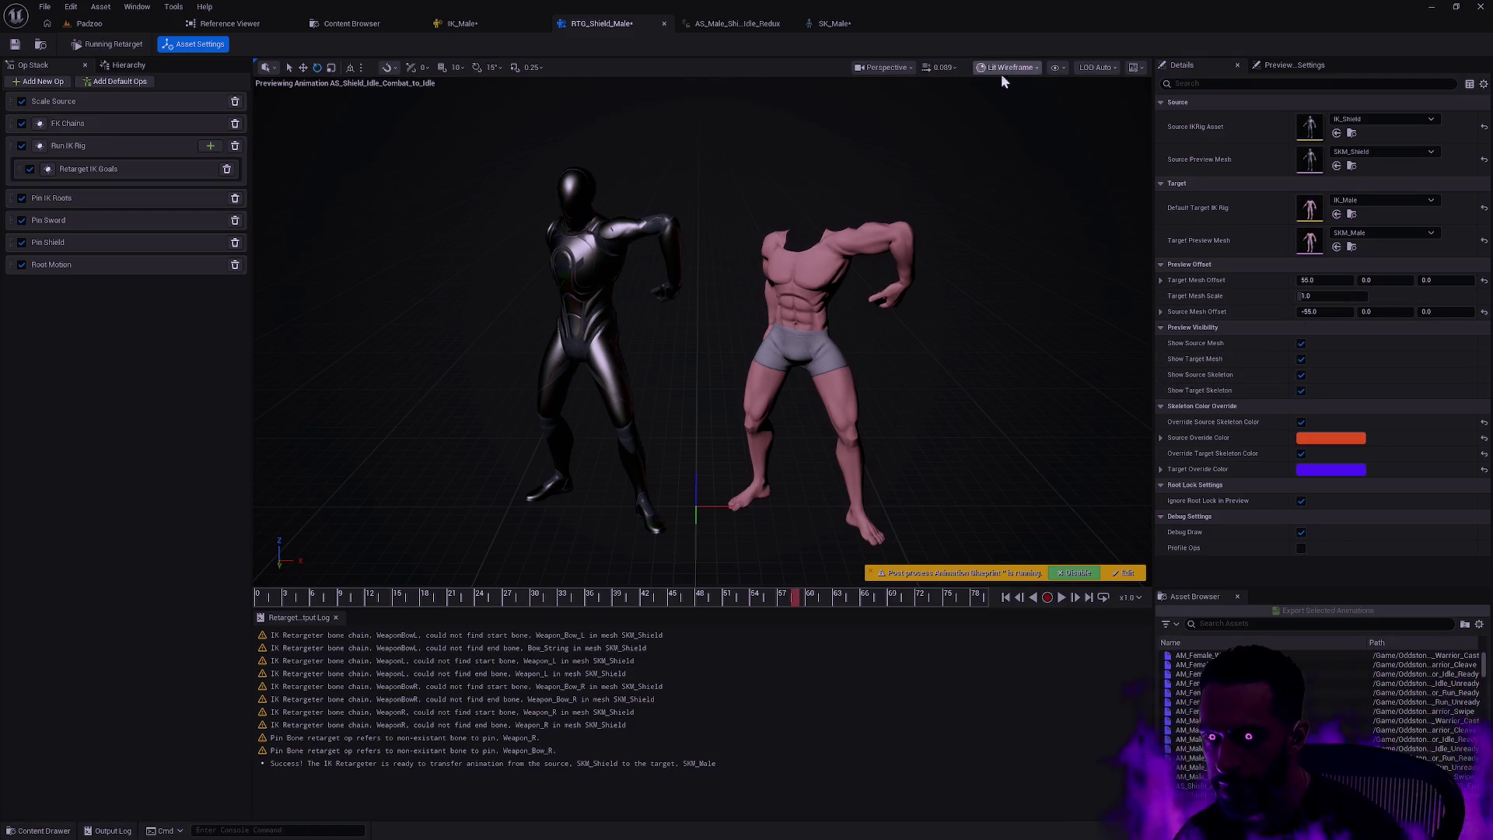
- Draw bones as All Hierarchy and scrub the preview around frame 25 to check poses
left_click(1055, 67)
mouse_move(1145, 158)
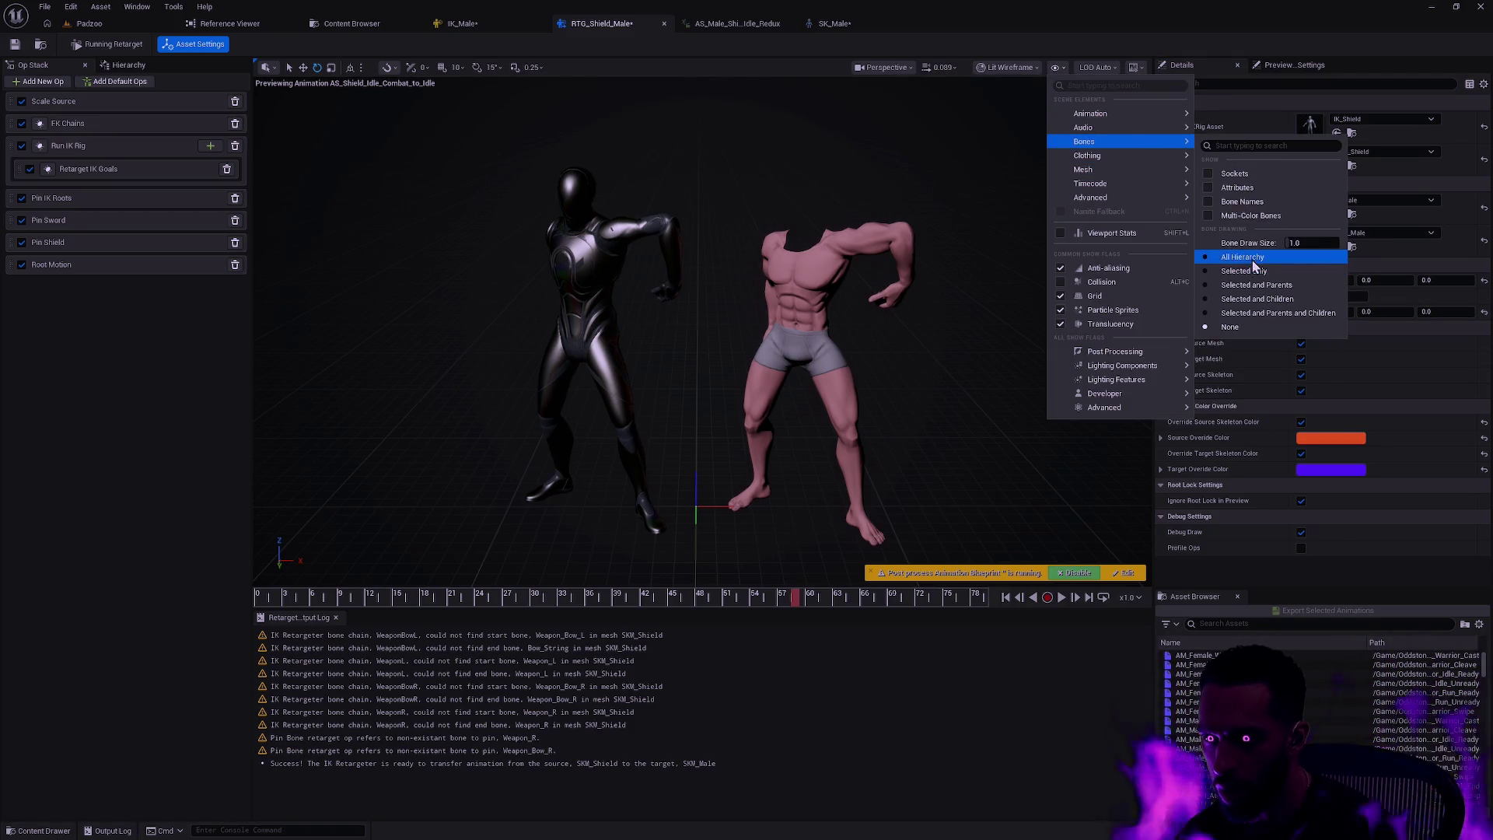
left_click(972, 291)
mouse_move(327, 590)
left_mouse_down()
mouse_move(245, 597)
mouse_move(1096, 565)
mouse_move(871, 567)
mouse_move(989, 565)
left_mouse_up()
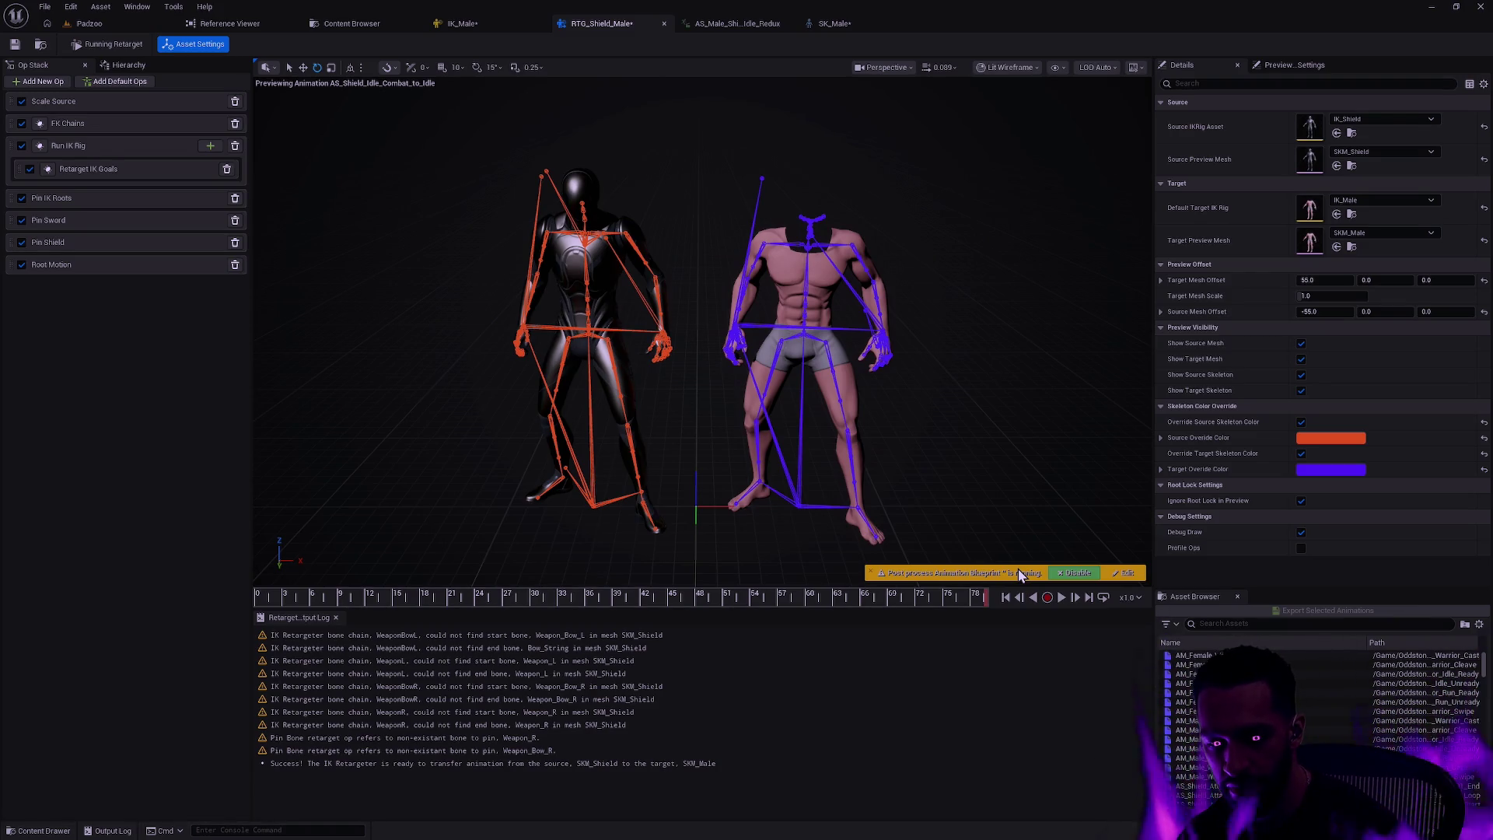
mouse_move(1021, 574)
left_mouse_down()
mouse_move(932, 568)
mouse_move(1034, 566)
left_mouse_up()
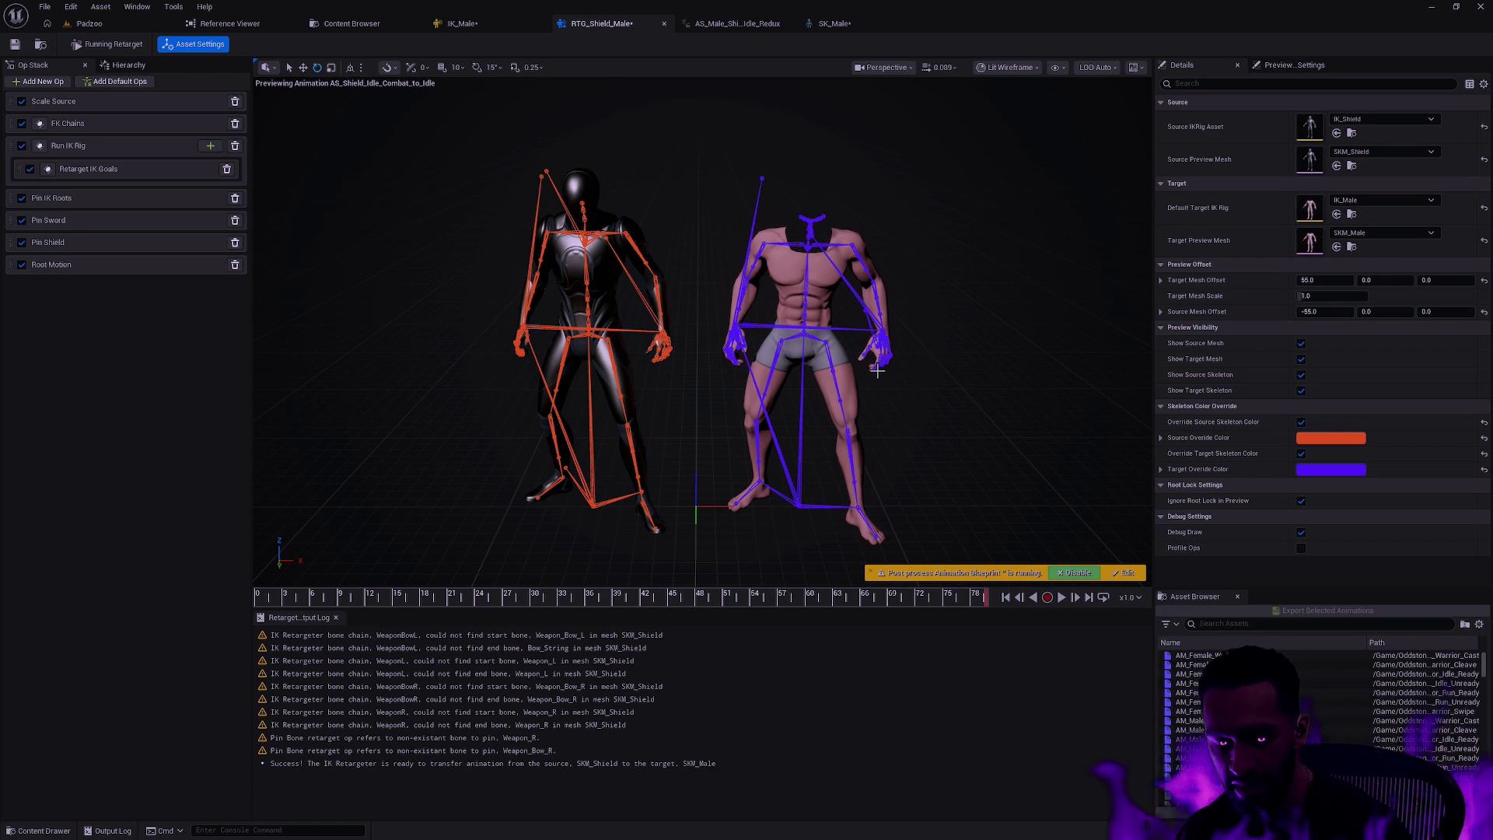
scroll(877, 370, "up", 5)
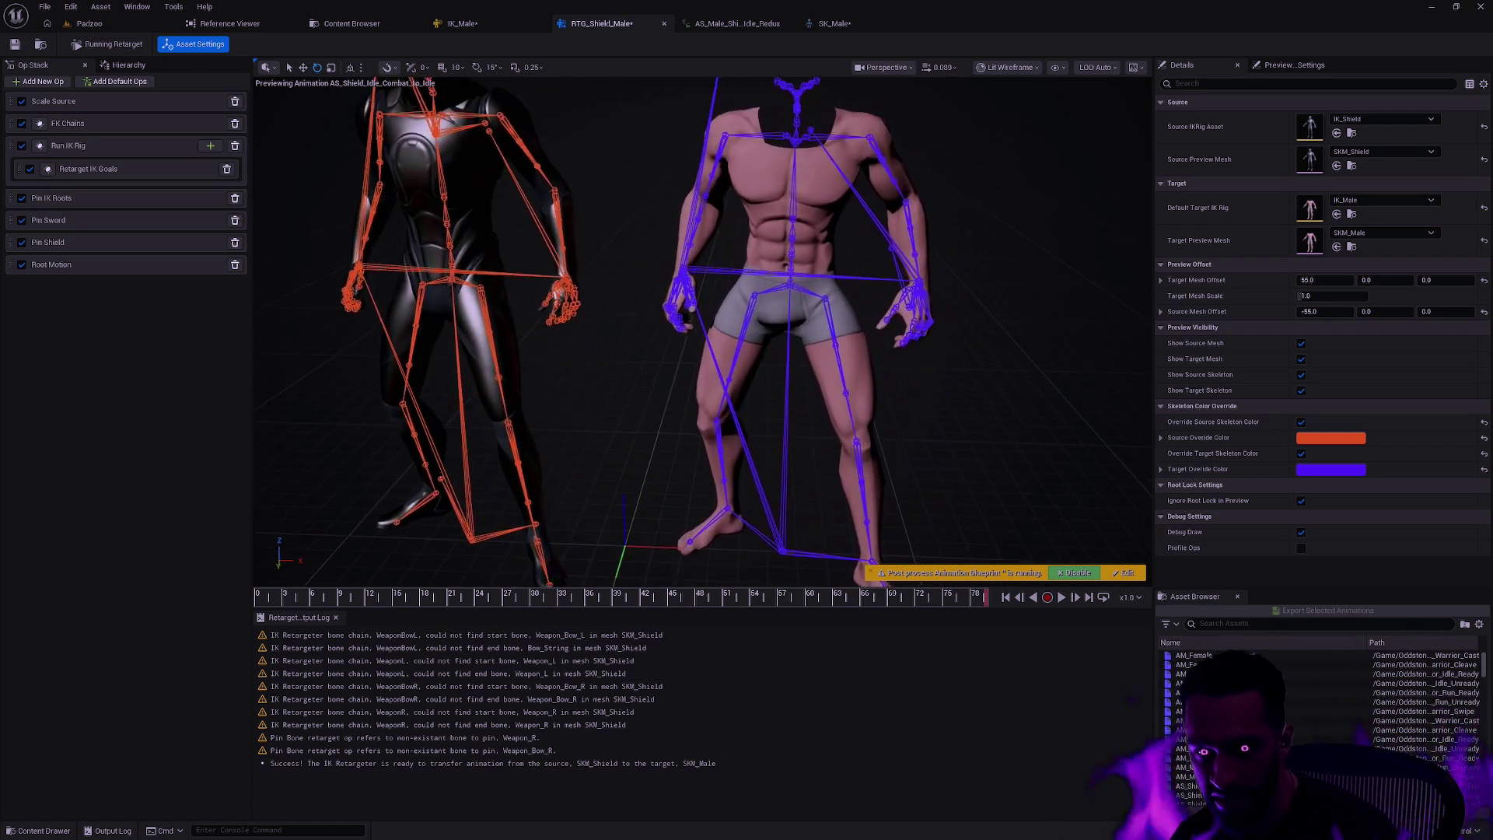
scroll(877, 370, "up", 5)
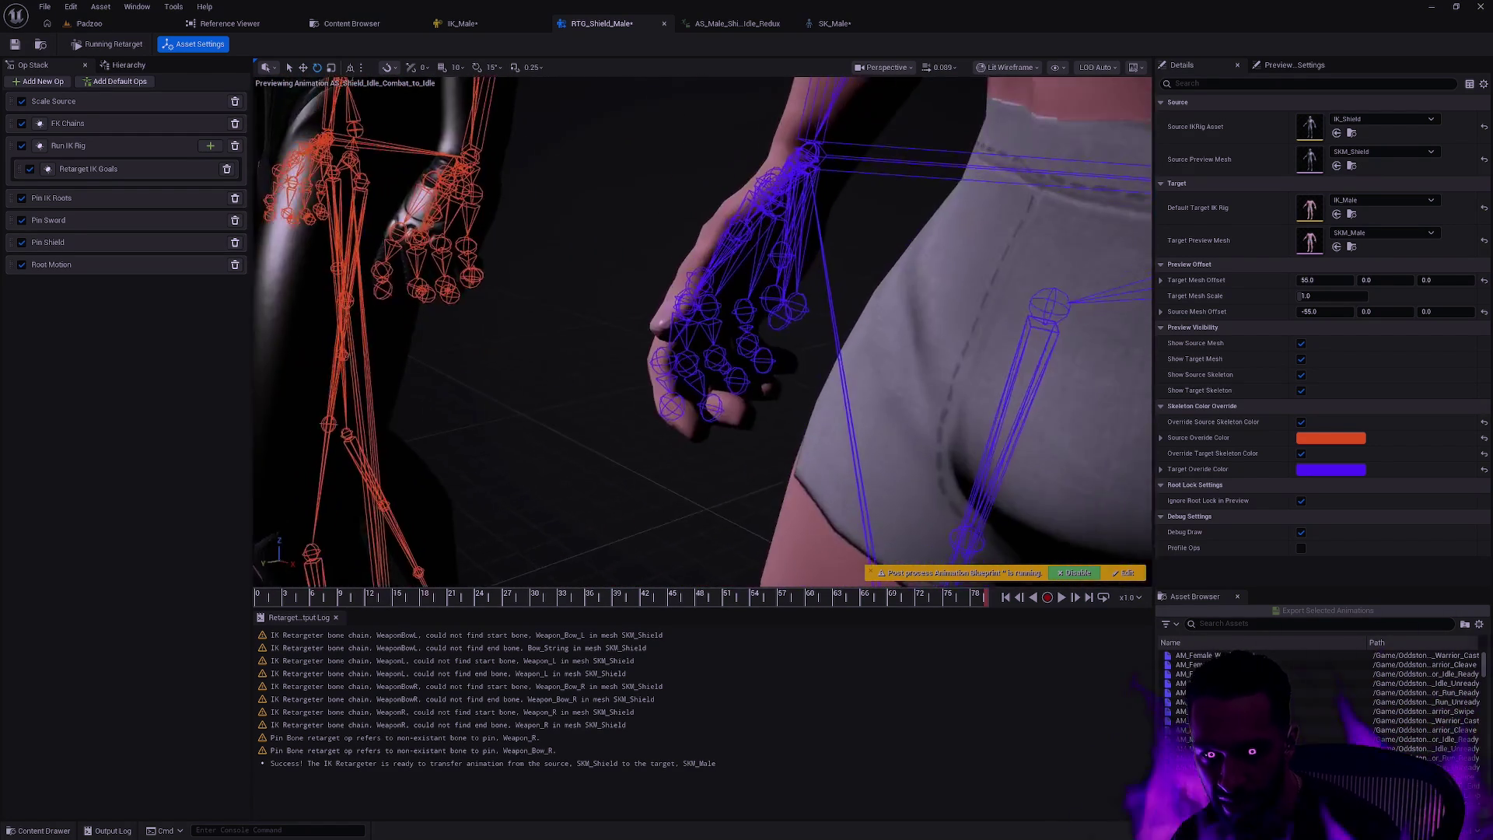
scroll(877, 370, "down", 5)
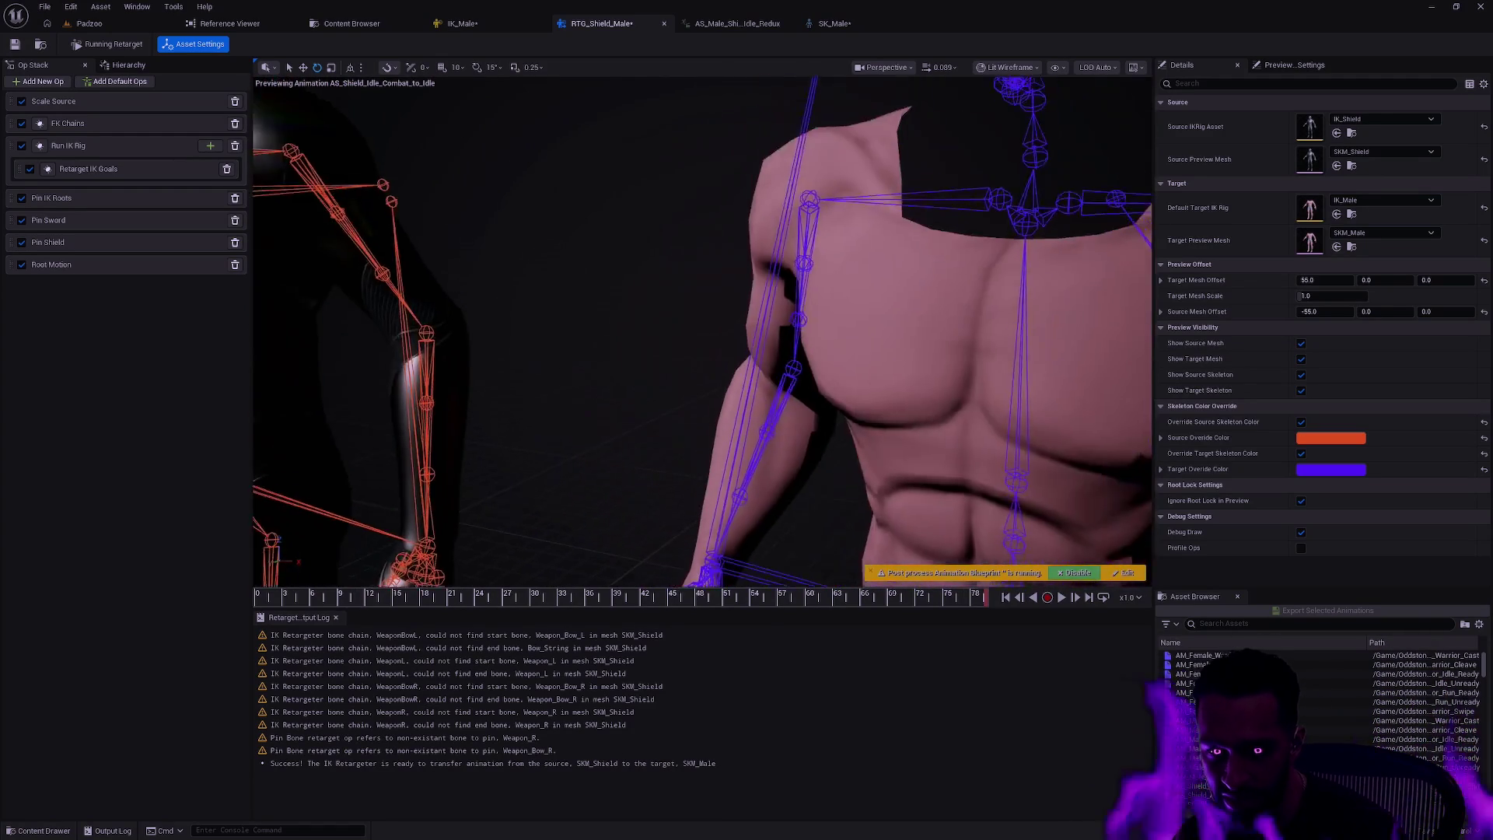
scroll(958, 381, "down", 5)
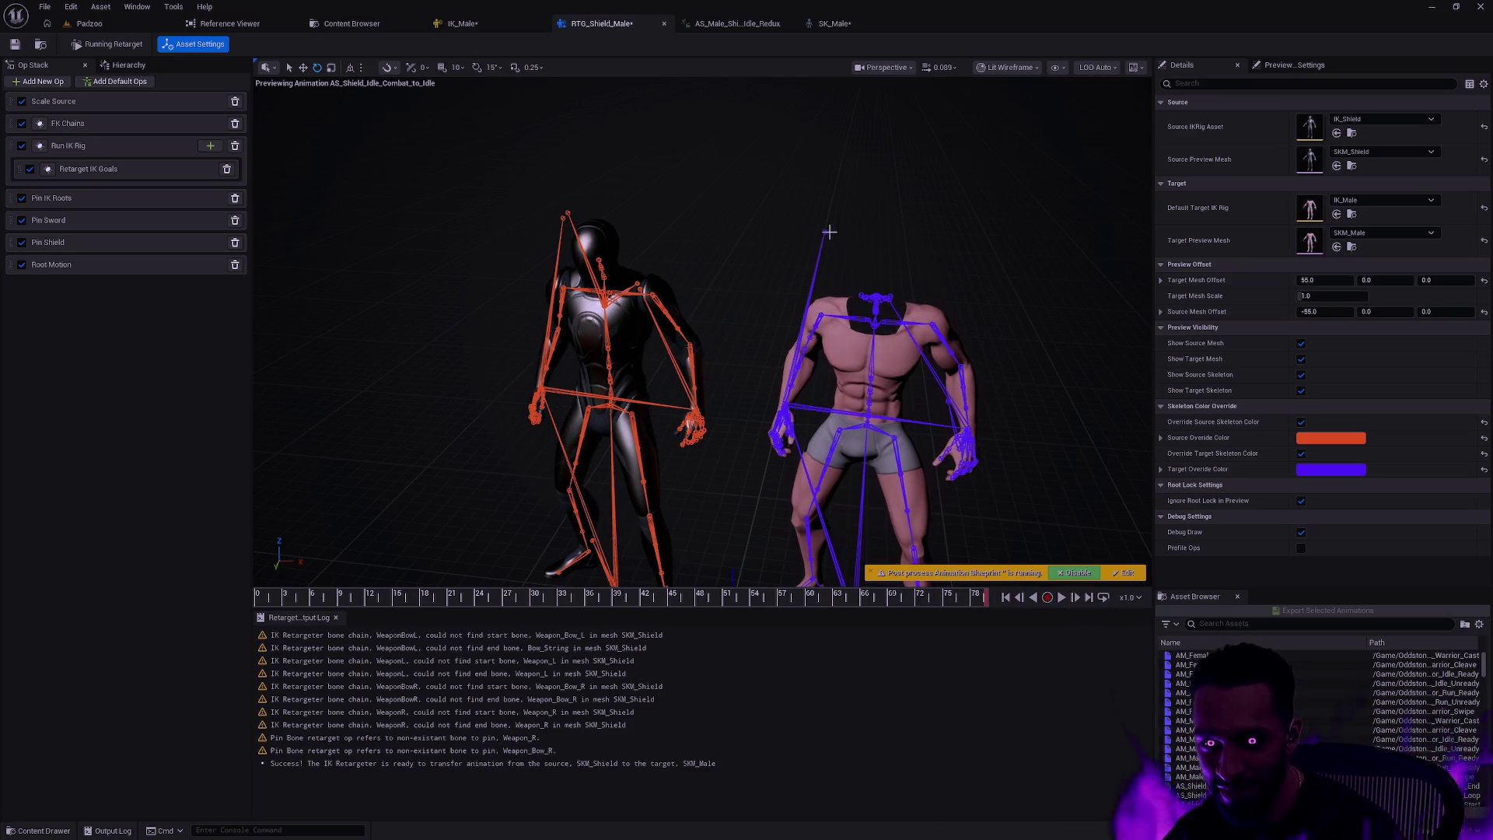
- Select weapon_r_shield, scrub the combat idle from frame 0 to the stance near frame 24, then deselect
left_click(828, 232)
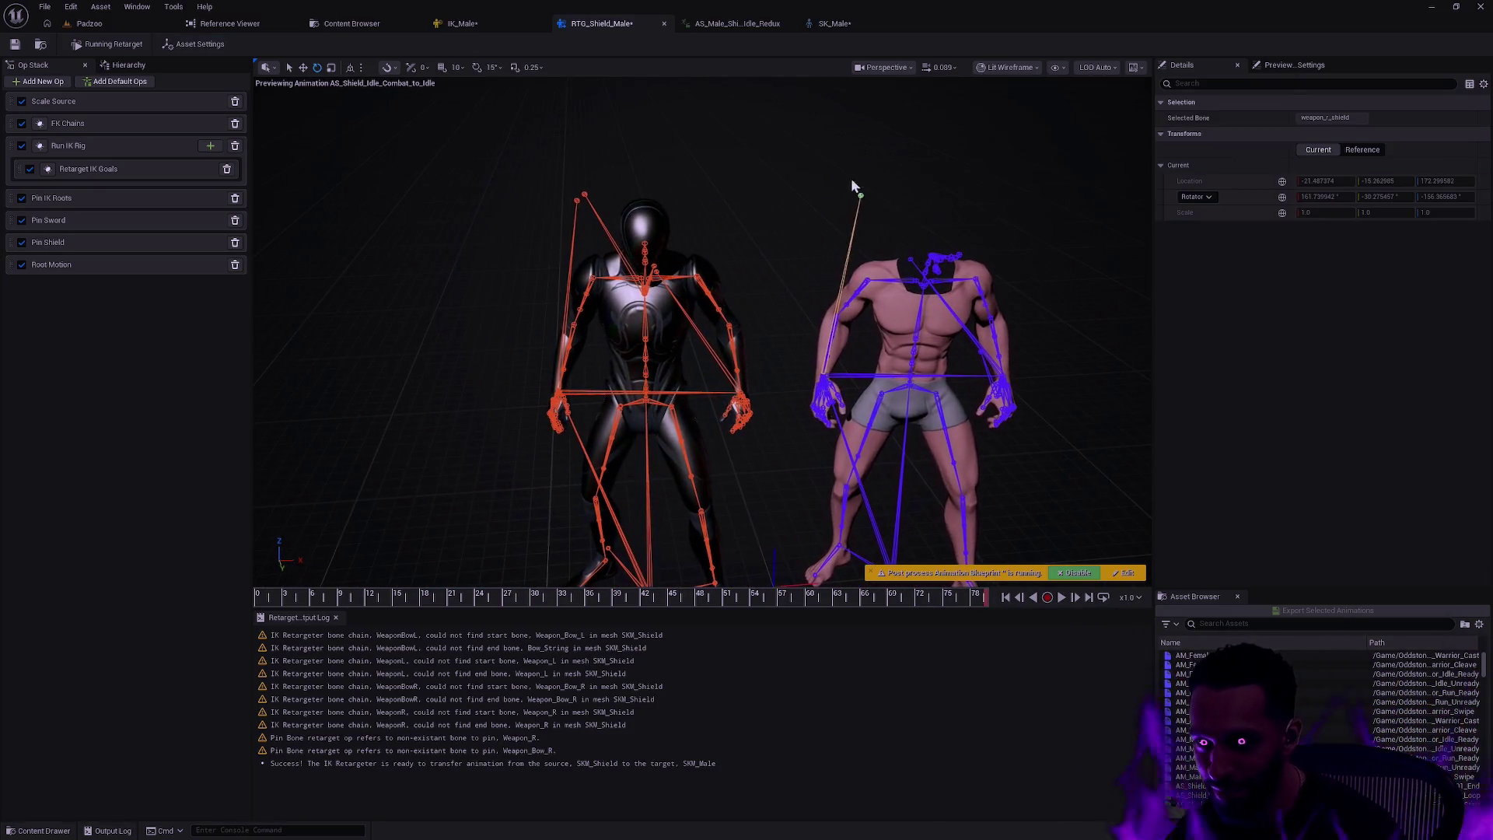
left_click_drag(883, 216, 826, 195)
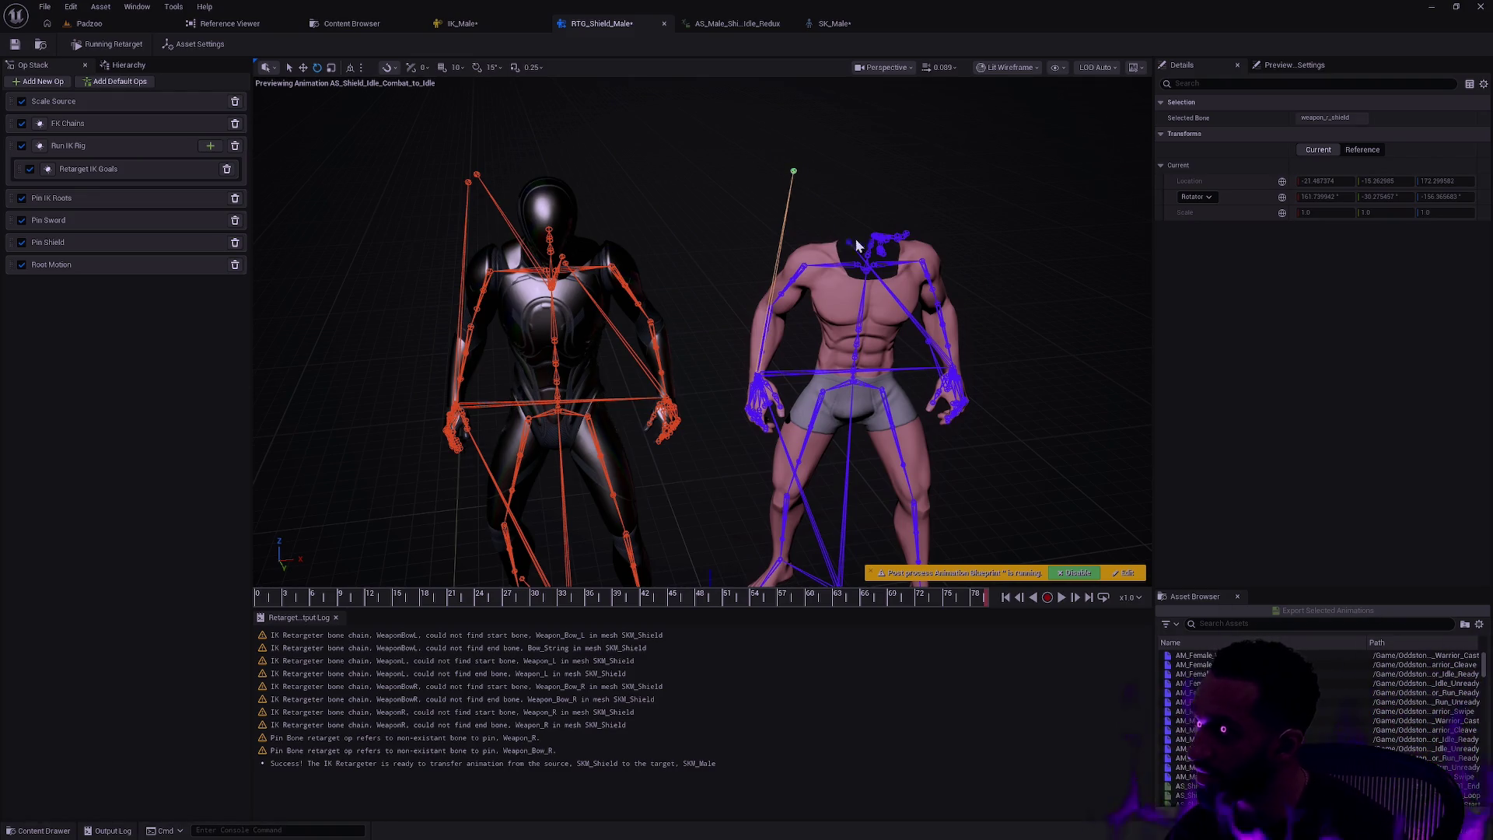
left_click(247, 596)
mouse_move(246, 595)
left_mouse_down()
mouse_move(642, 608)
mouse_move(799, 594)
mouse_move(661, 594)
mouse_move(533, 572)
mouse_move(667, 594)
mouse_move(1007, 595)
left_mouse_up()
left_click(1005, 596)
left_click(1019, 596)
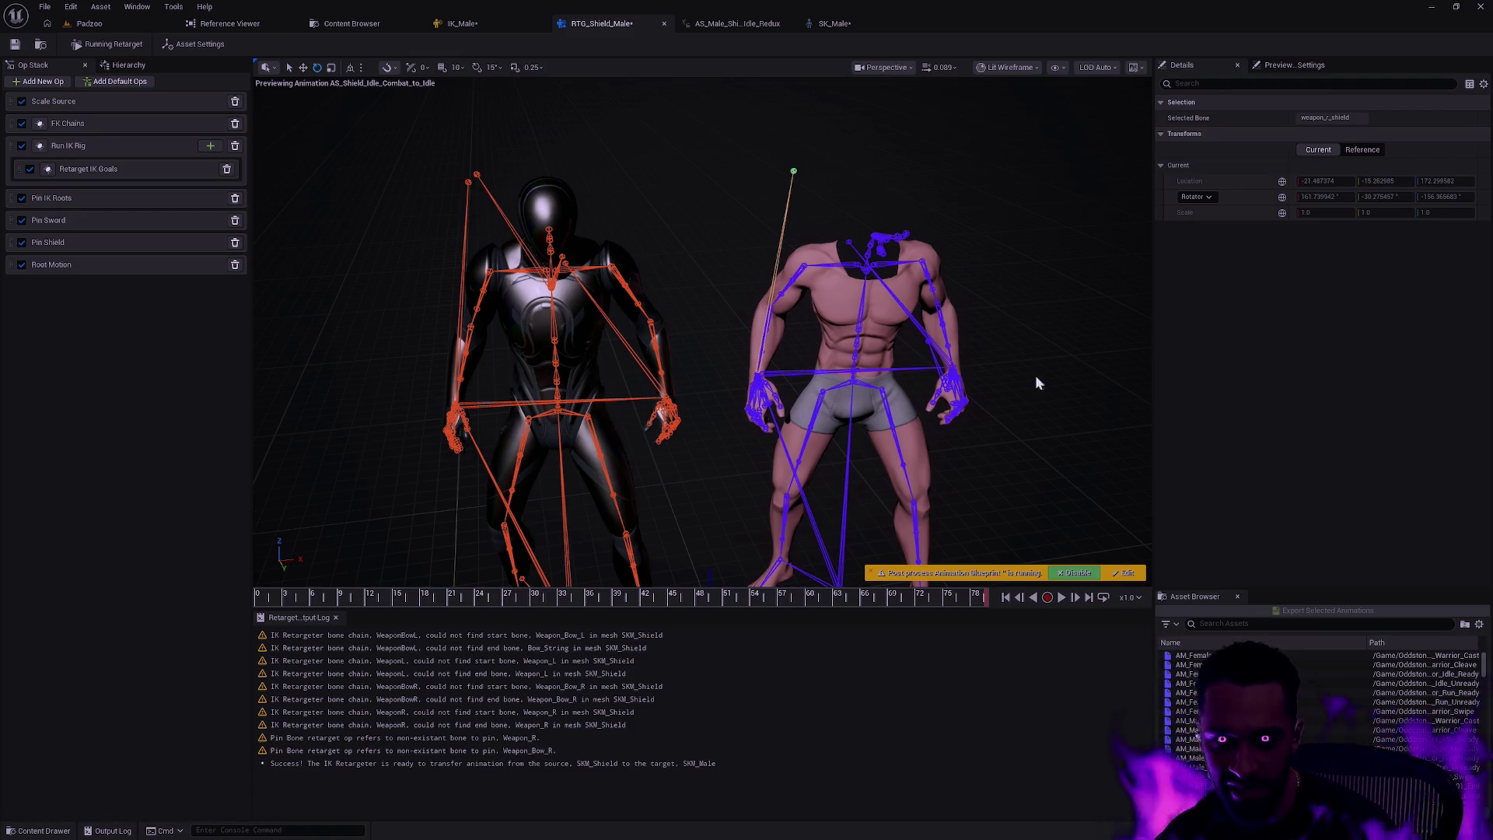
left_click(1015, 375)
left_click_drag(1017, 378, 1017, 379)
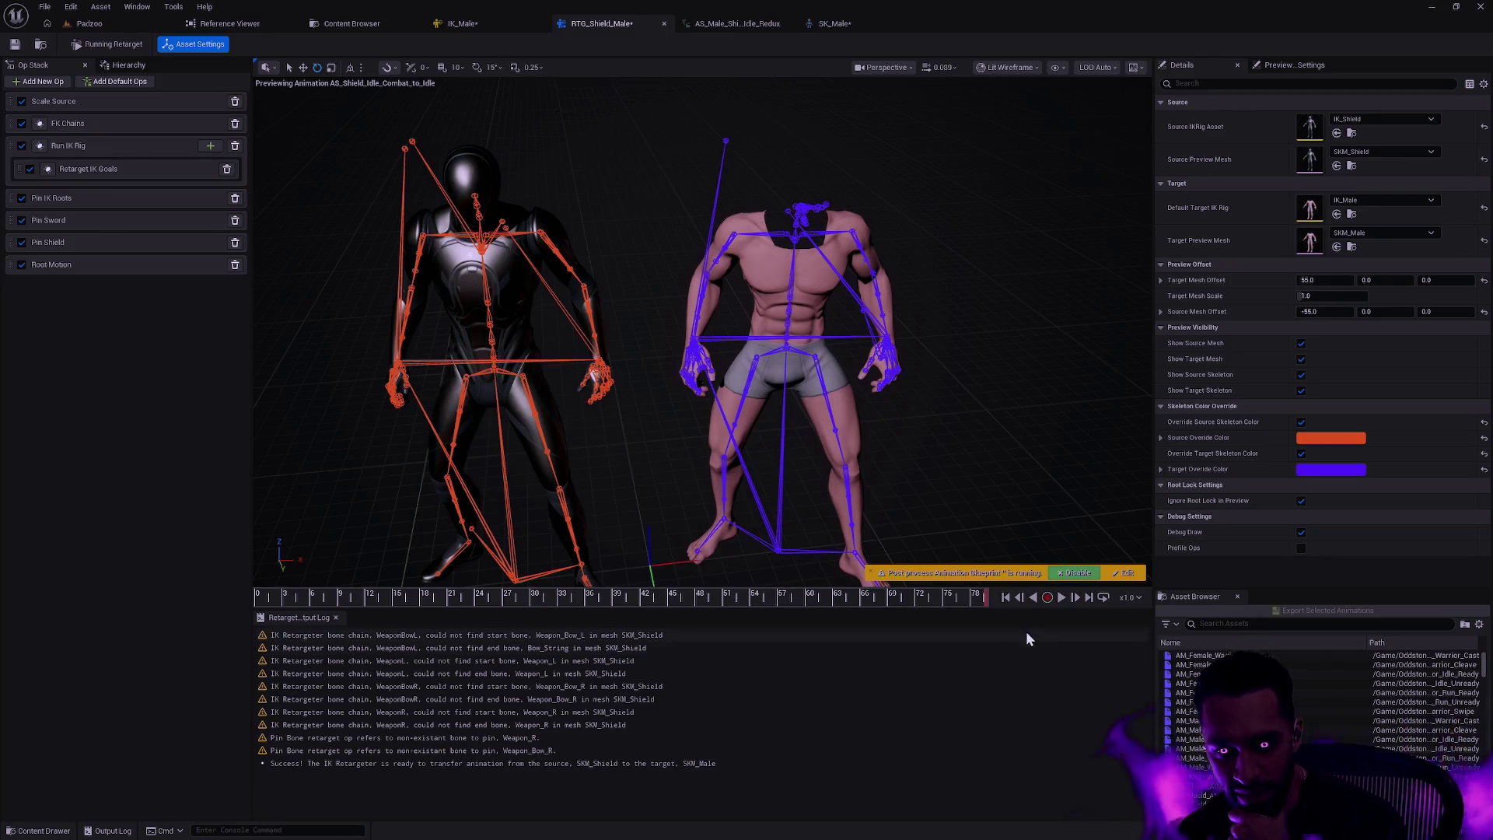
- In IK_Male, add a WeaponRDagger retarget chain for the weapon_r_dagger bone
left_click(485, 35)
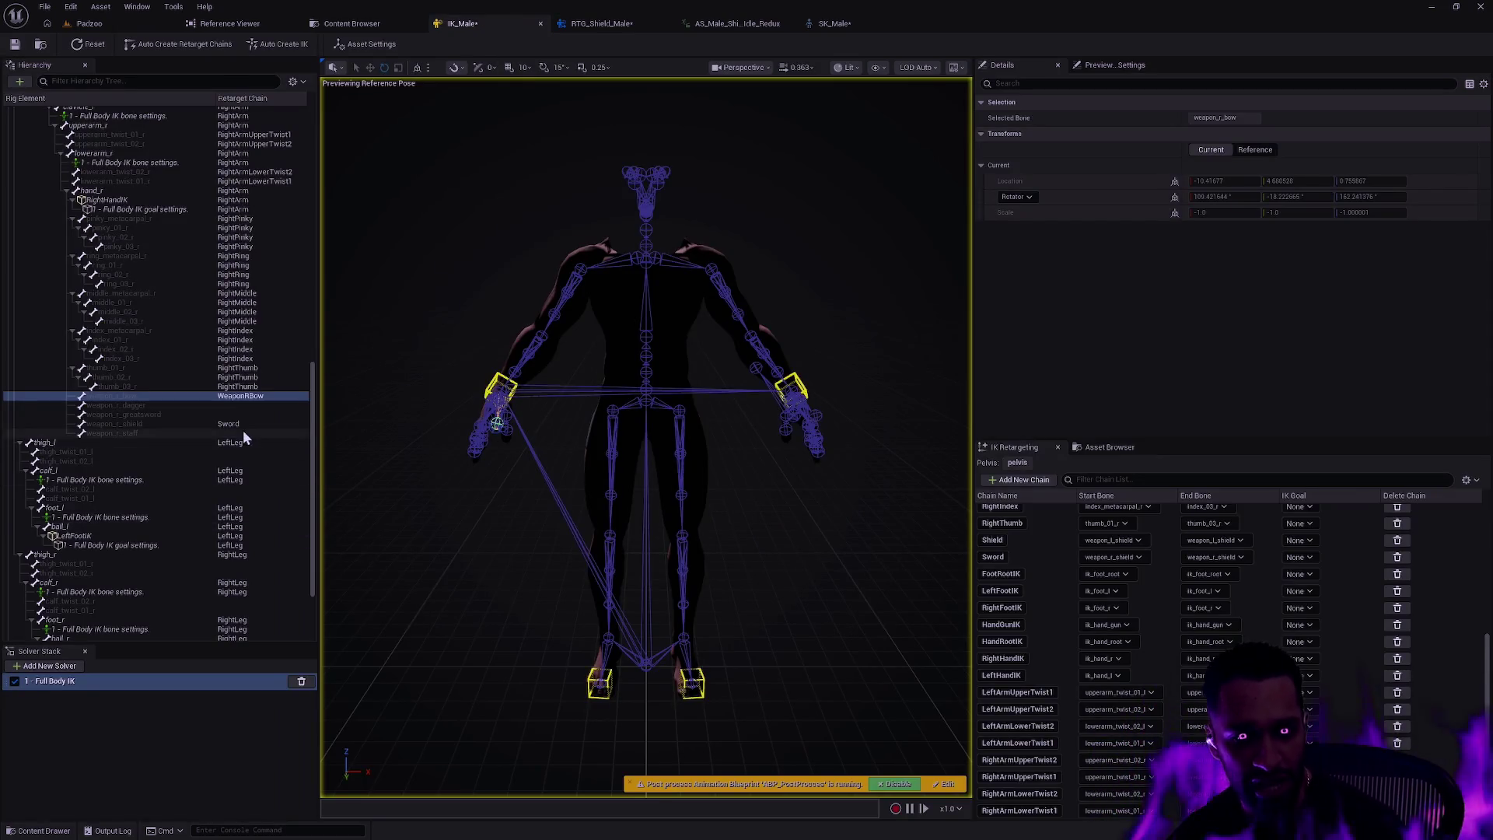
left_click(245, 406)
right_click(246, 406)
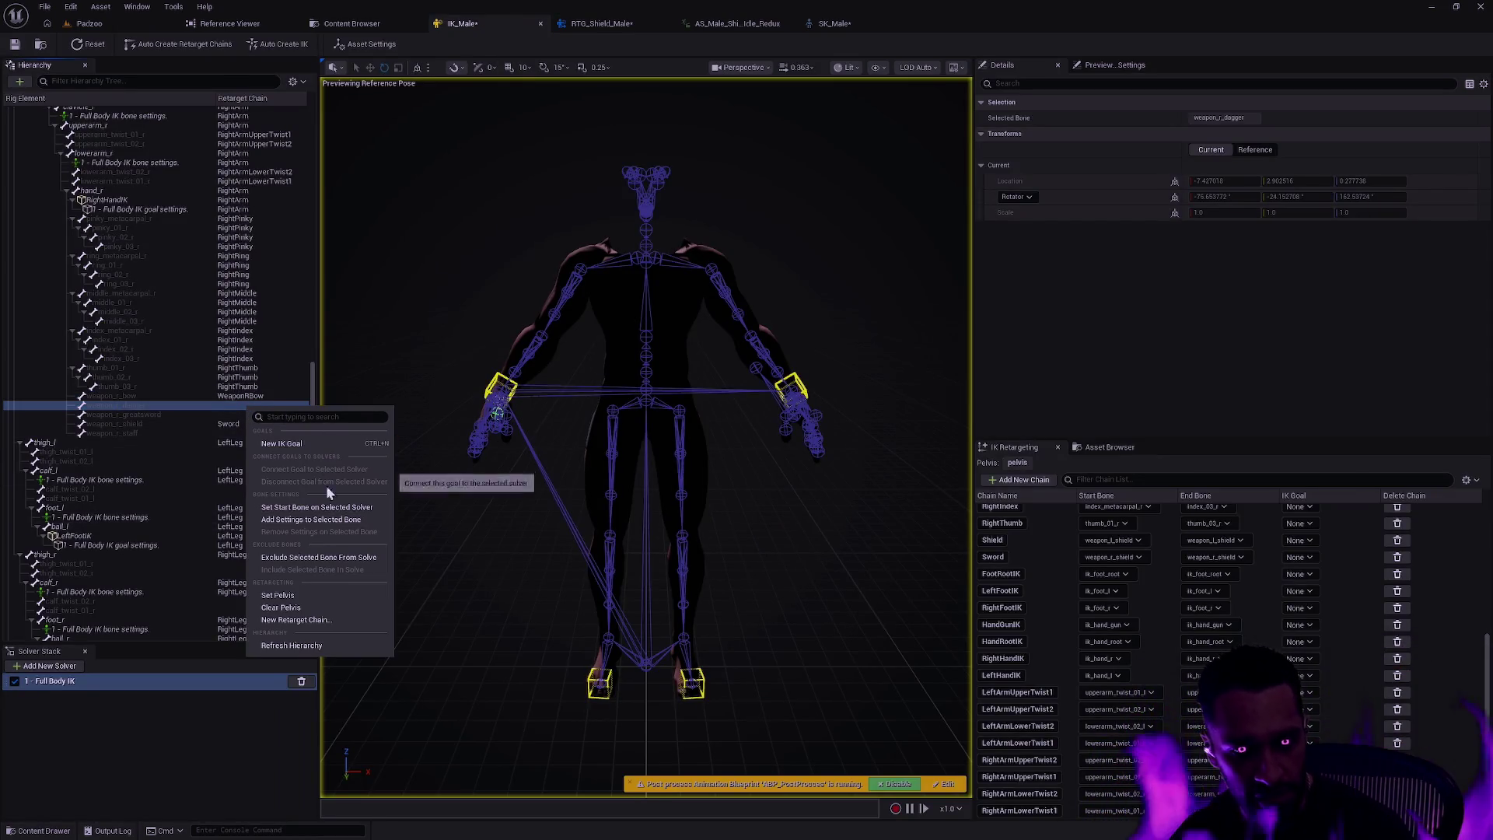
left_click(319, 619)
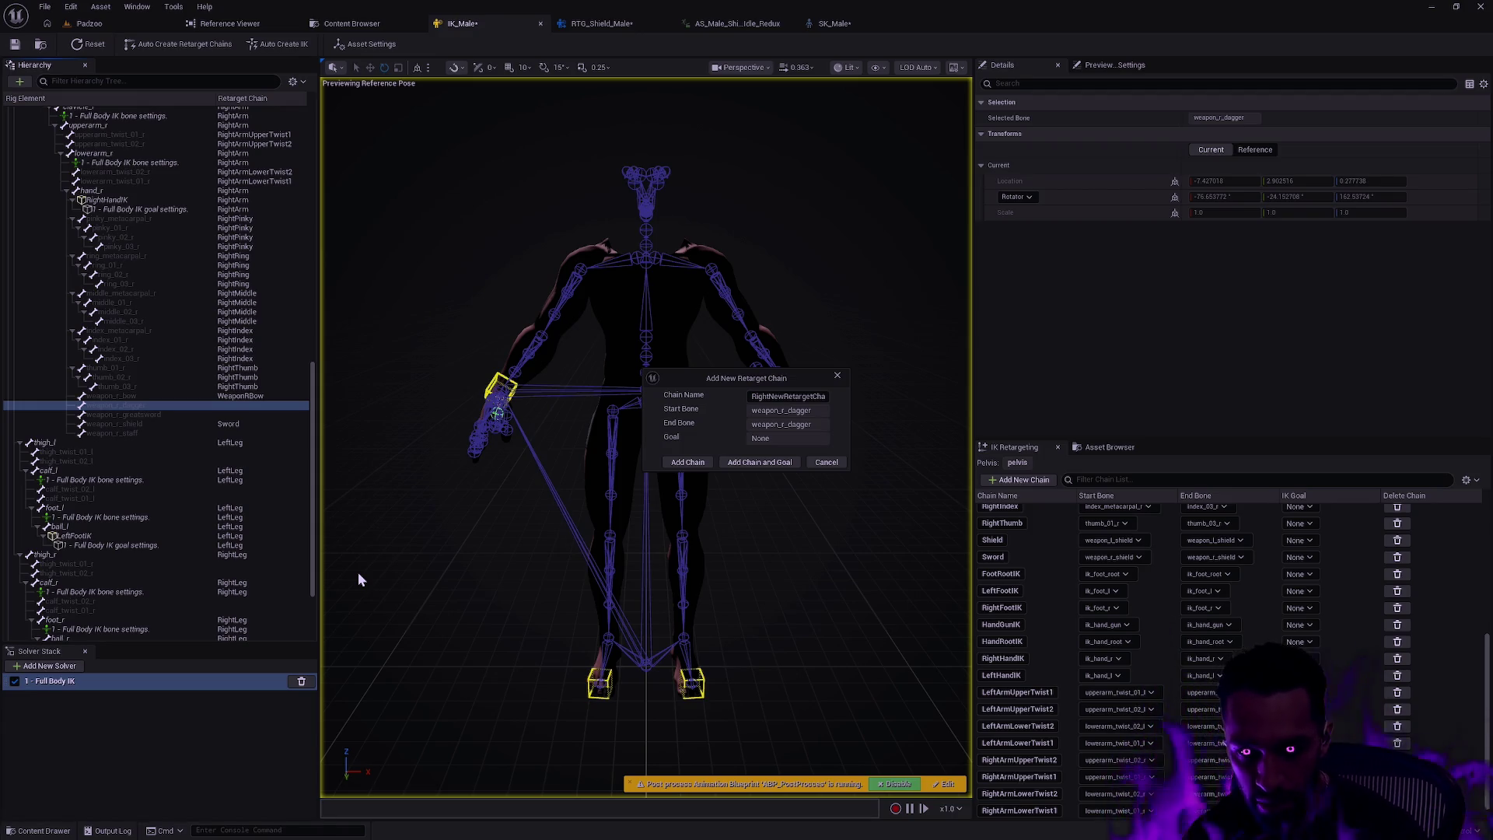
left_click(785, 397)
type("WeaponR")
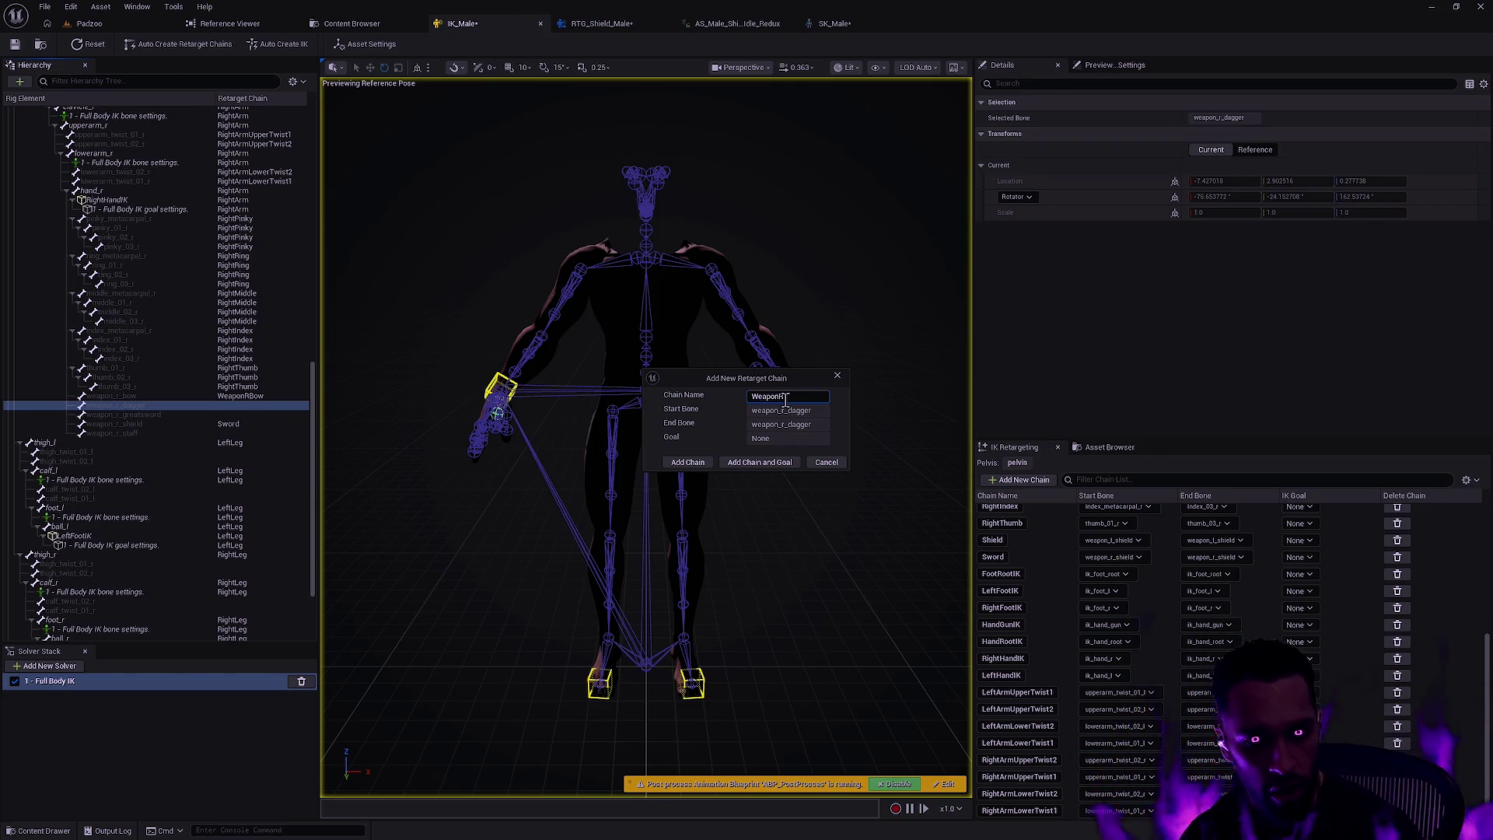
type("Dagger")
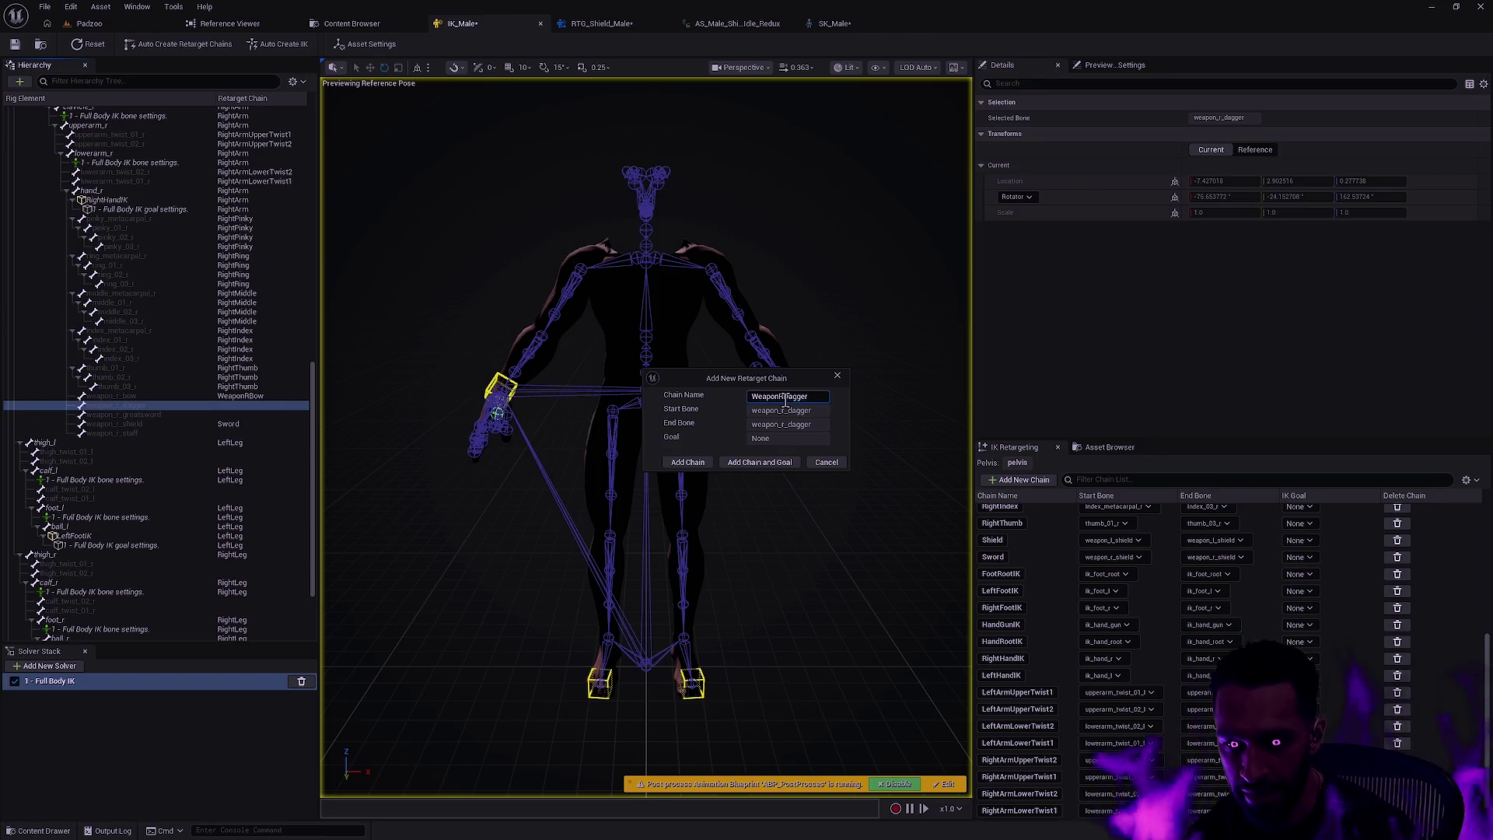
left_click(691, 462)
- Add a WeaponRGreatsword retarget chain for the weapon_r_greatsword bone
left_click(258, 417)
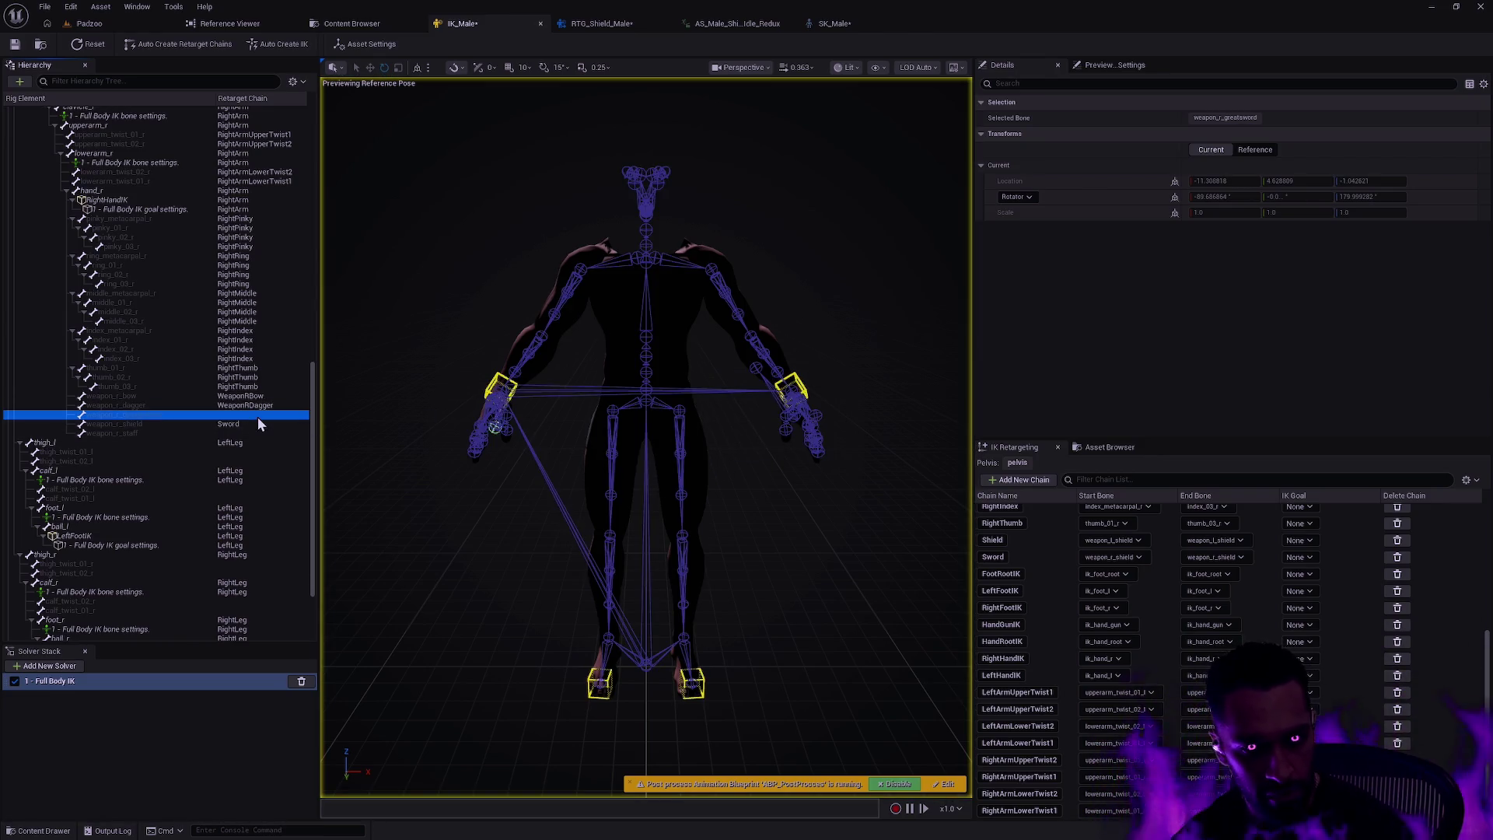
right_click(258, 417)
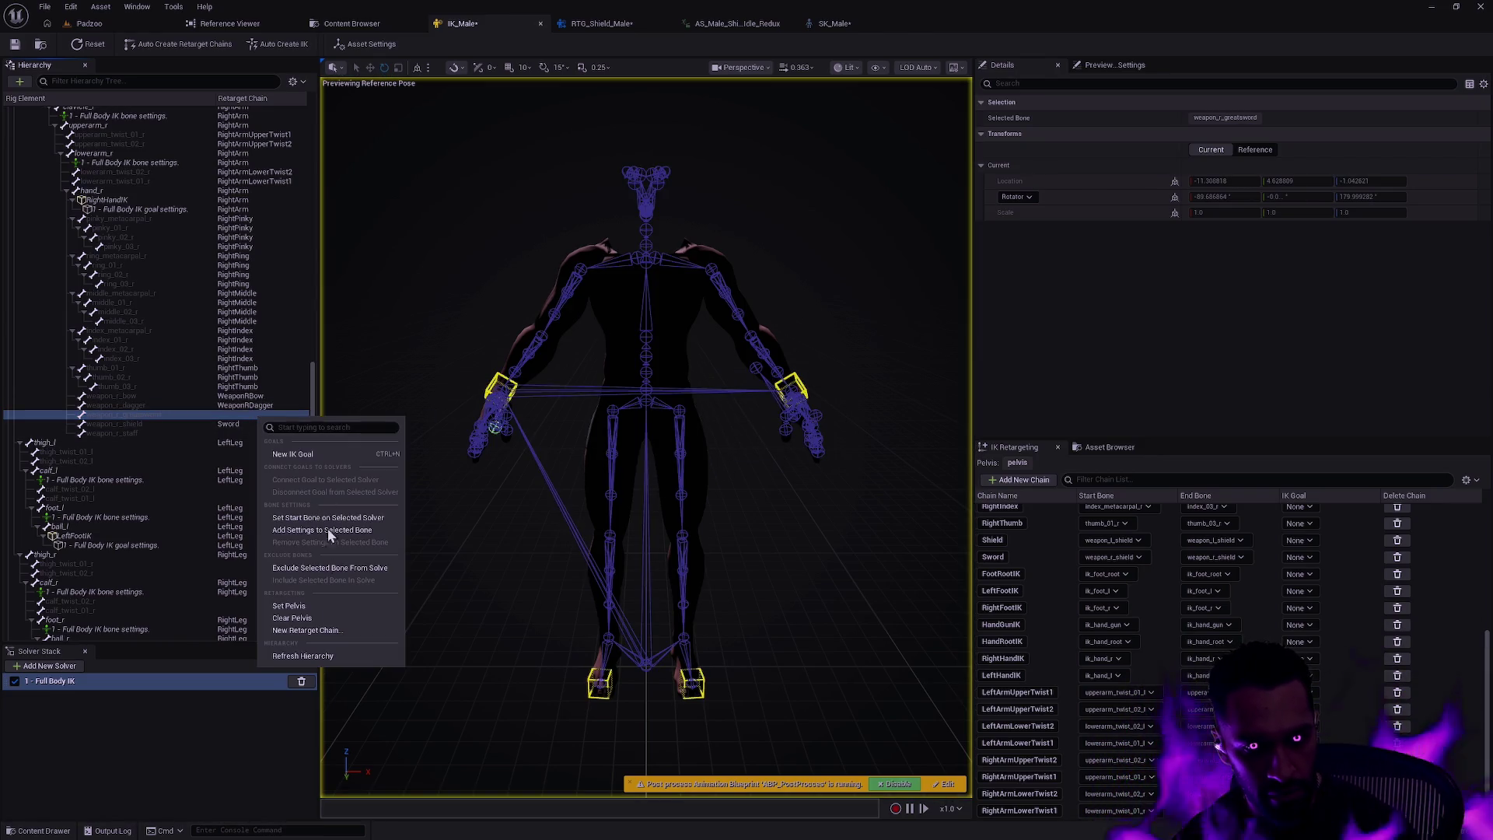
left_click(315, 628)
left_click(797, 395)
type("WeaponR")
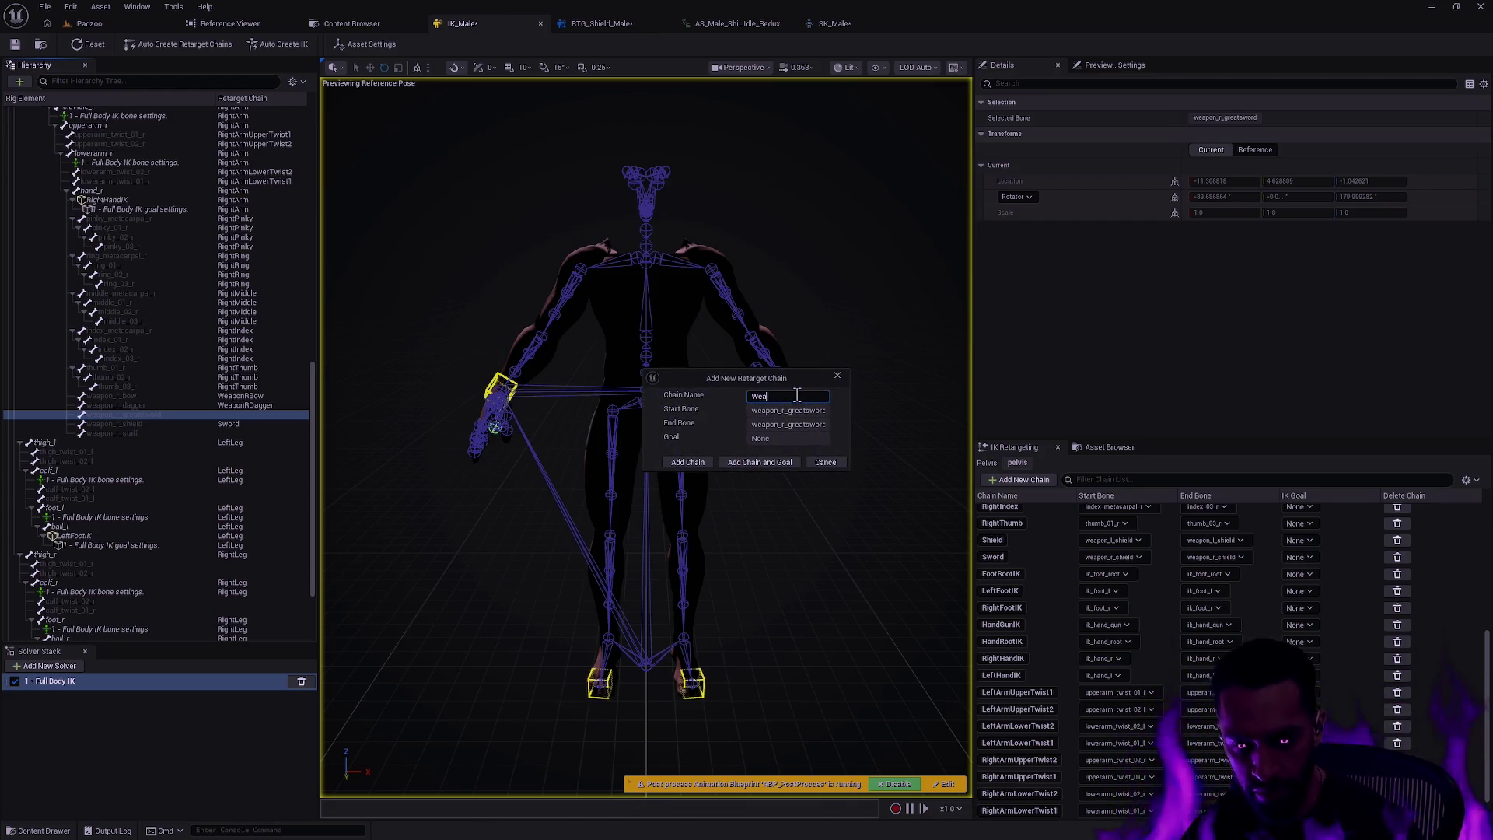
type("Greatsword")
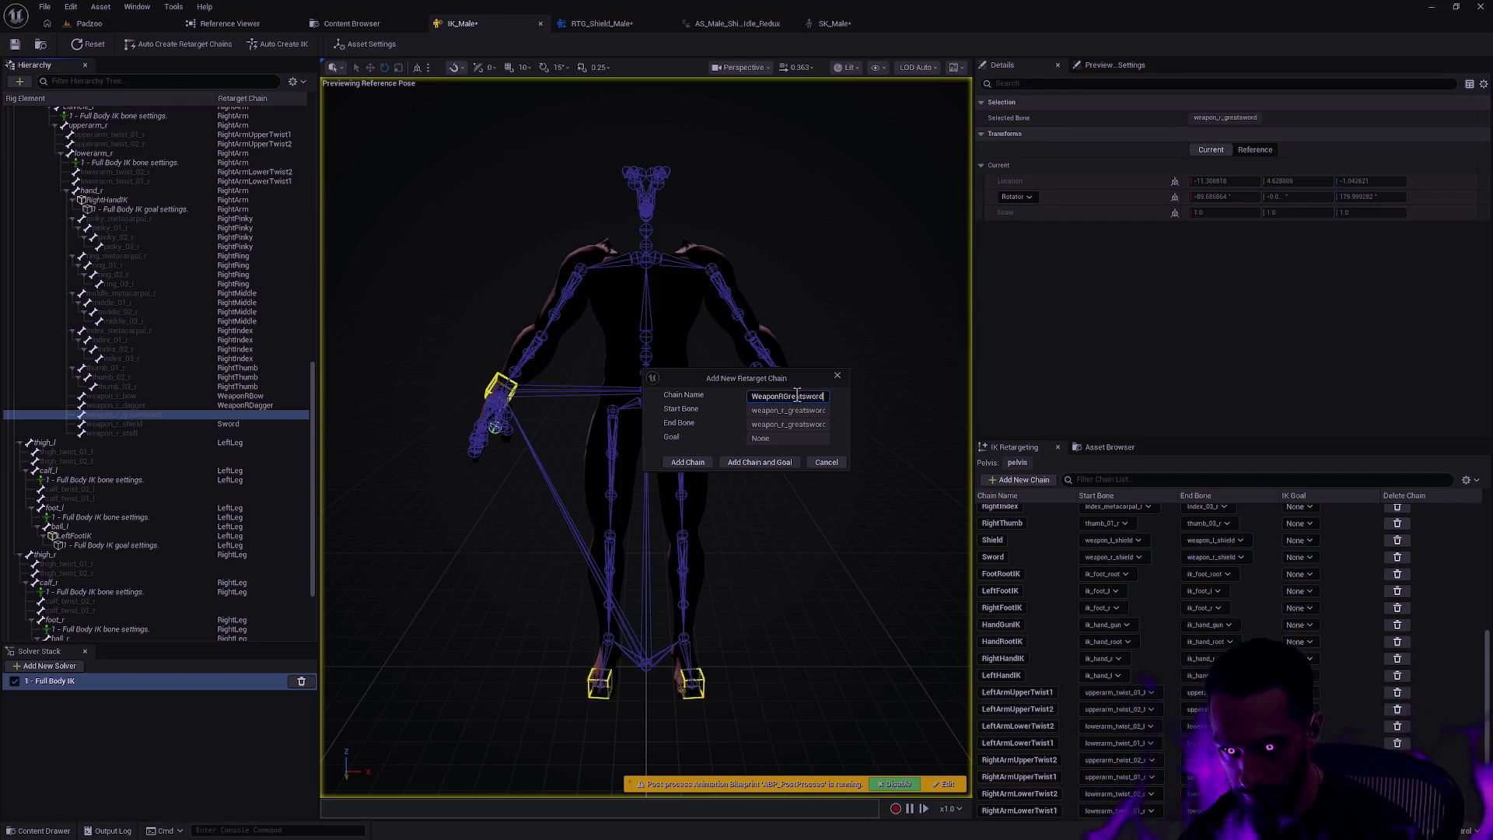
left_click(688, 462)
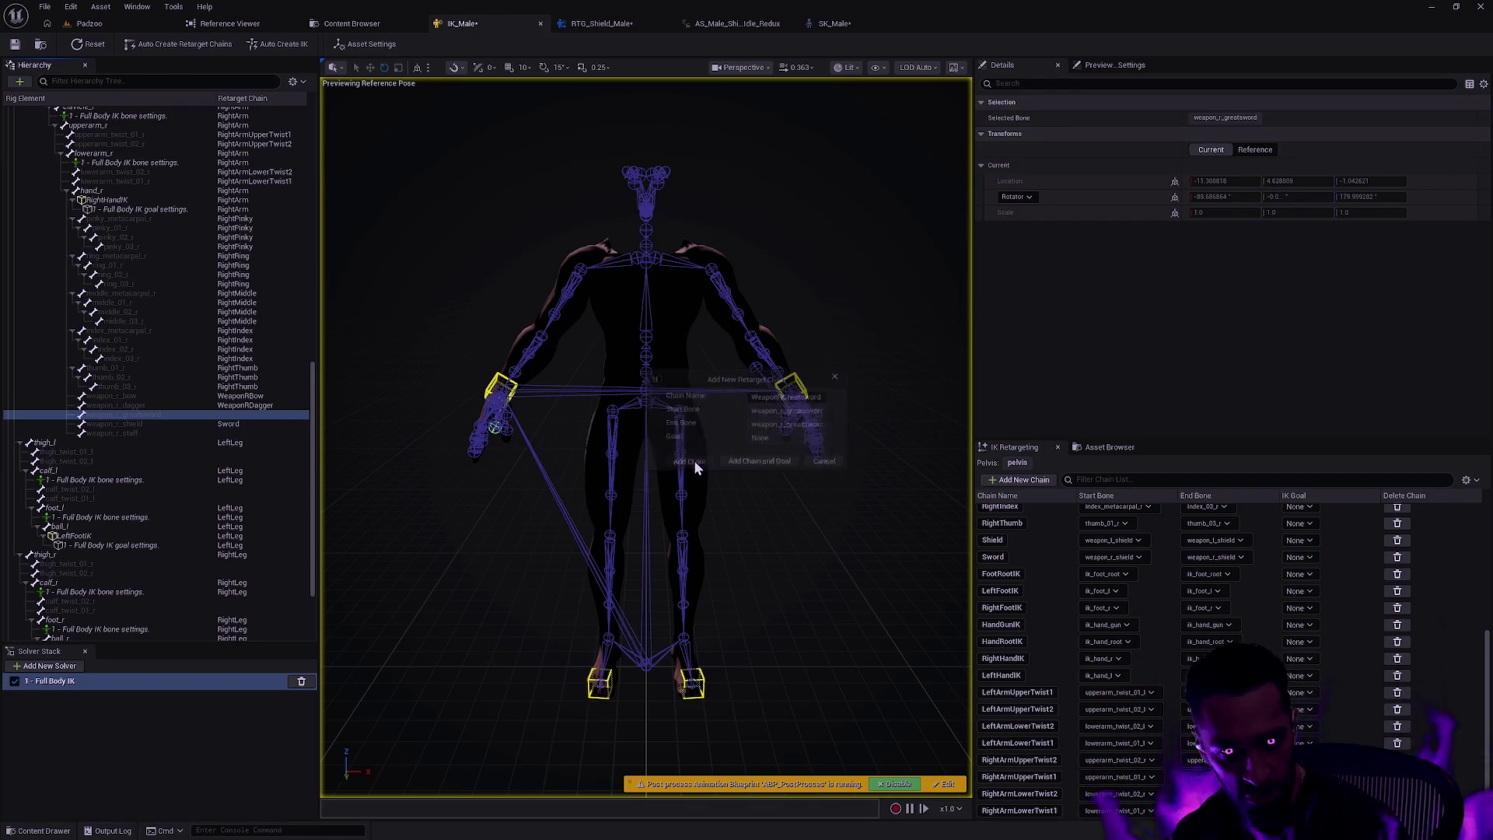
- Add a WeaponRStaff retarget chain for the weapon_r_staff bone
left_click(256, 426)
right_click(248, 428)
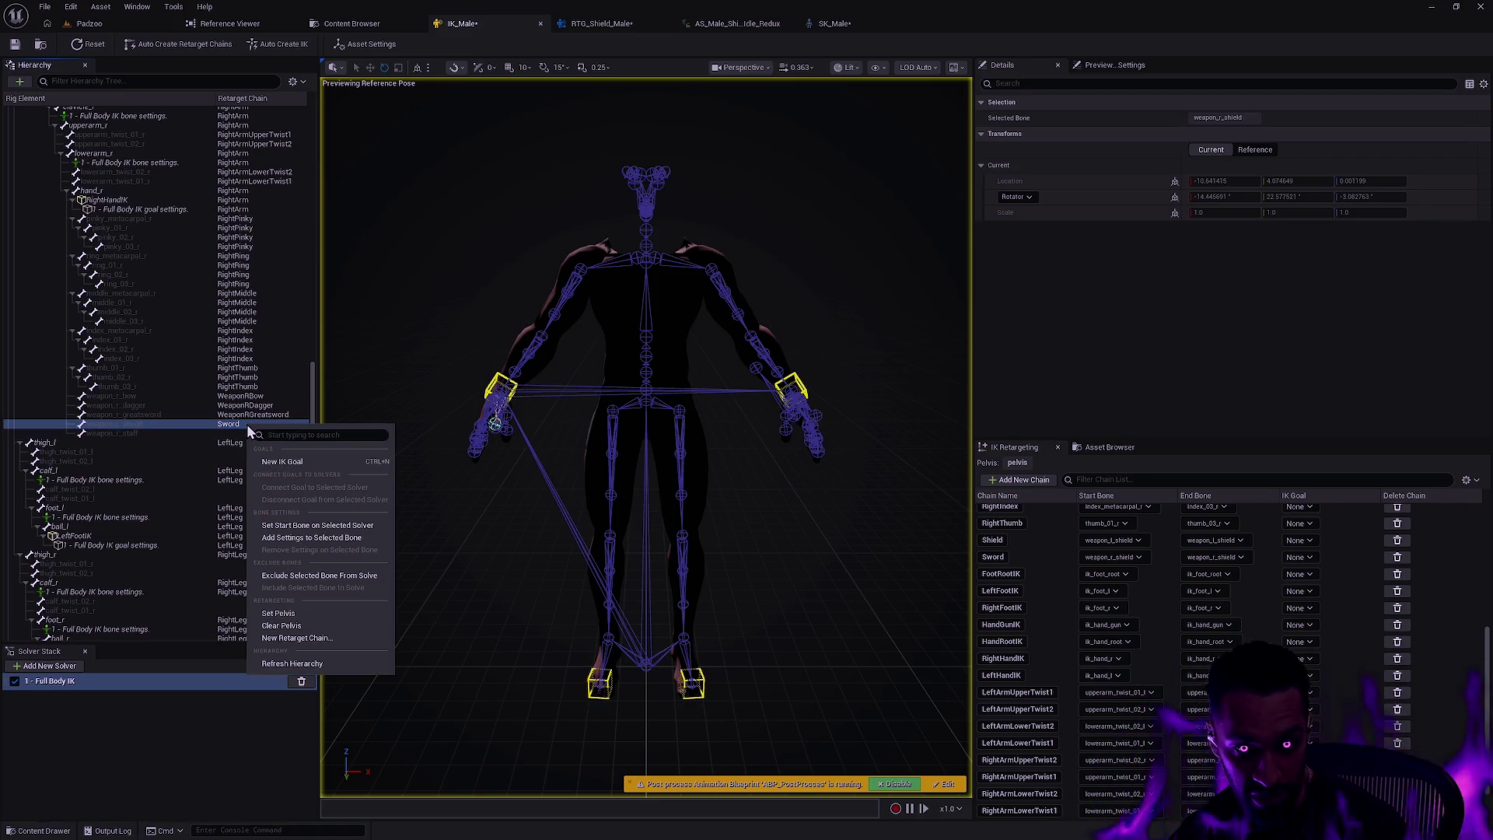
left_click(219, 433)
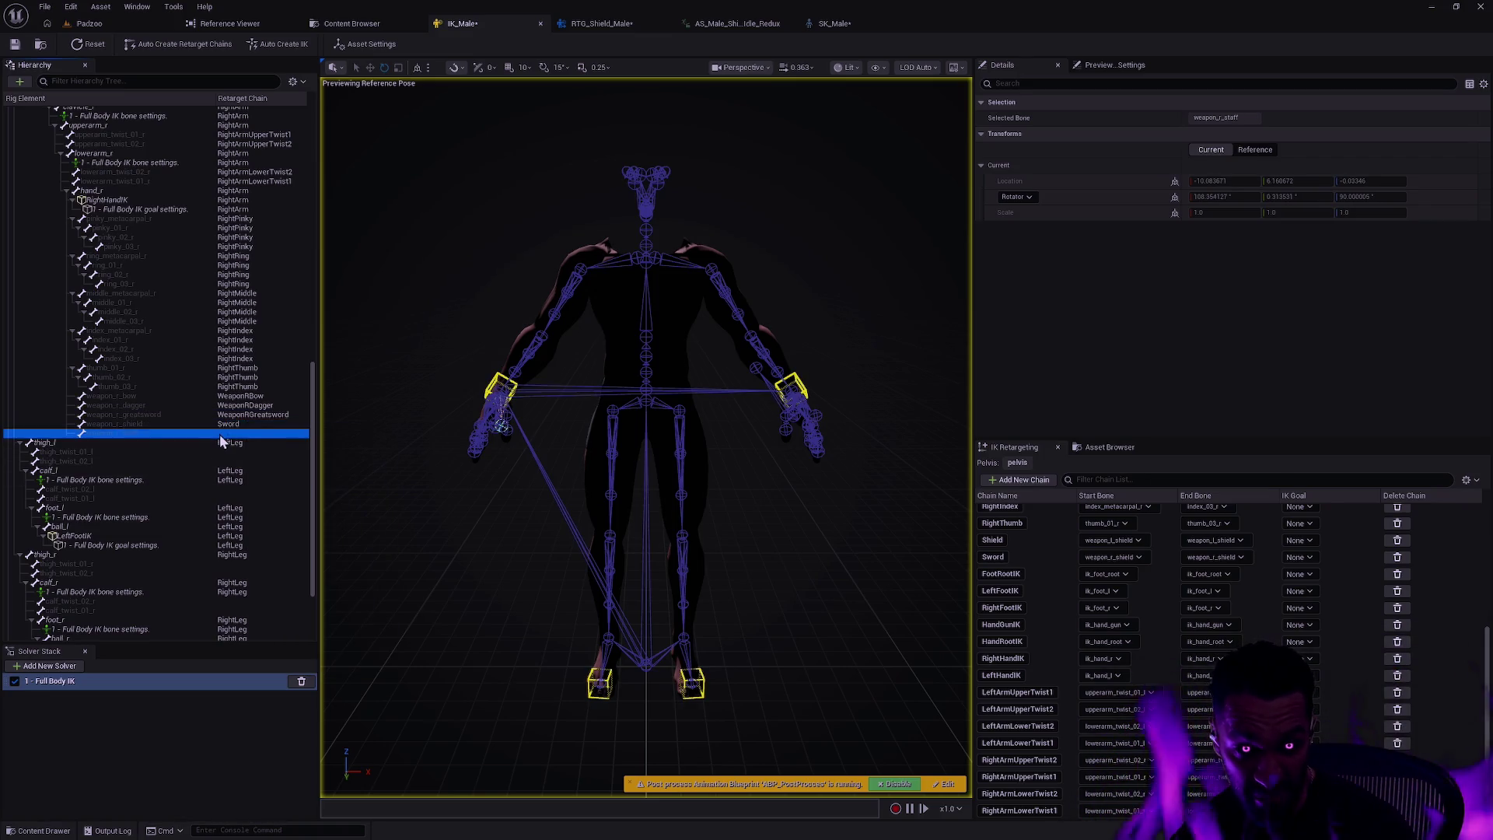
right_click(244, 436)
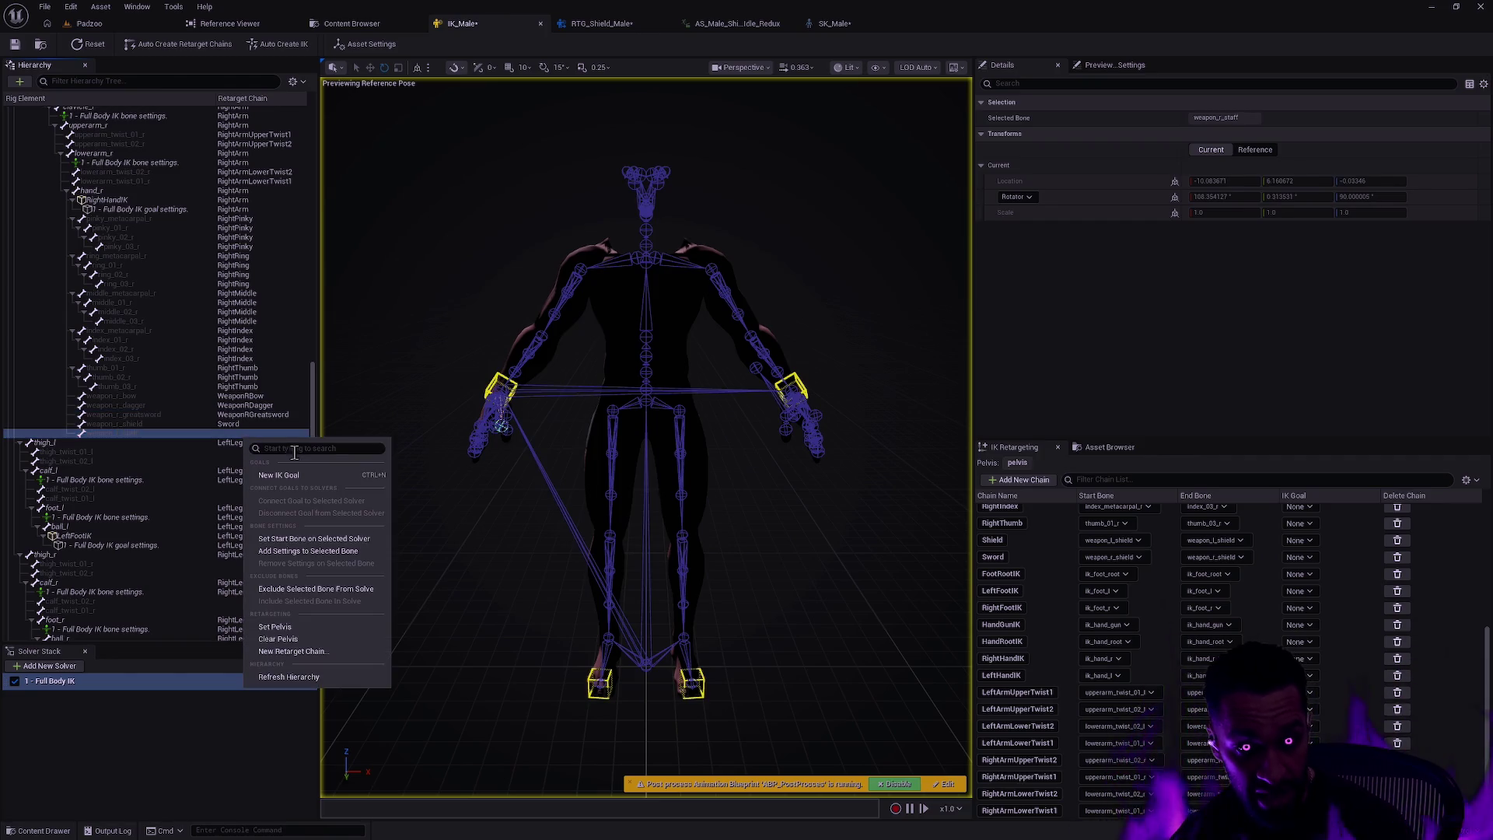
left_click(294, 651)
double_click(785, 397)
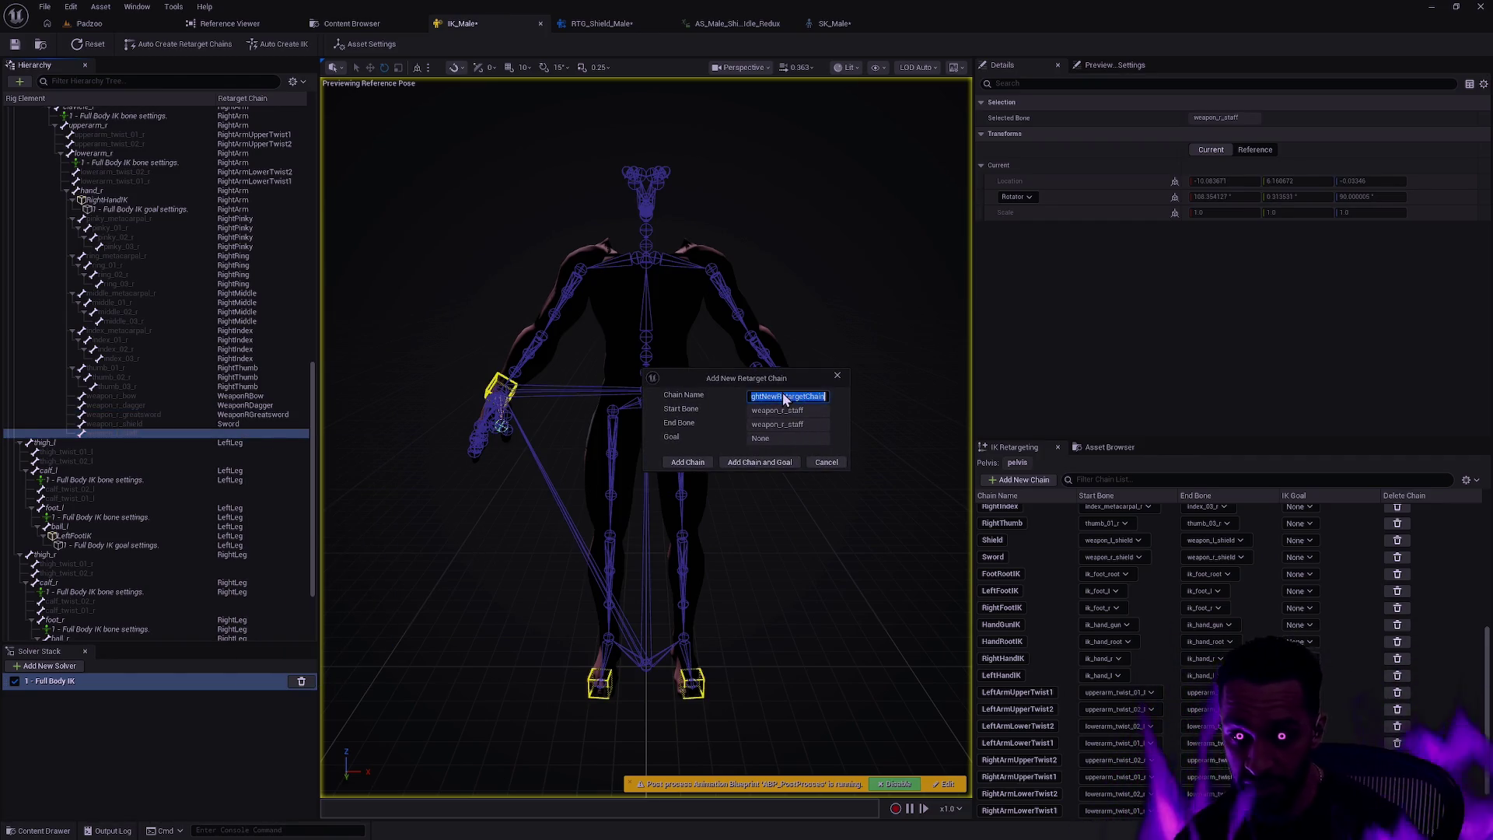
type("WeaponRStaff")
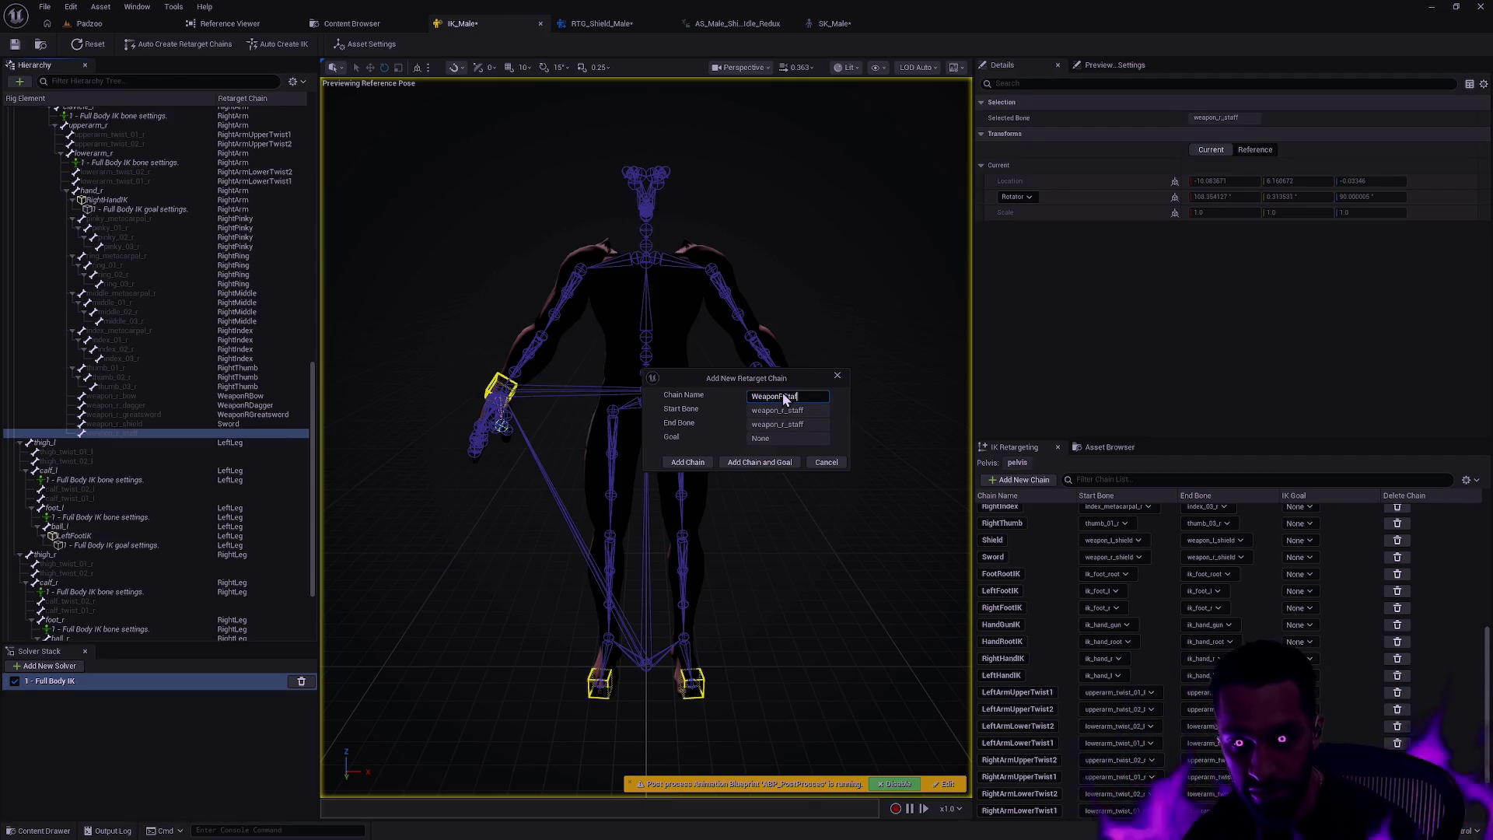
left_click(693, 463)
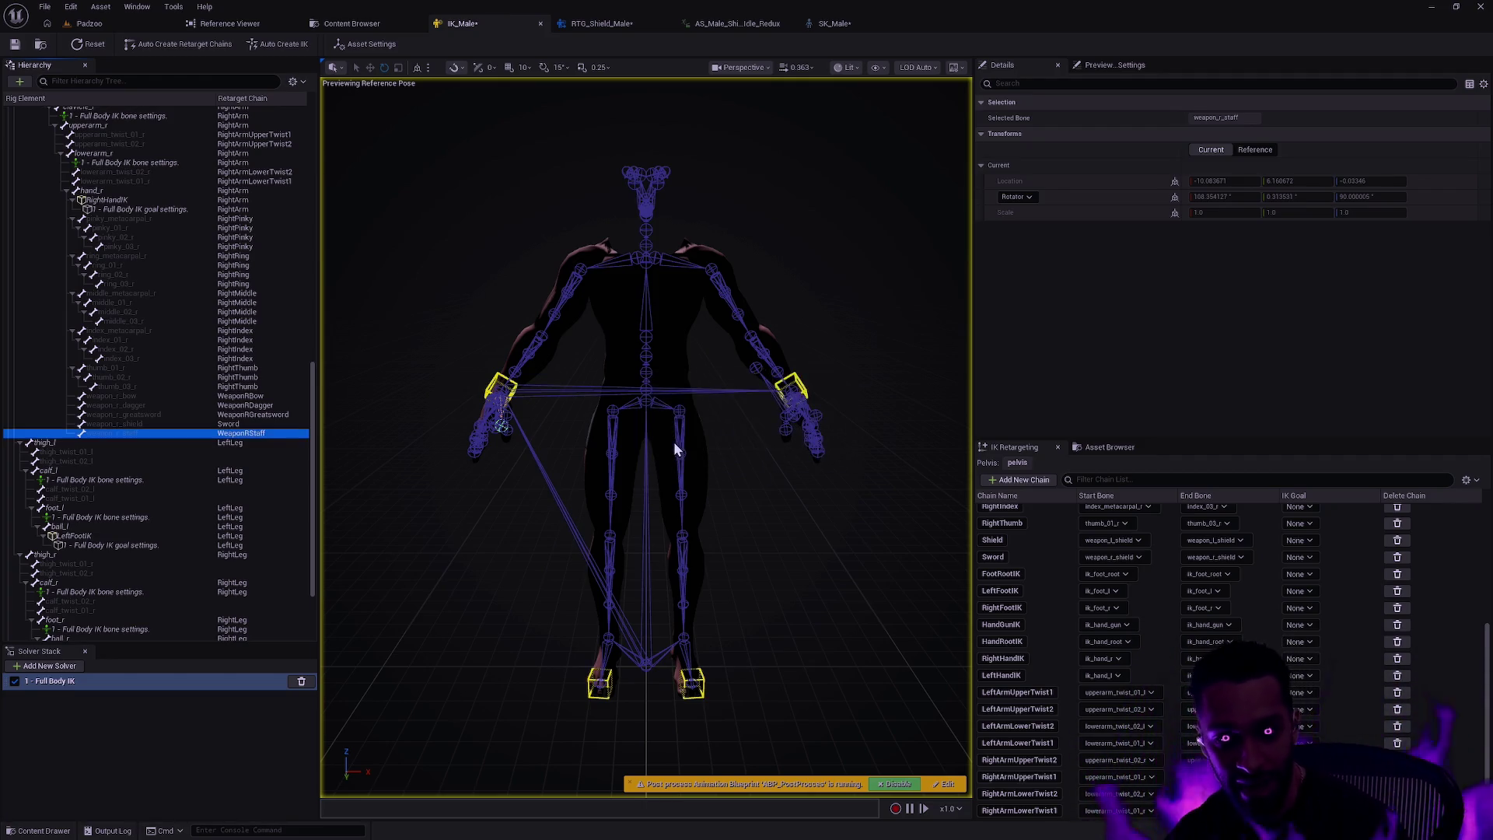
- Add a WeaponLBow retarget chain for the weapon_l_bow bone
scroll(314, 404, "up", 2)
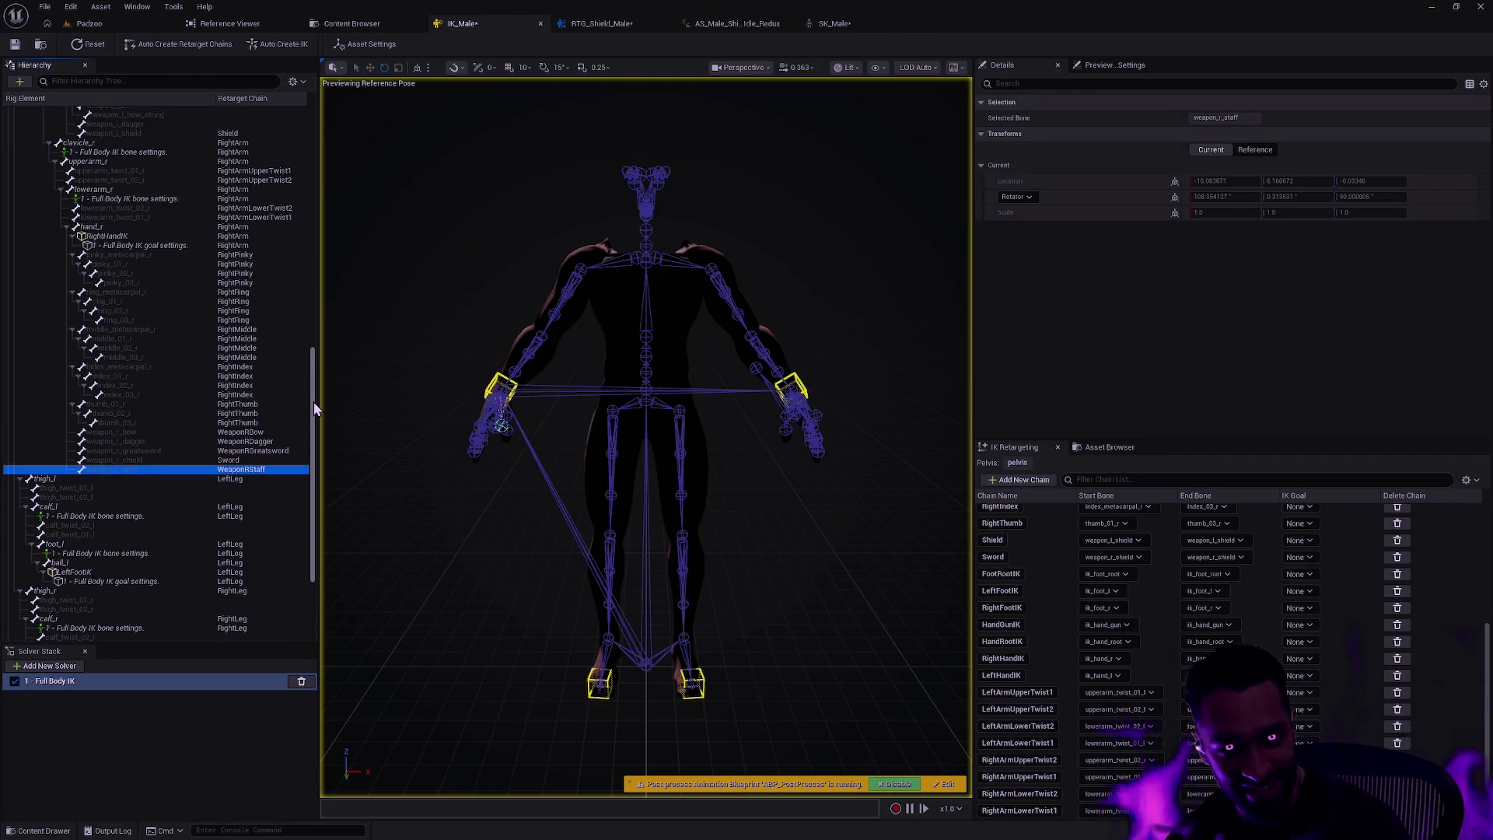
left_click_drag(314, 402, 320, 239)
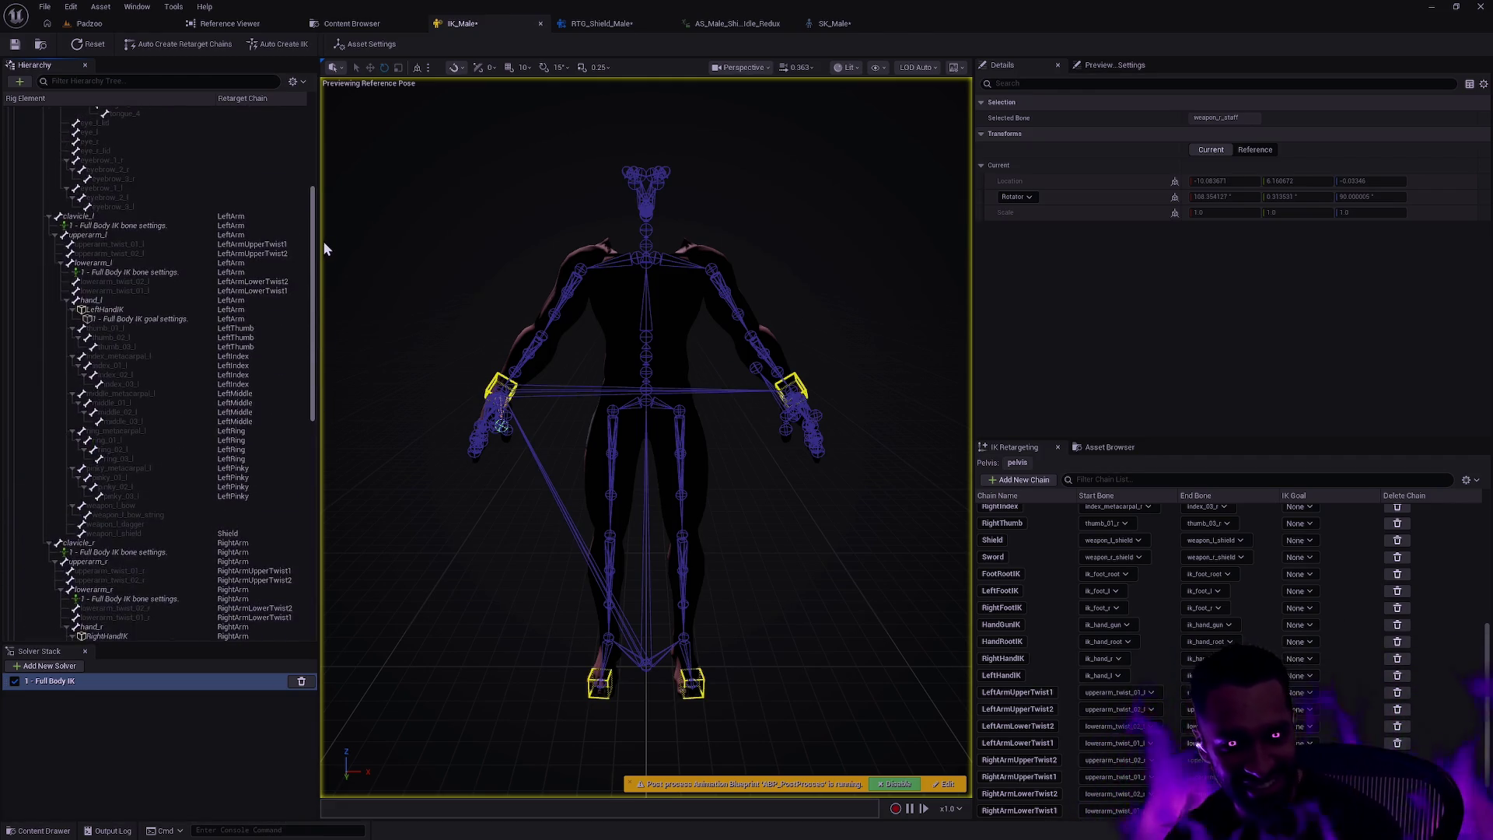
left_click(241, 506)
right_click(243, 517)
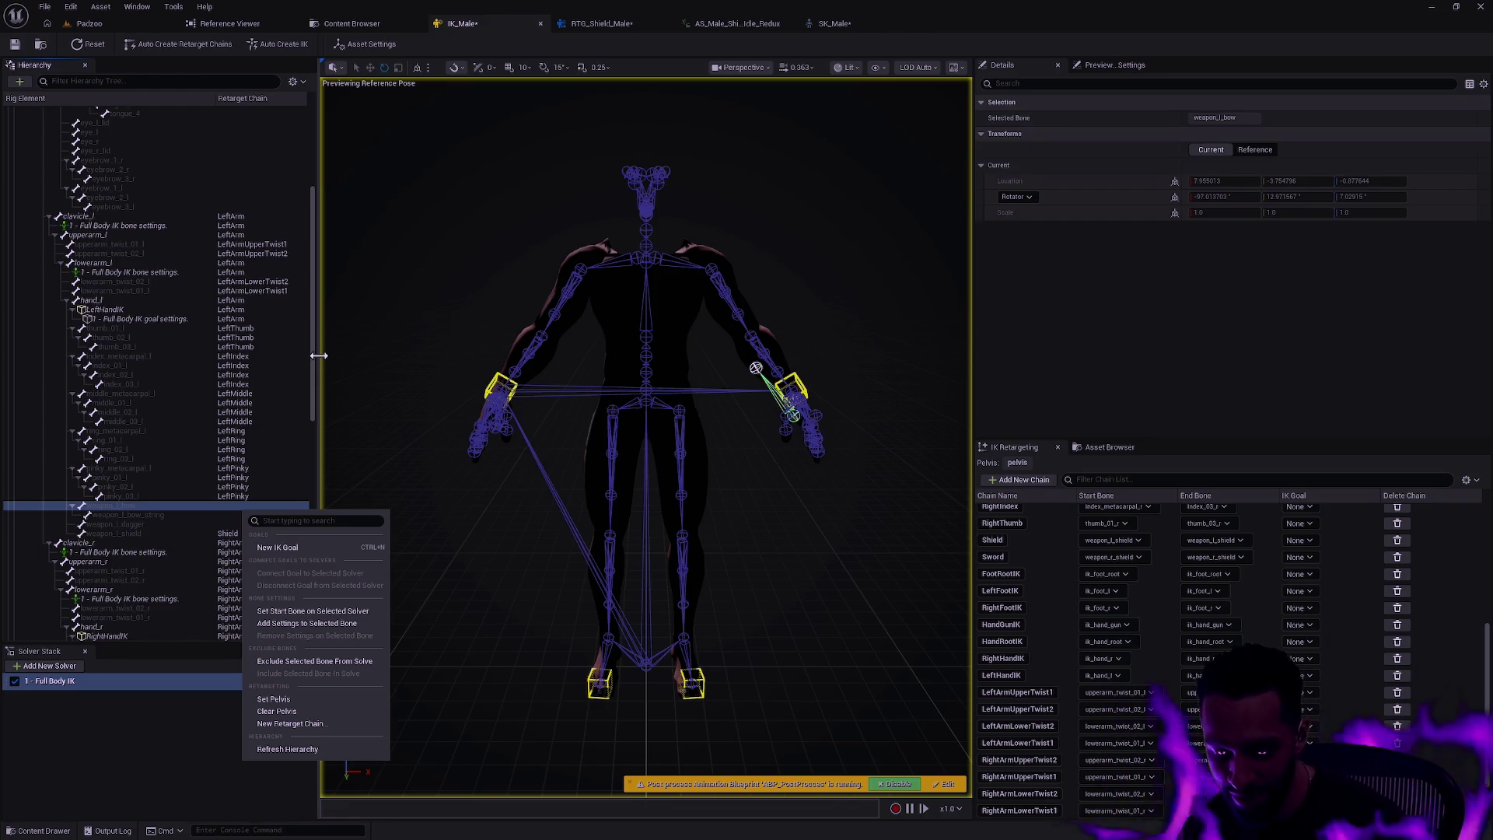
left_click(259, 507)
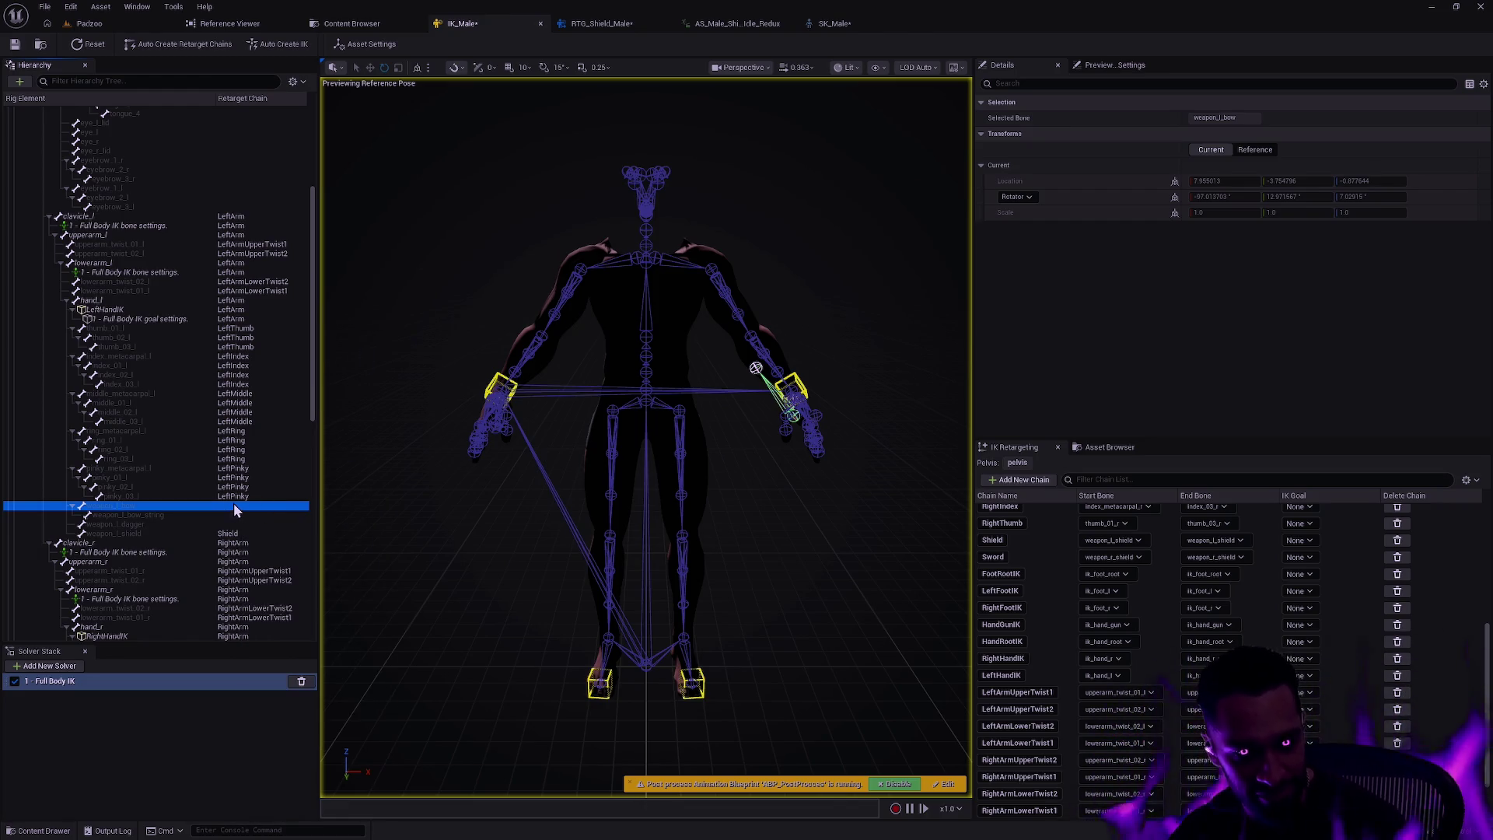
right_click(239, 507)
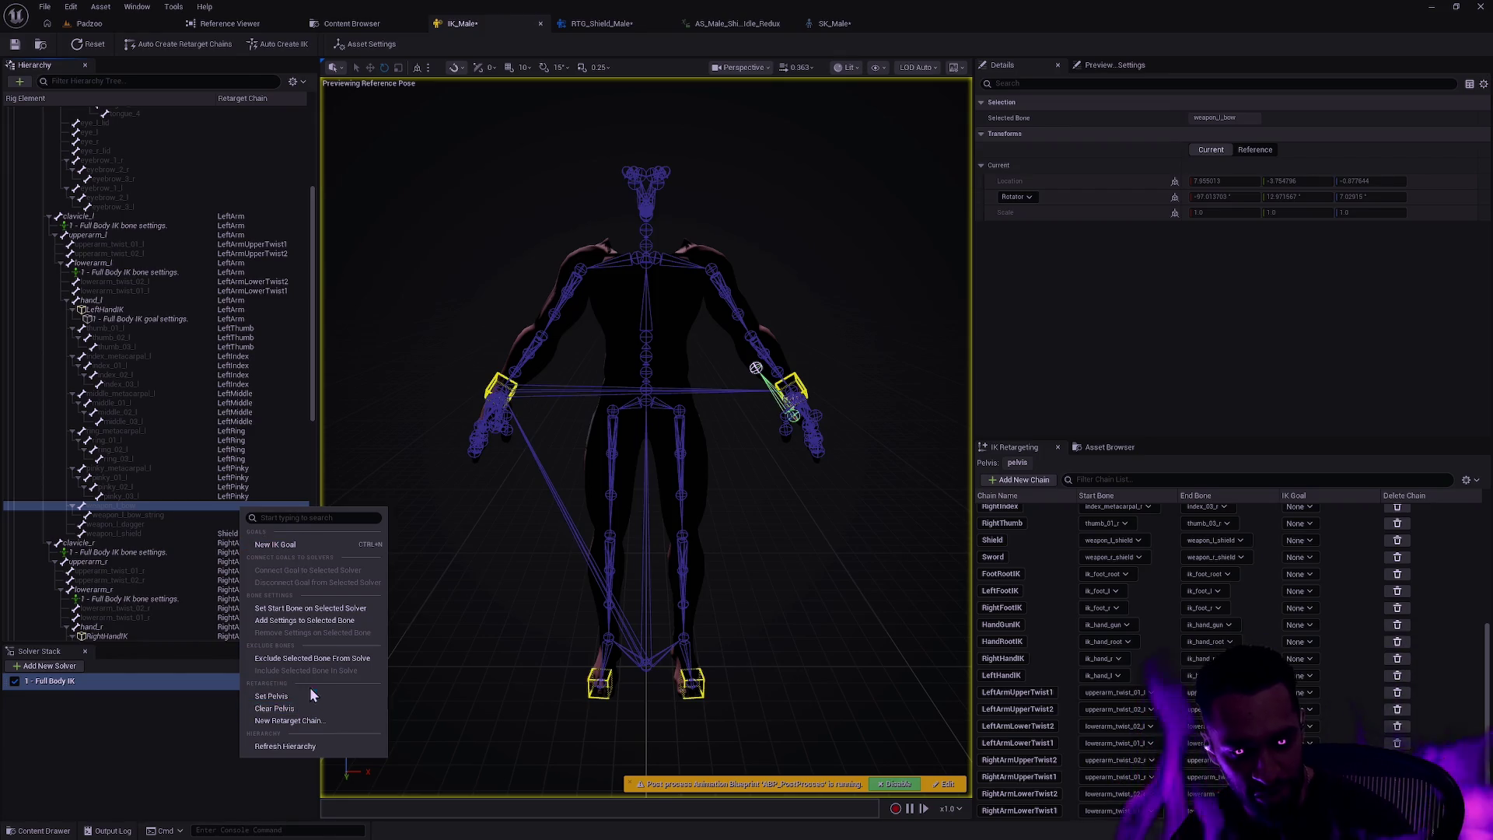
left_click(311, 721)
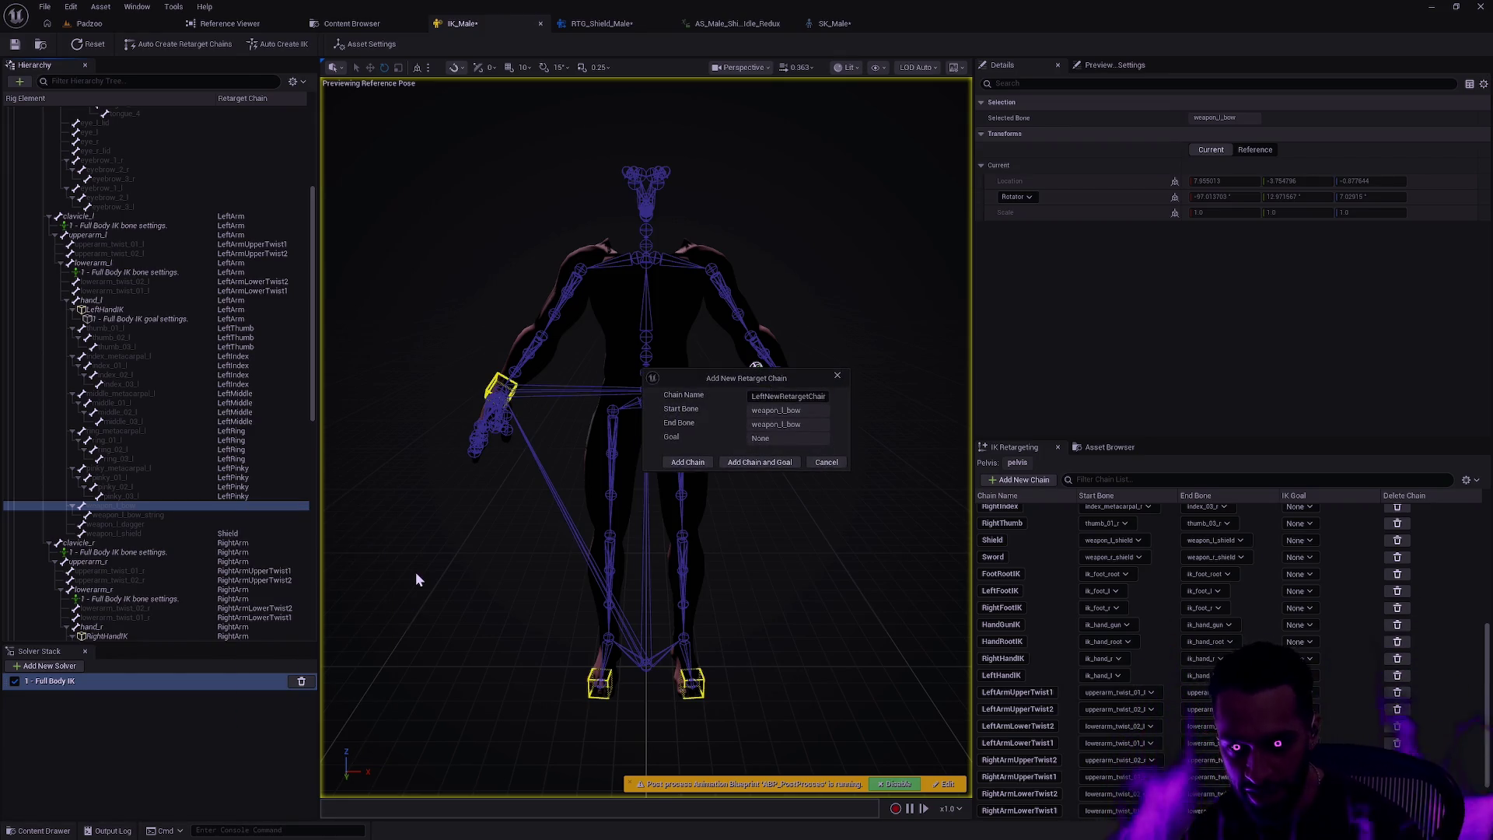
left_click(798, 396)
type("Weapon")
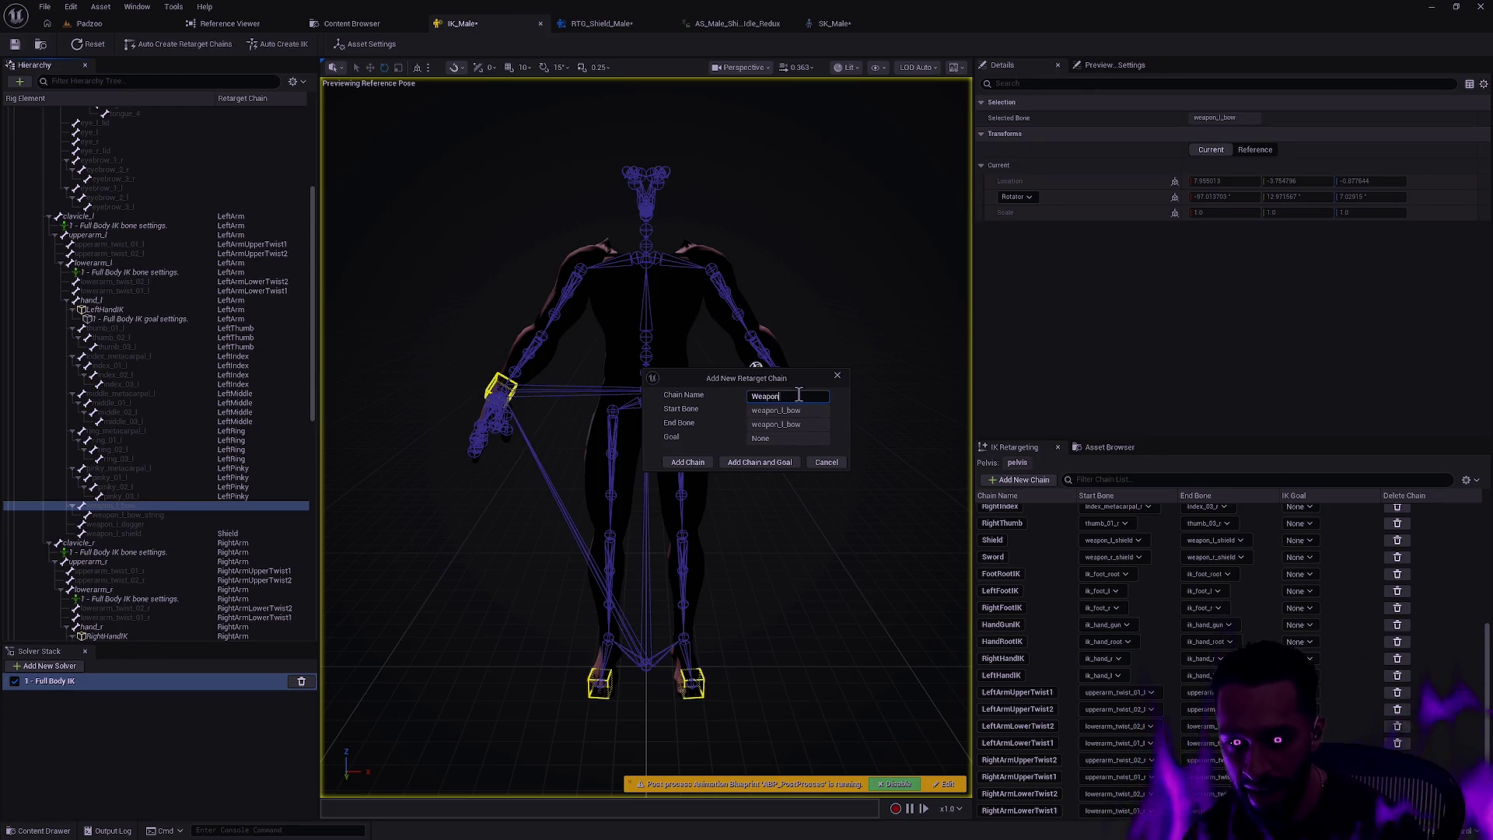
type("LBow")
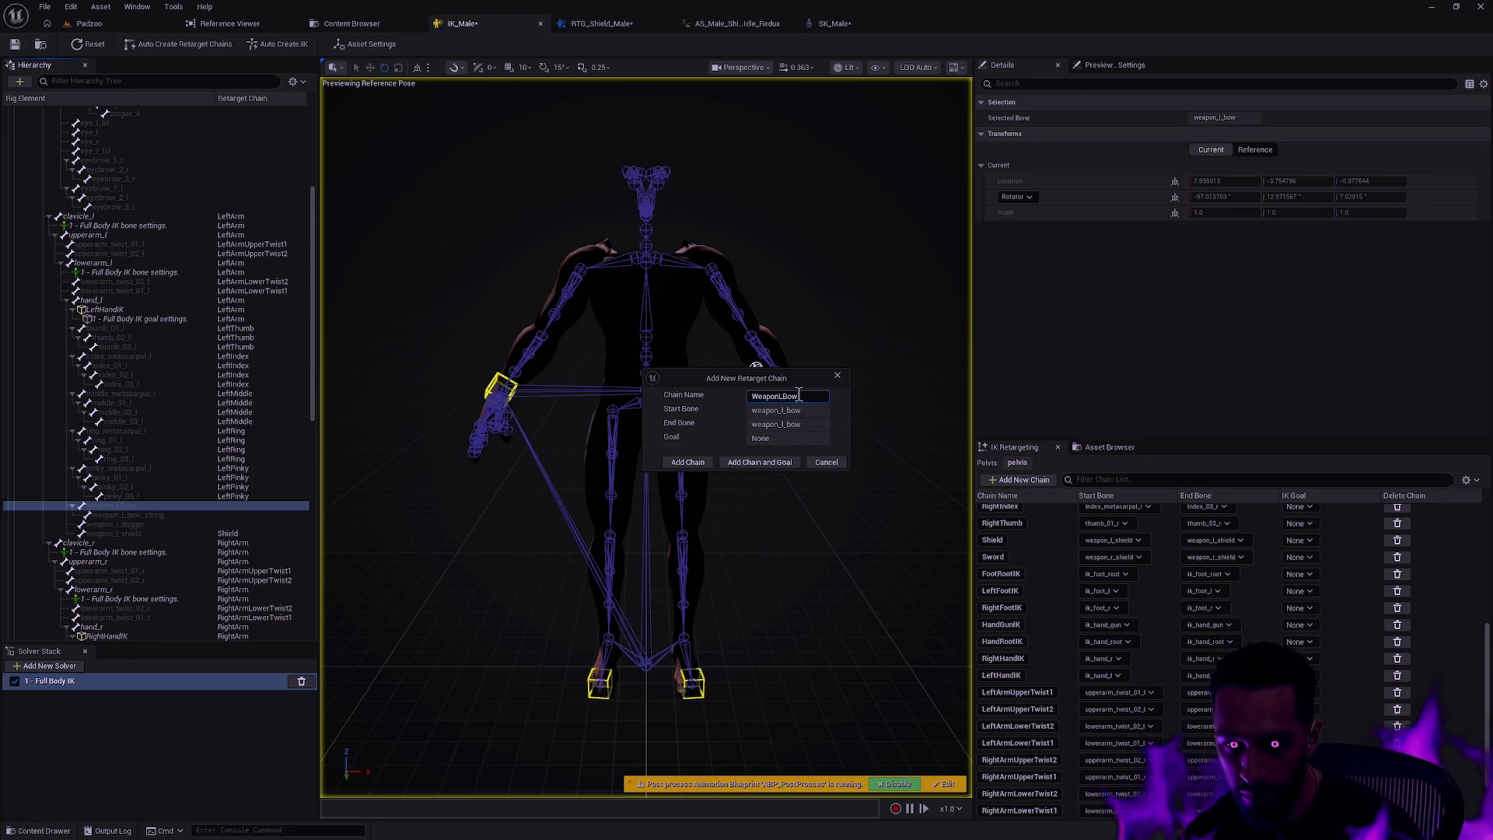
left_click(689, 464)
- Add WeaponLBowString and WeaponLDagger retarget chains for the bow-string and left dagger bones
left_click(247, 515)
right_click(241, 516)
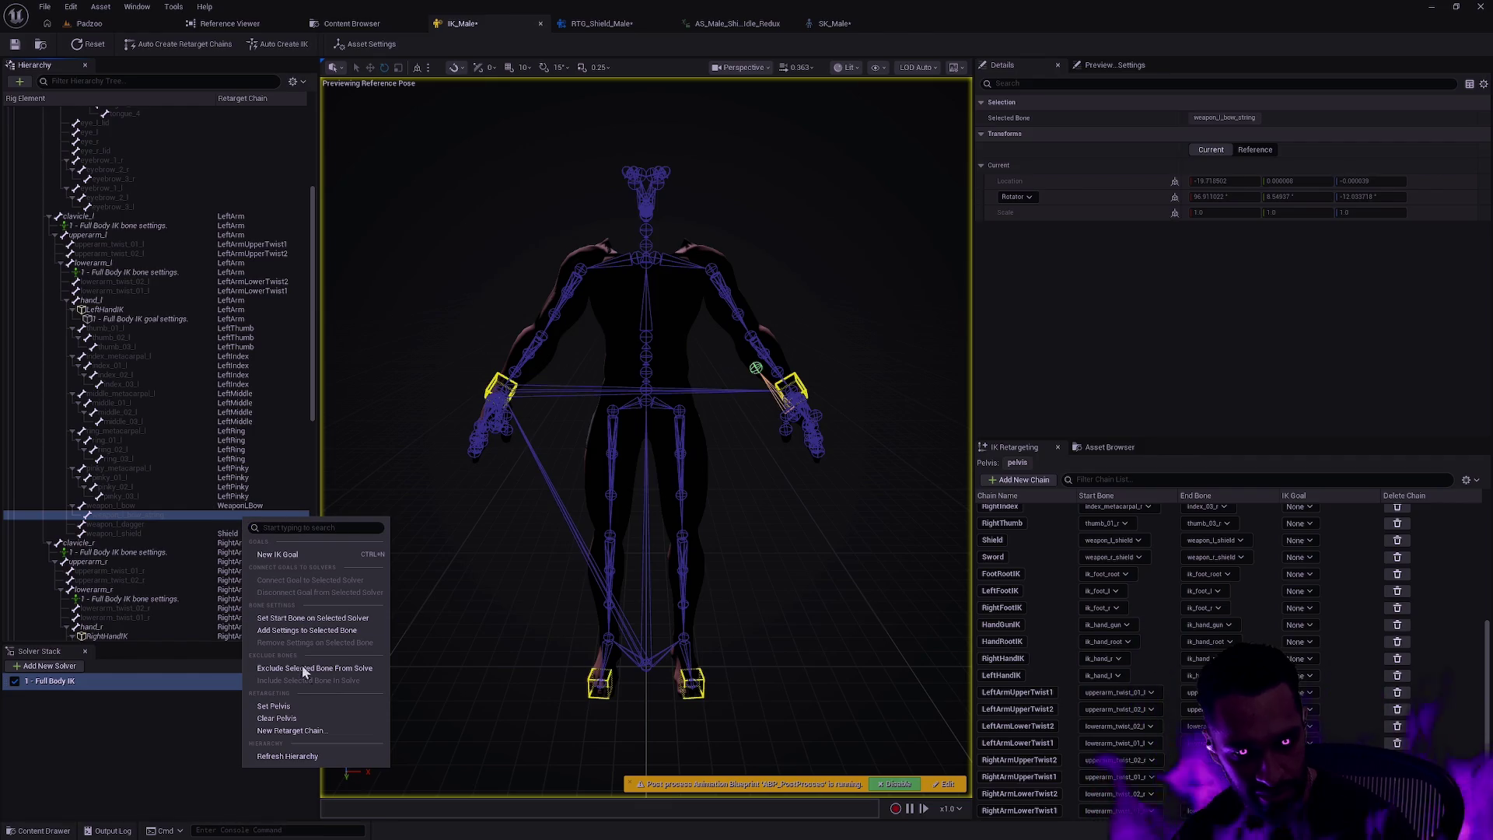
left_click(320, 730)
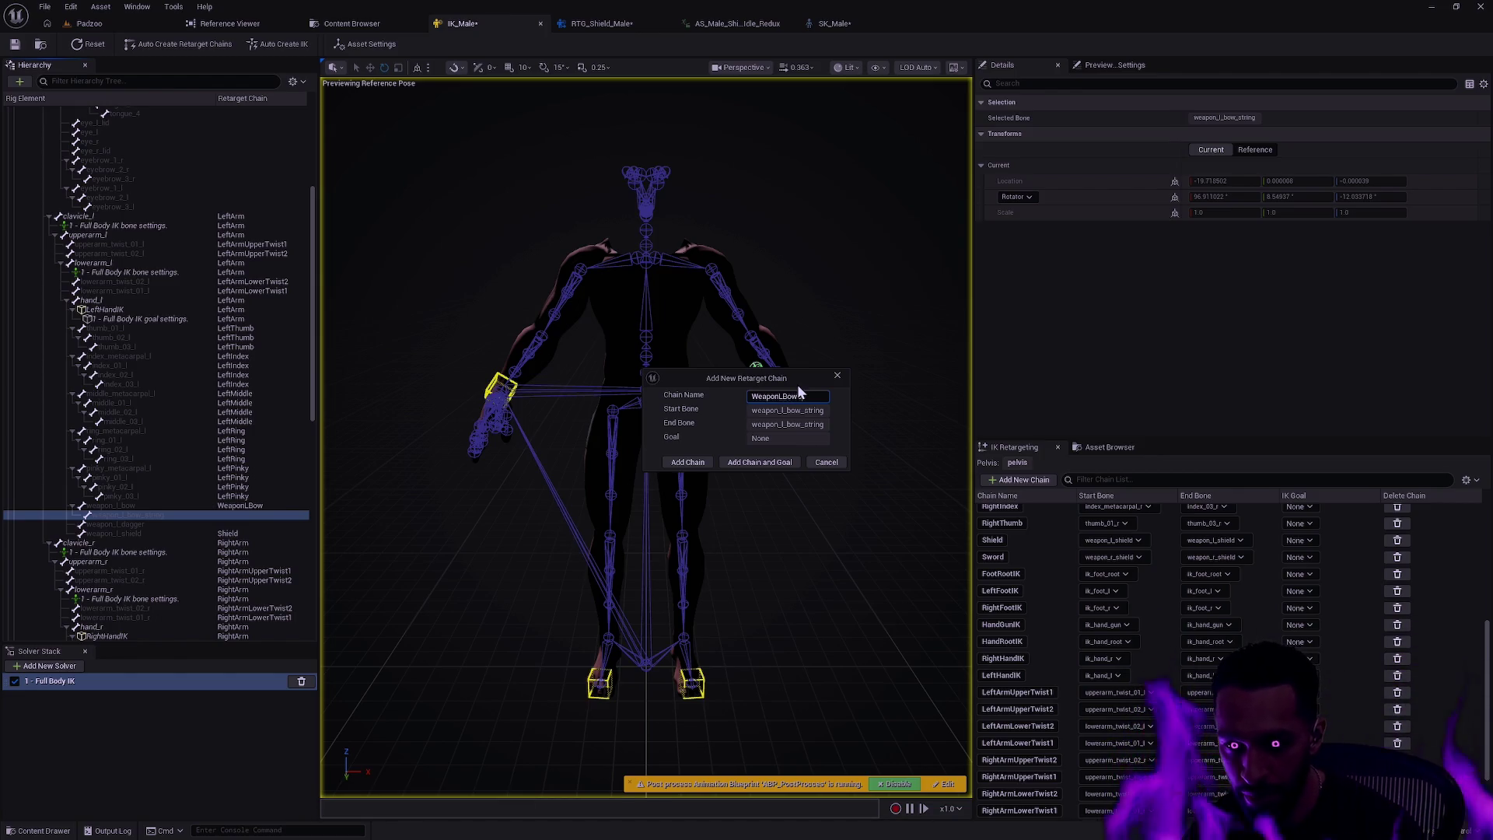
left_click(687, 463)
left_click(256, 525)
right_click(255, 525)
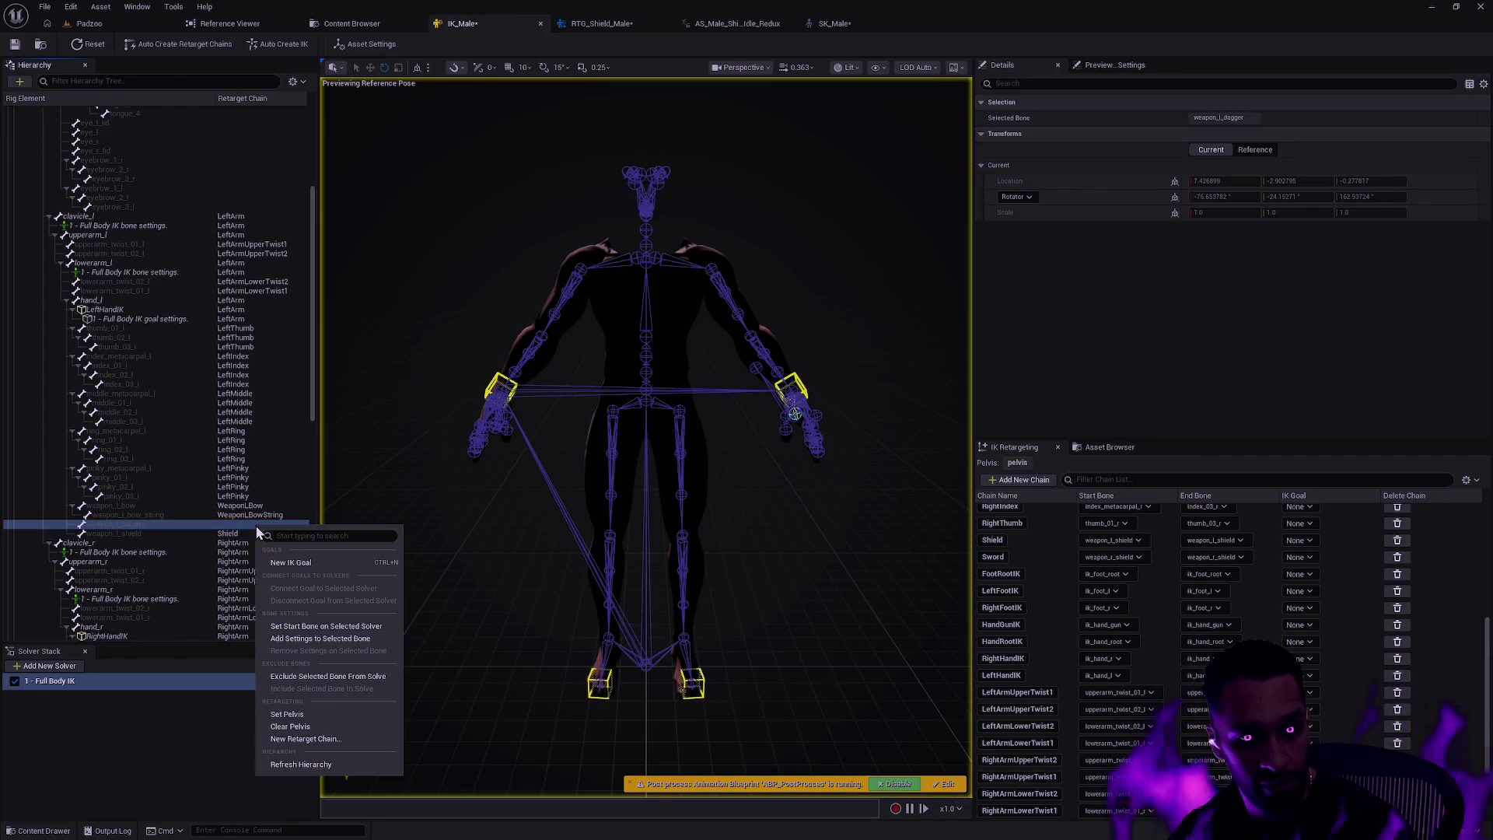
left_click(315, 738)
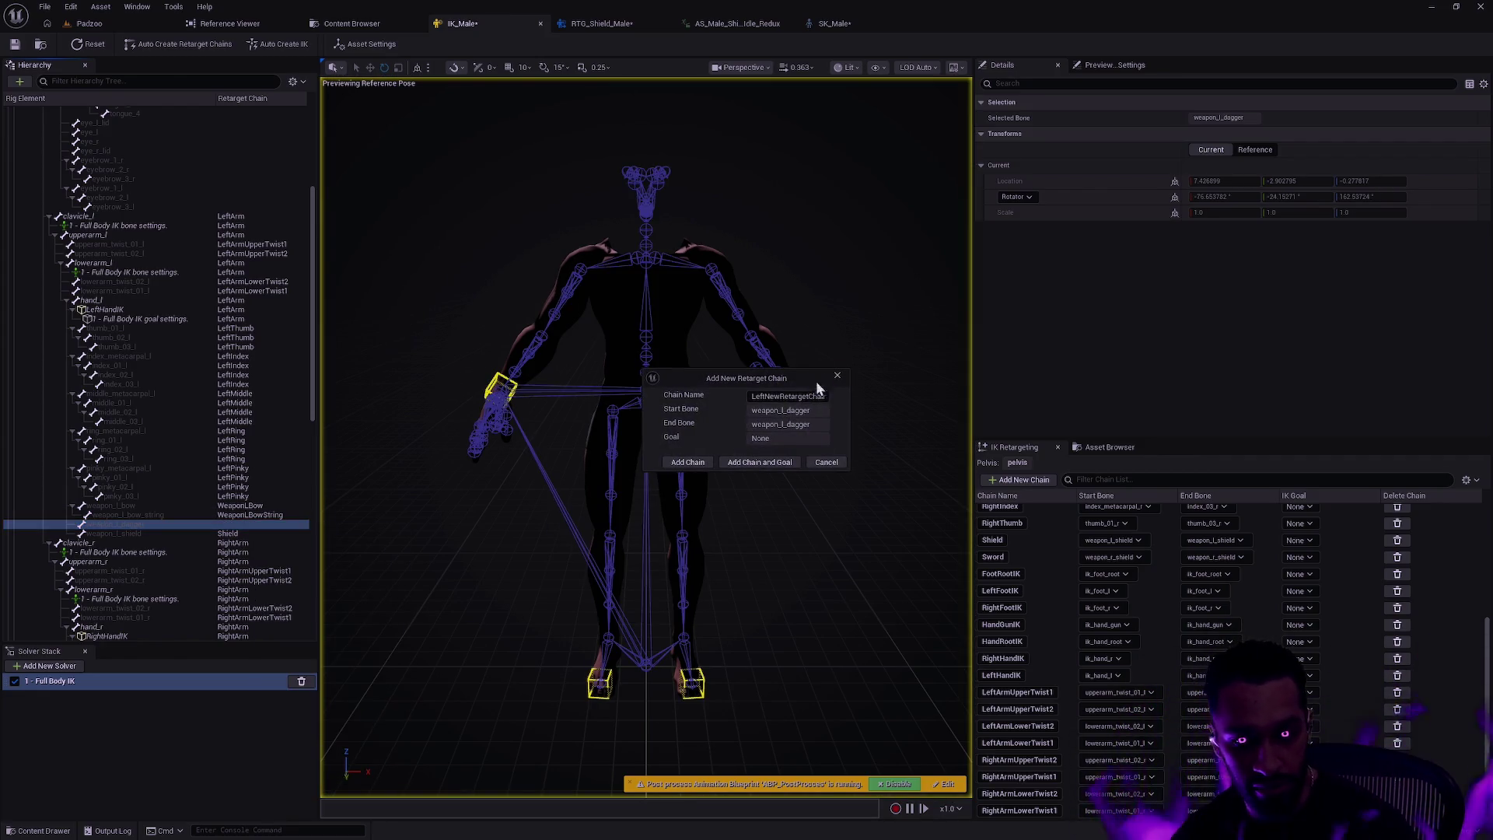
double_click(788, 395)
type("WeaponL")
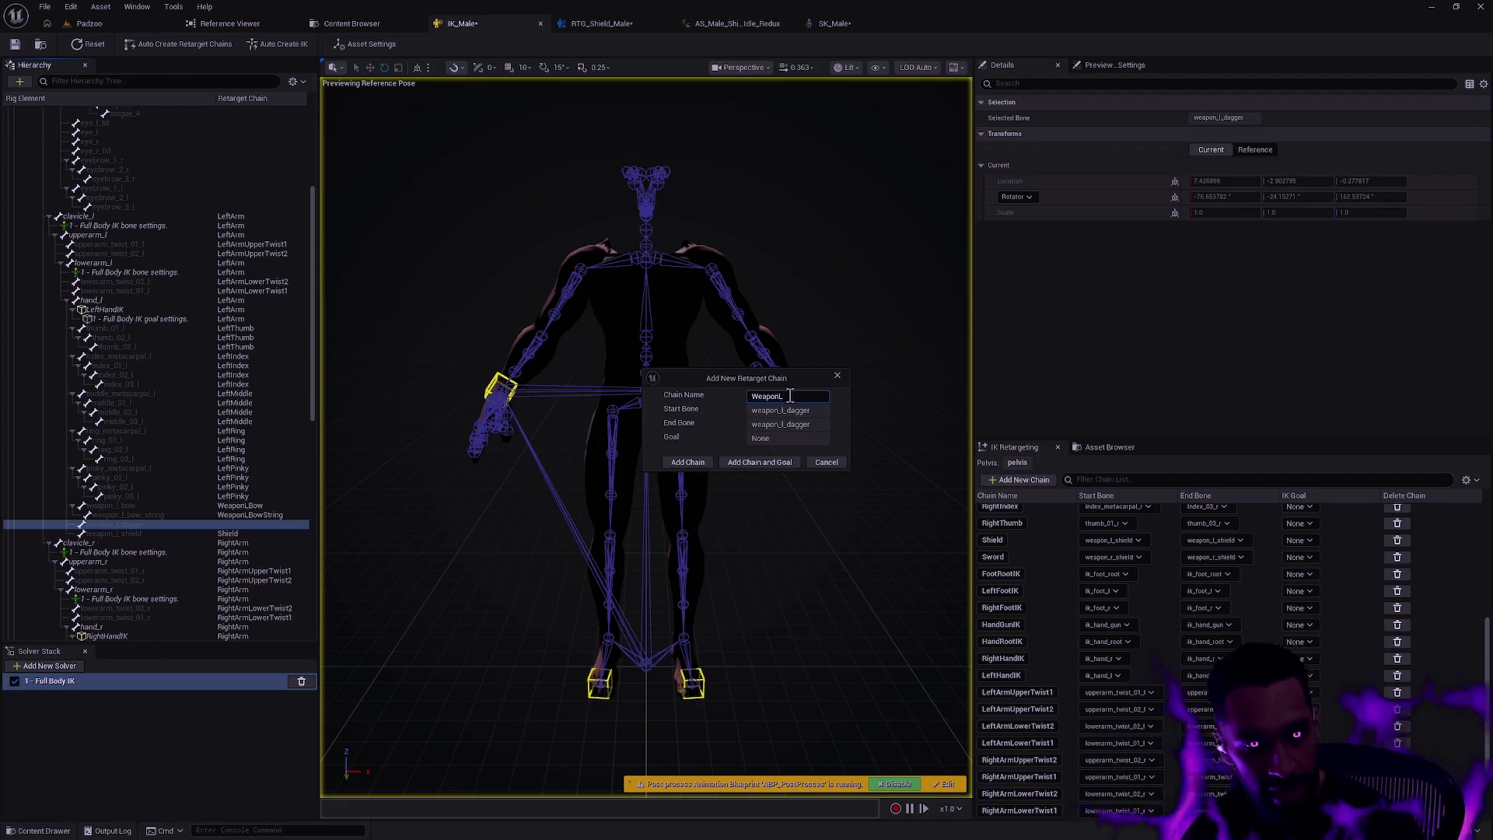
type("Dagger")
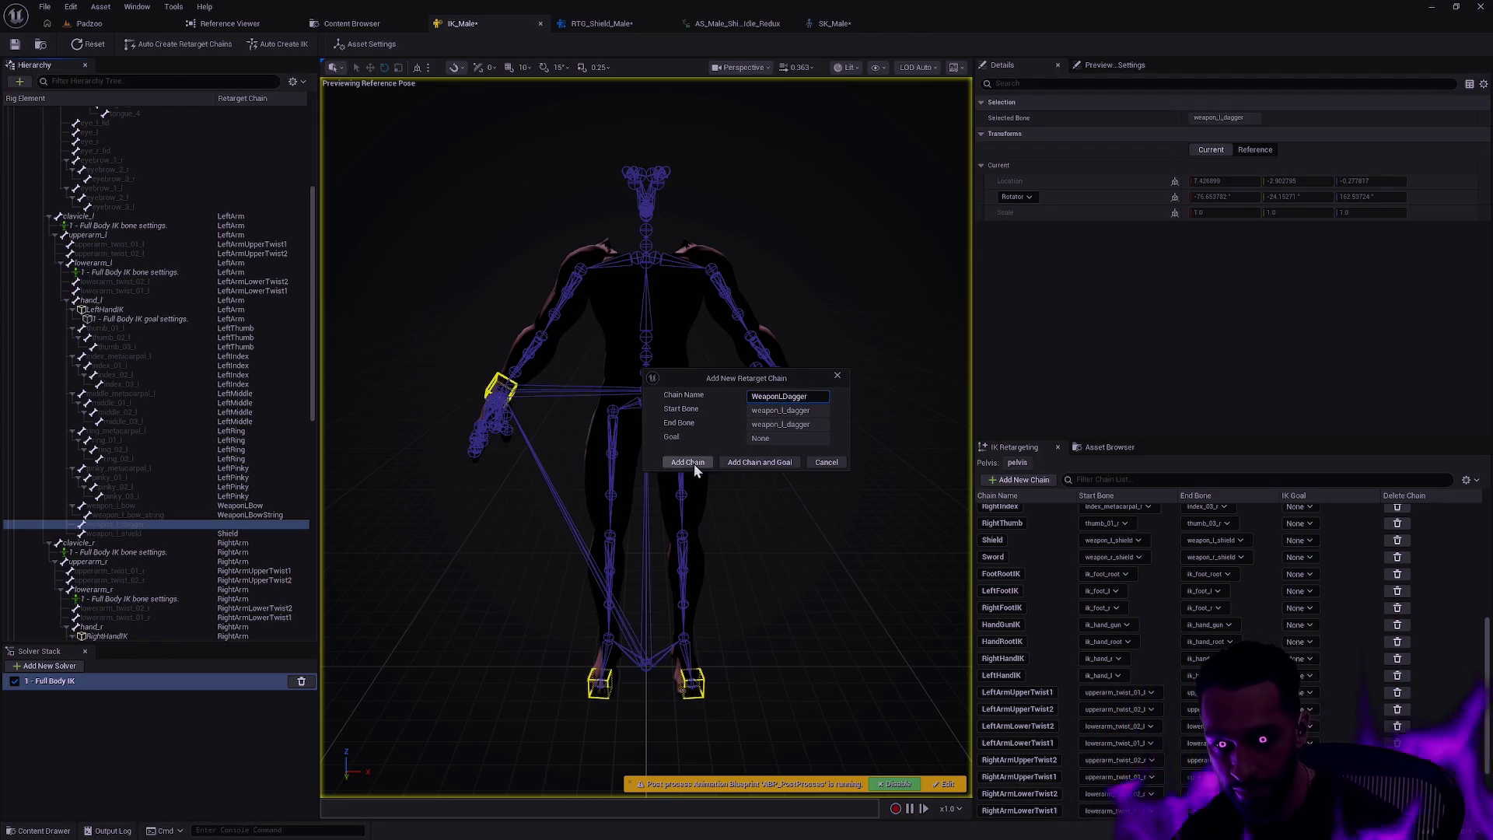
left_click(687, 462)
- Cancel the weapon_l_shield bone's options and show the rig's asset settings
left_click(249, 534)
right_click(250, 534)
key("Escape")
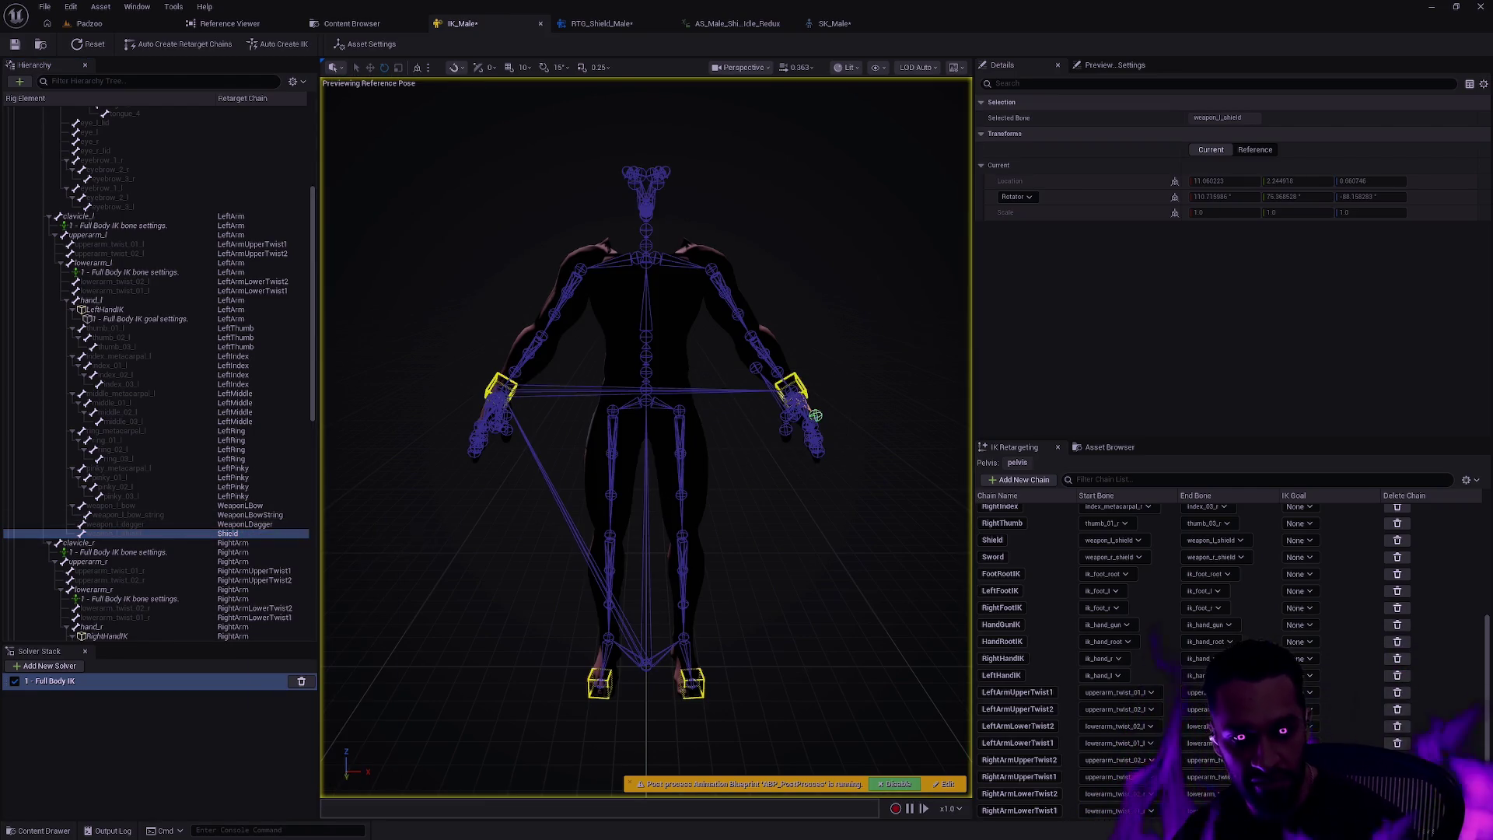
left_click(815, 415)
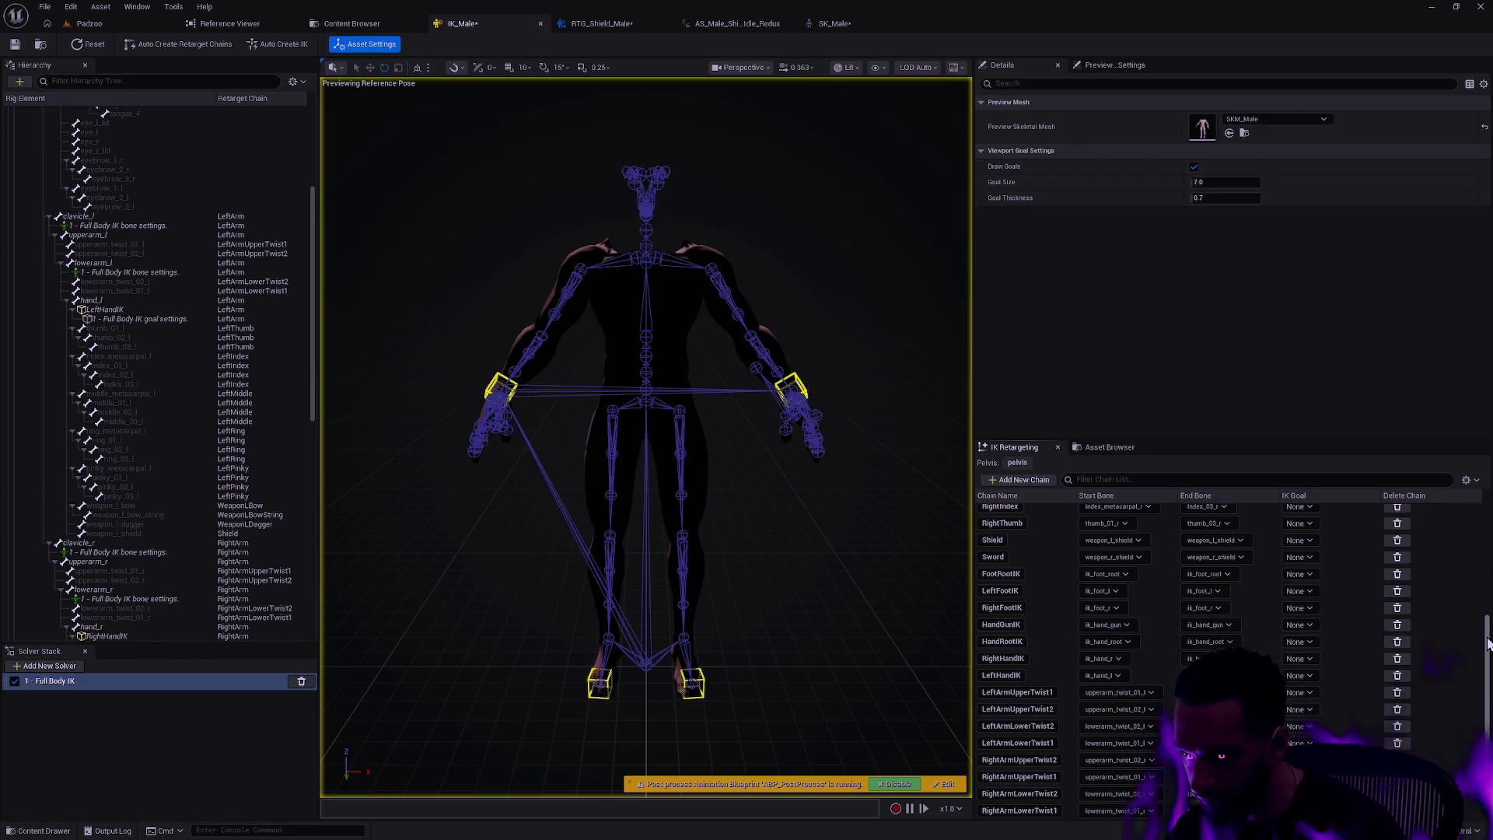
- Rename the Sword chain to WeaponRShield
mouse_move(1487, 642)
left_mouse_down()
mouse_move(1488, 676)
mouse_move(1487, 598)
left_mouse_up()
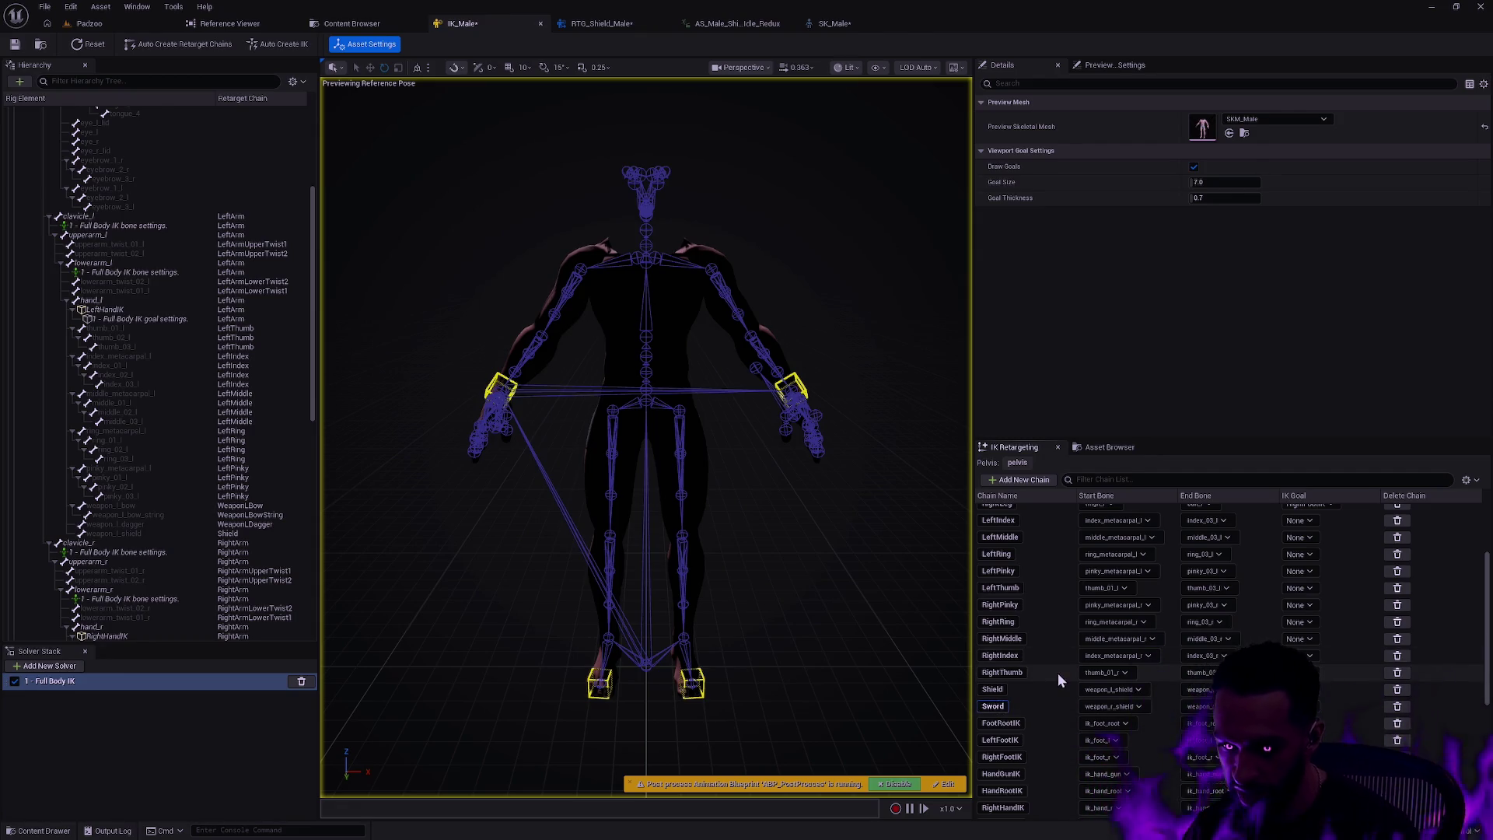
type("WeaponRShield")
key("Return")
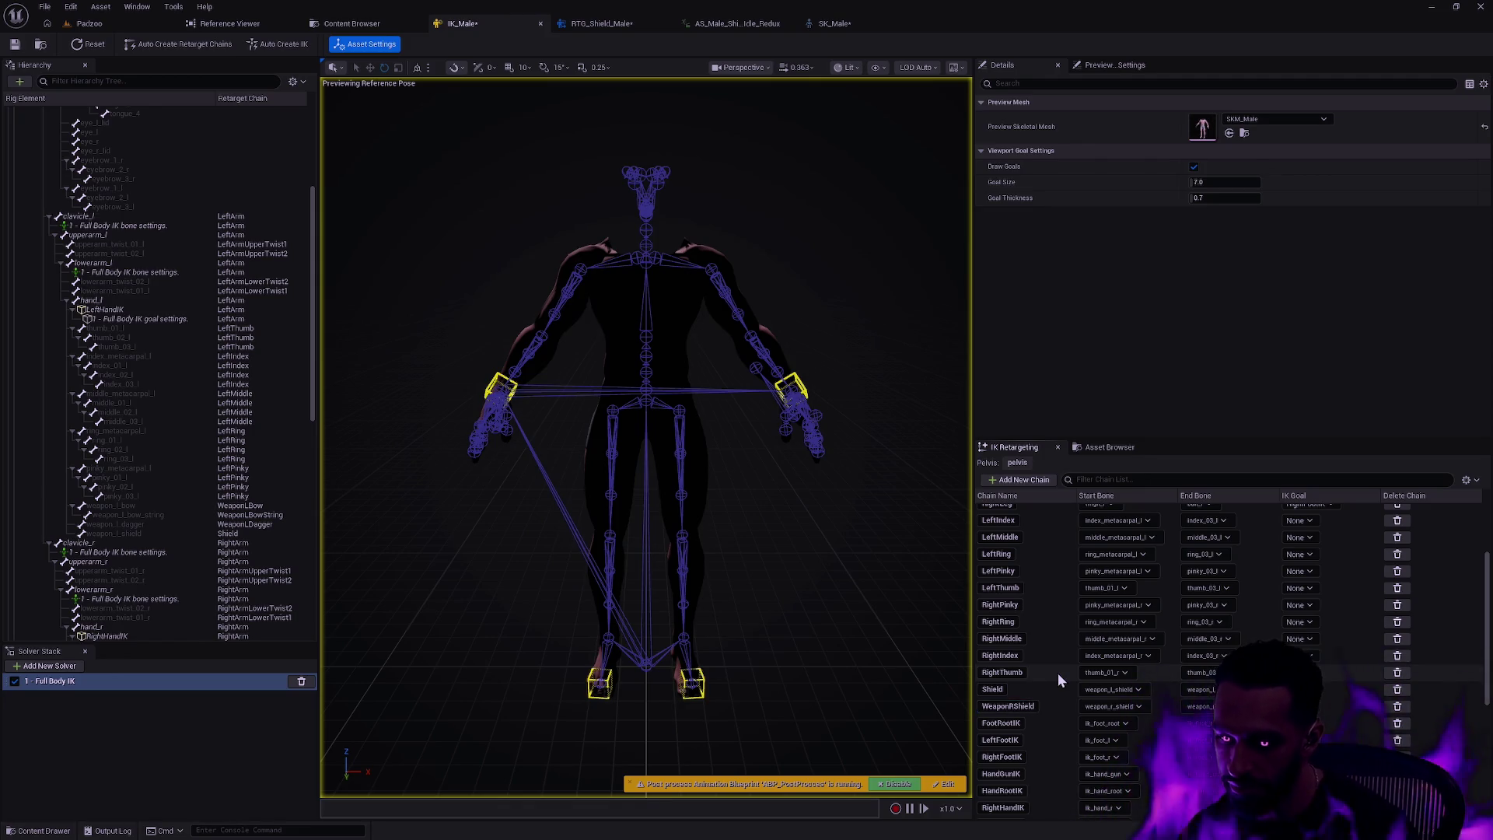
- Rename the Shield chain to WeaponLShield
scroll(1488, 641, "up", 1)
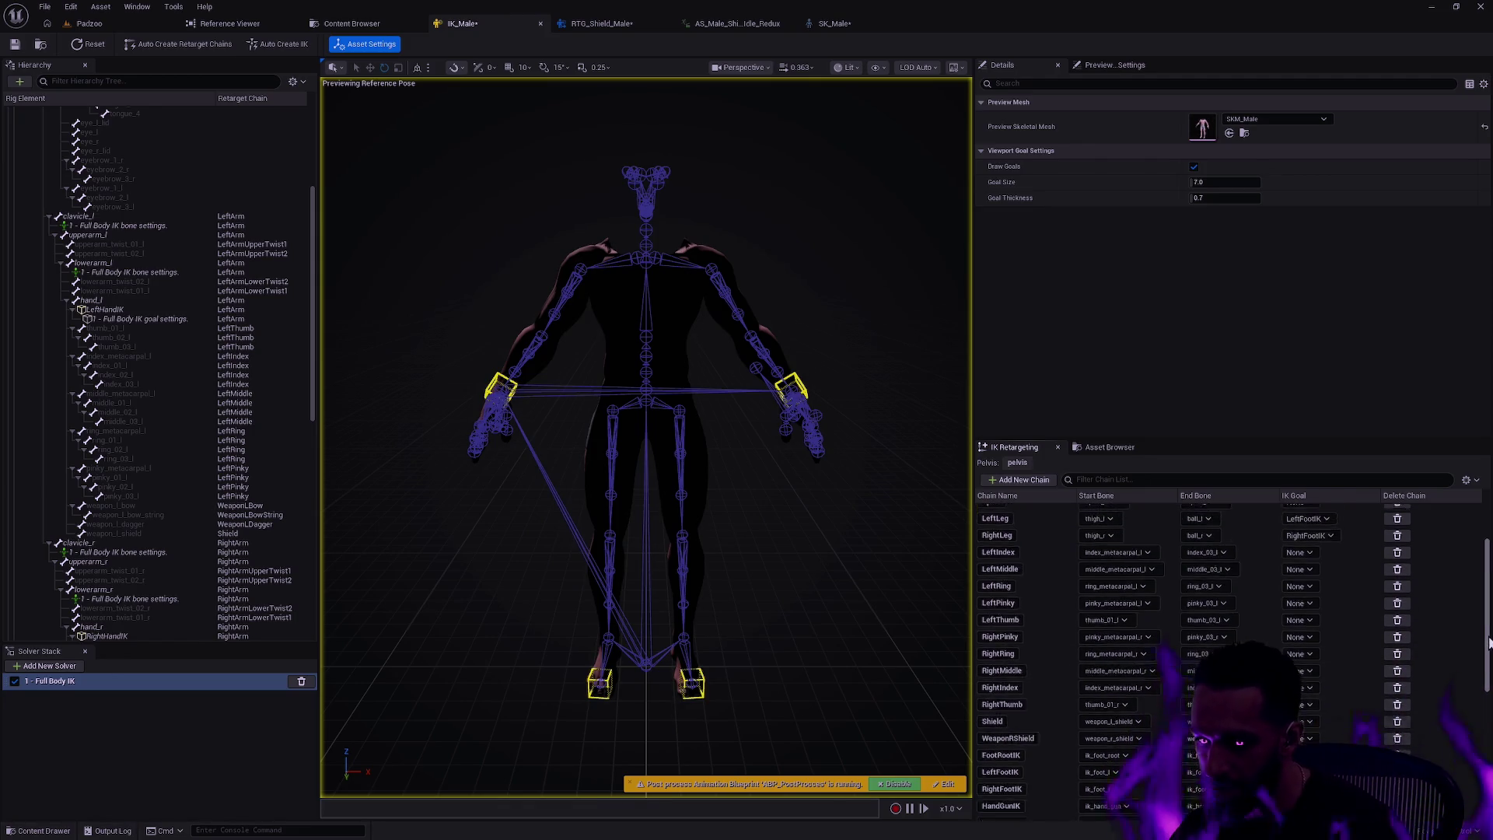
left_click_drag(1488, 642, 1486, 600)
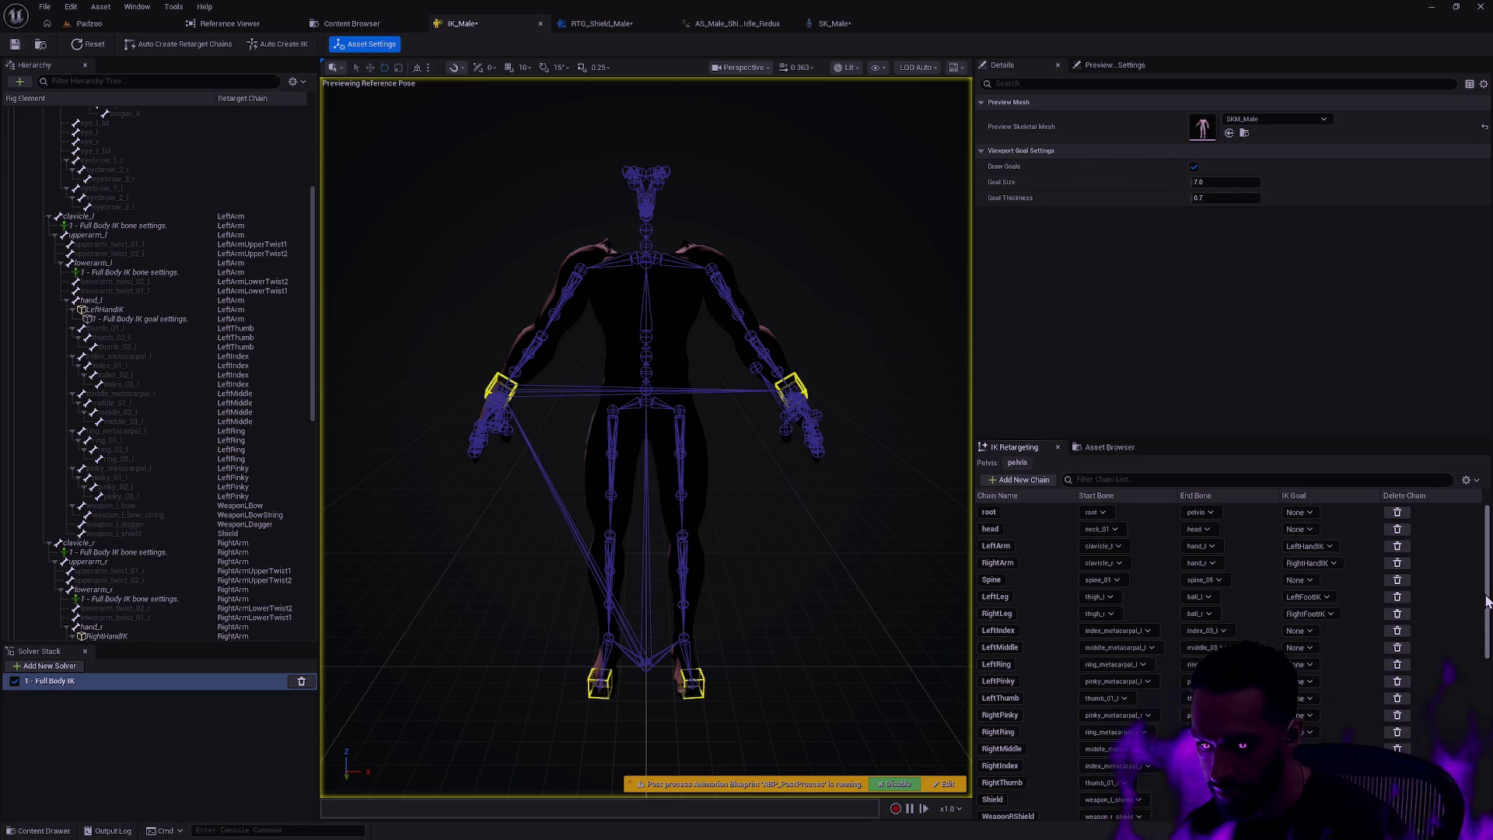
left_click(992, 799)
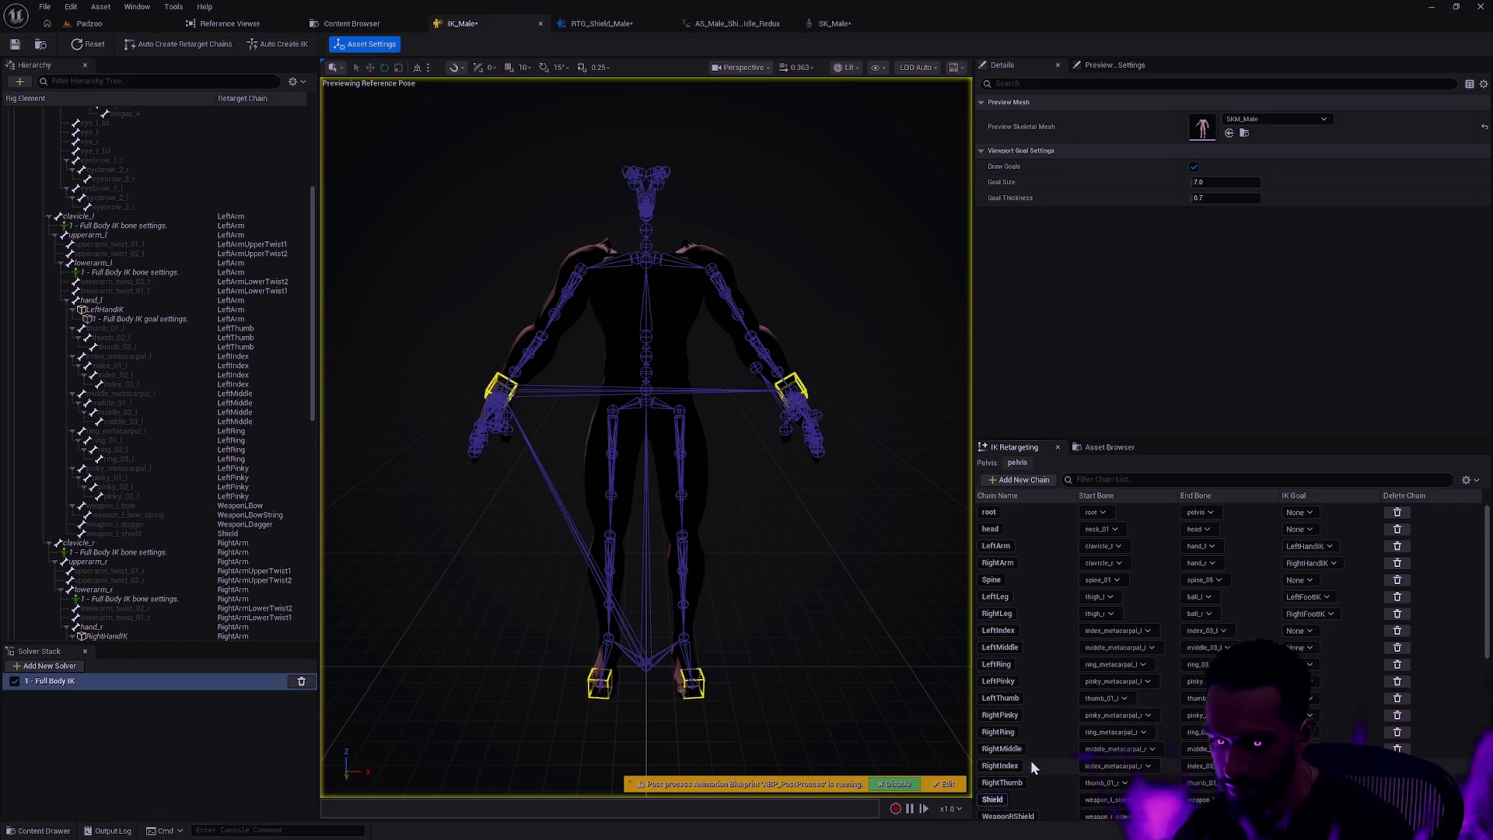
type("WeaponLShield")
key("Return")
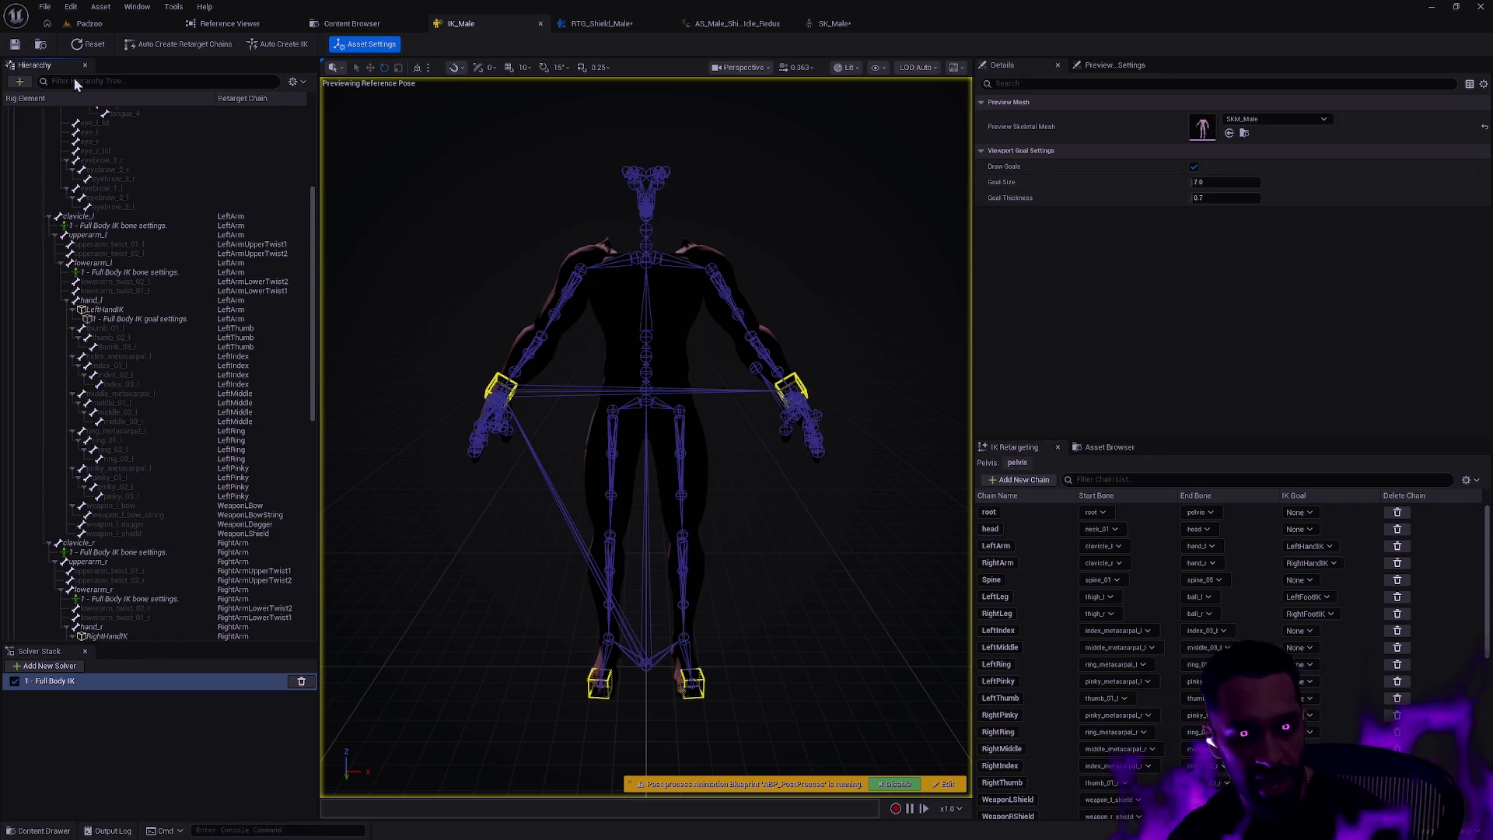
left_click(610, 23)
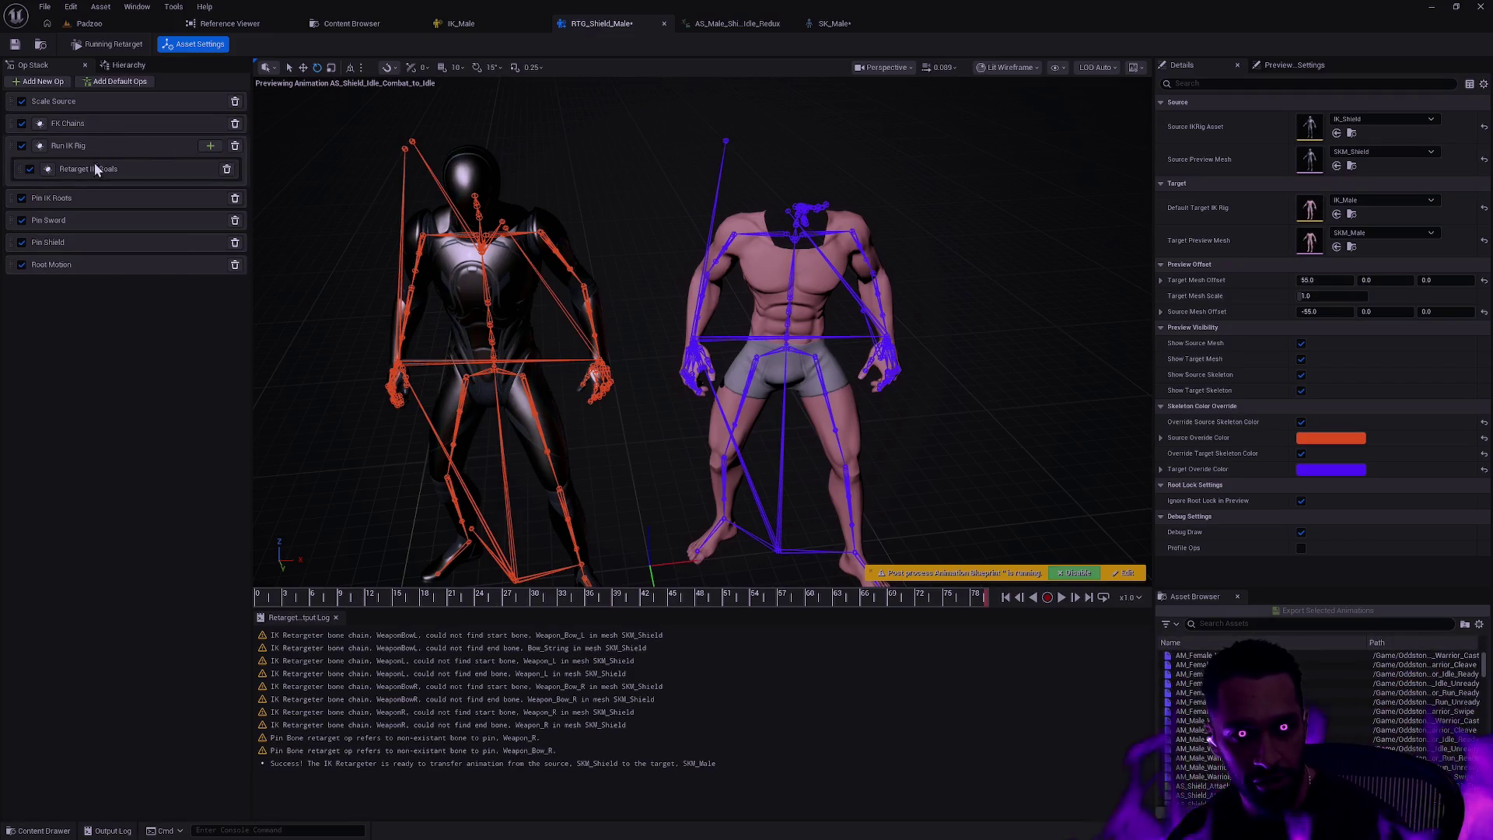
- Review FK Chains source mappings for WeaponLBow (left None), WeaponLDagger and WeaponLShield
left_click(85, 122)
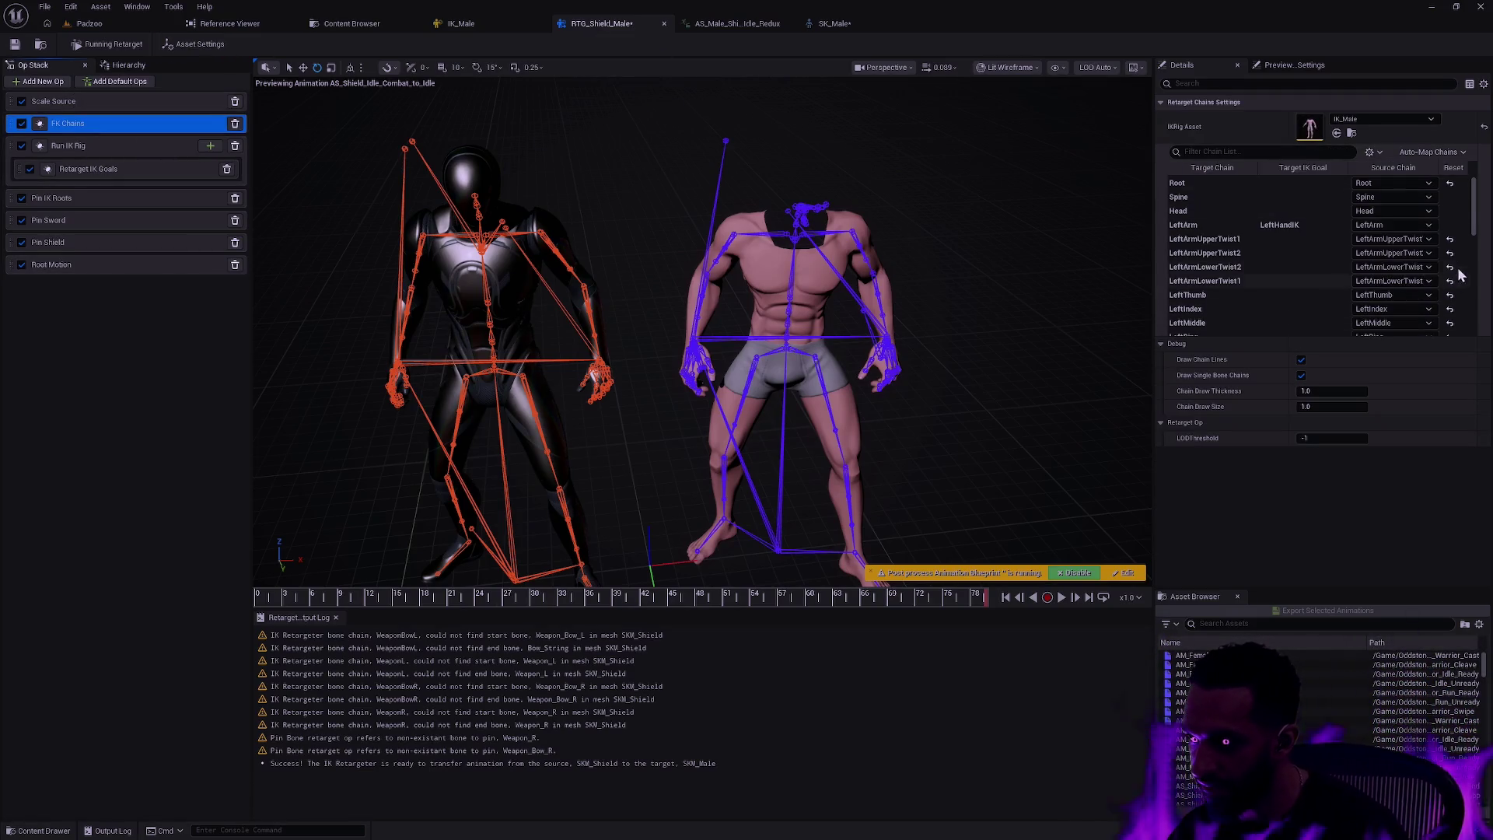
left_click_drag(1474, 208, 1463, 295)
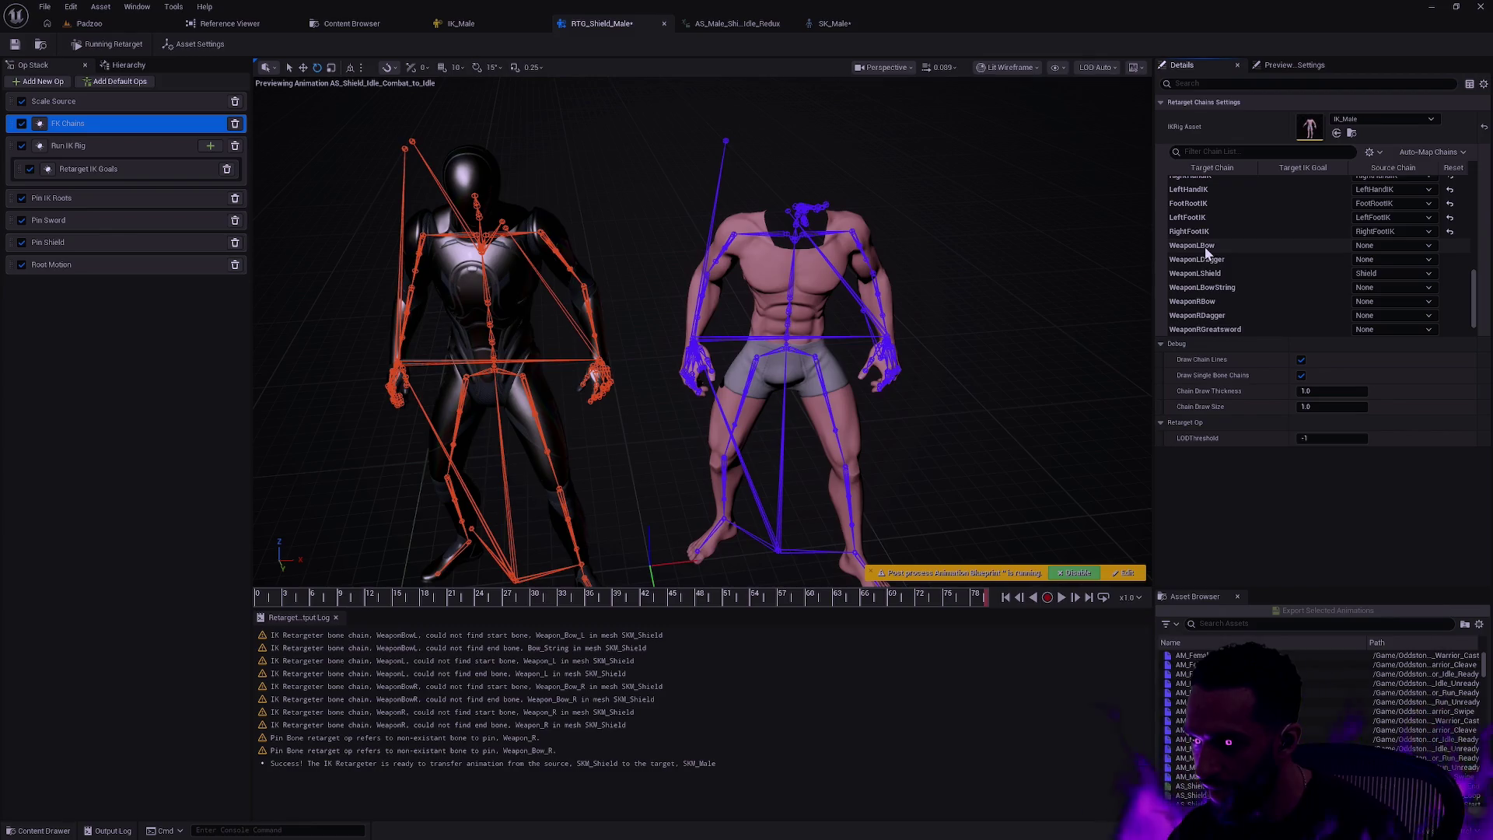
left_click(1389, 245)
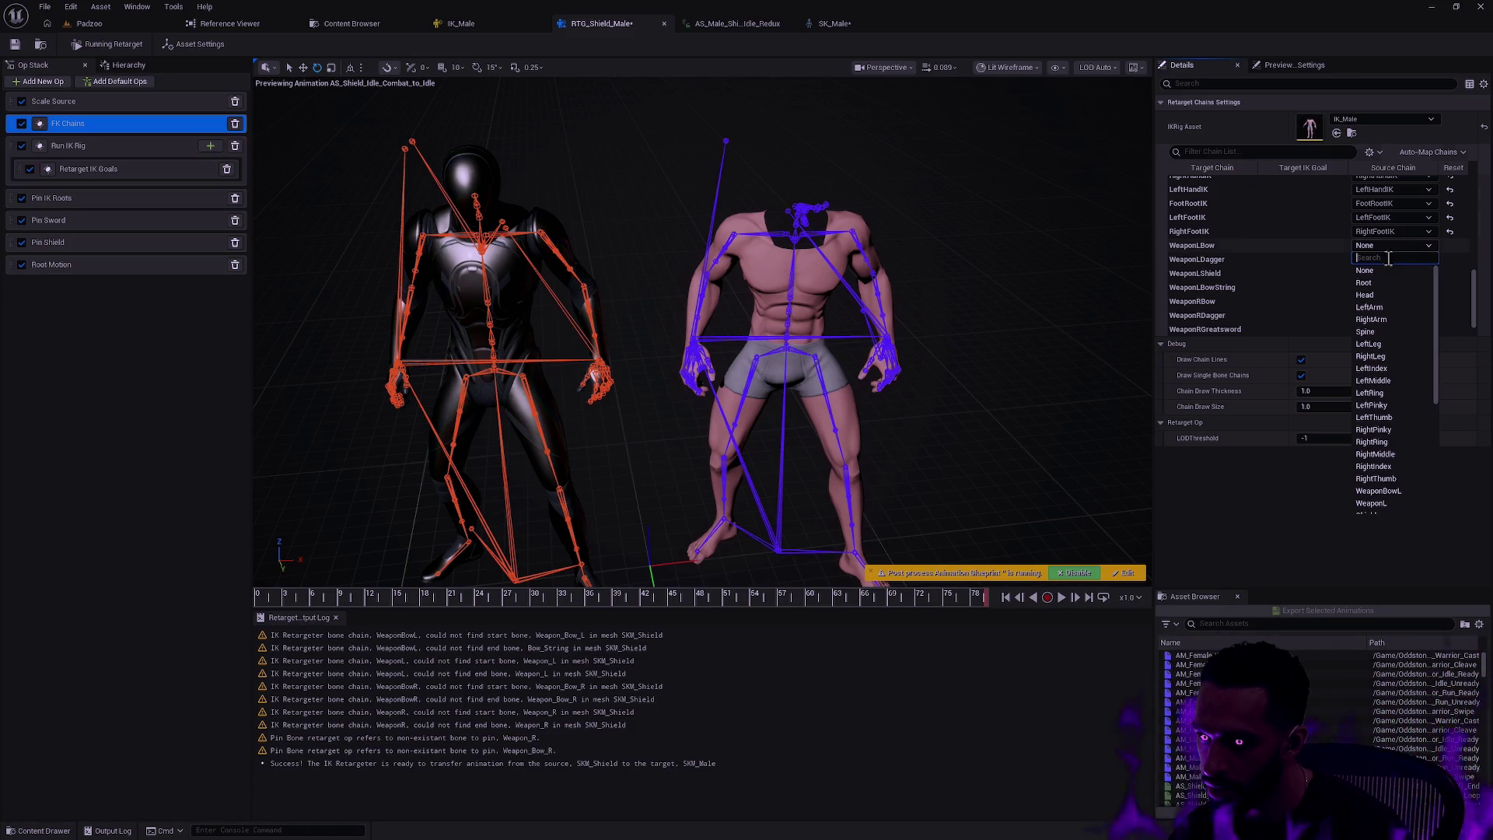
scroll(1411, 347, "down", 3)
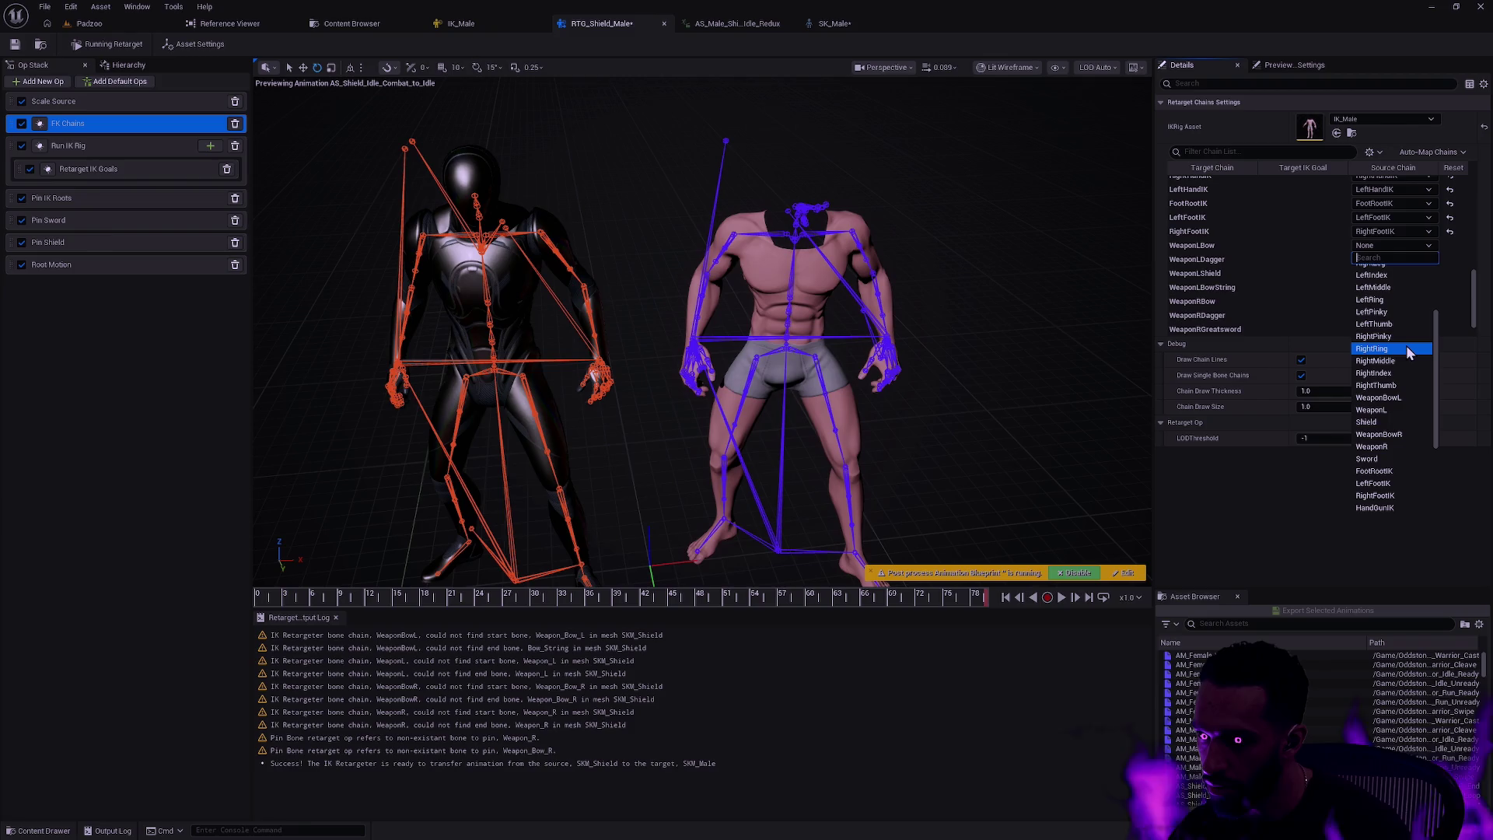
left_click(1233, 245)
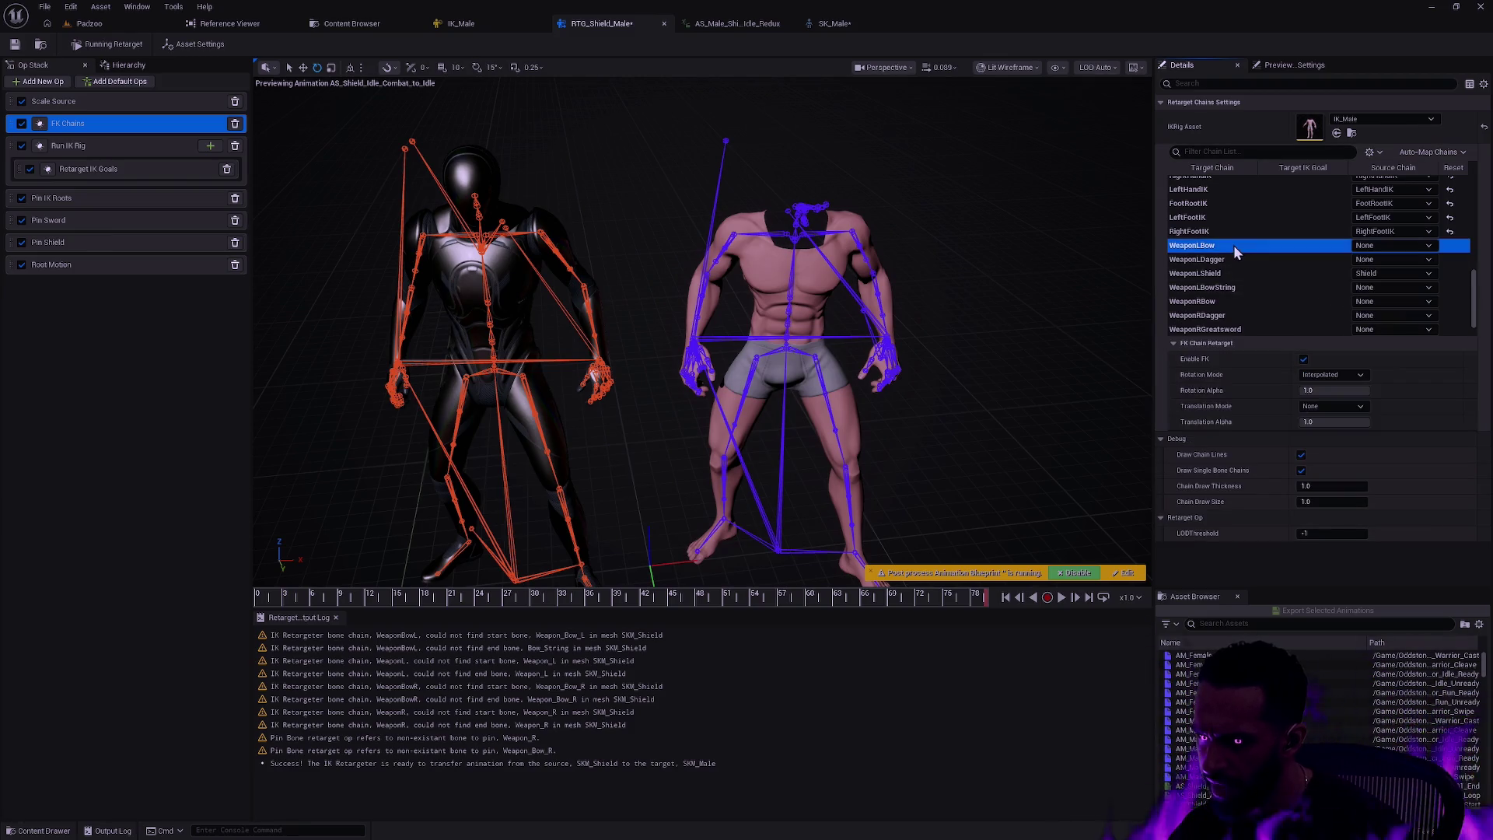
left_click(1228, 258)
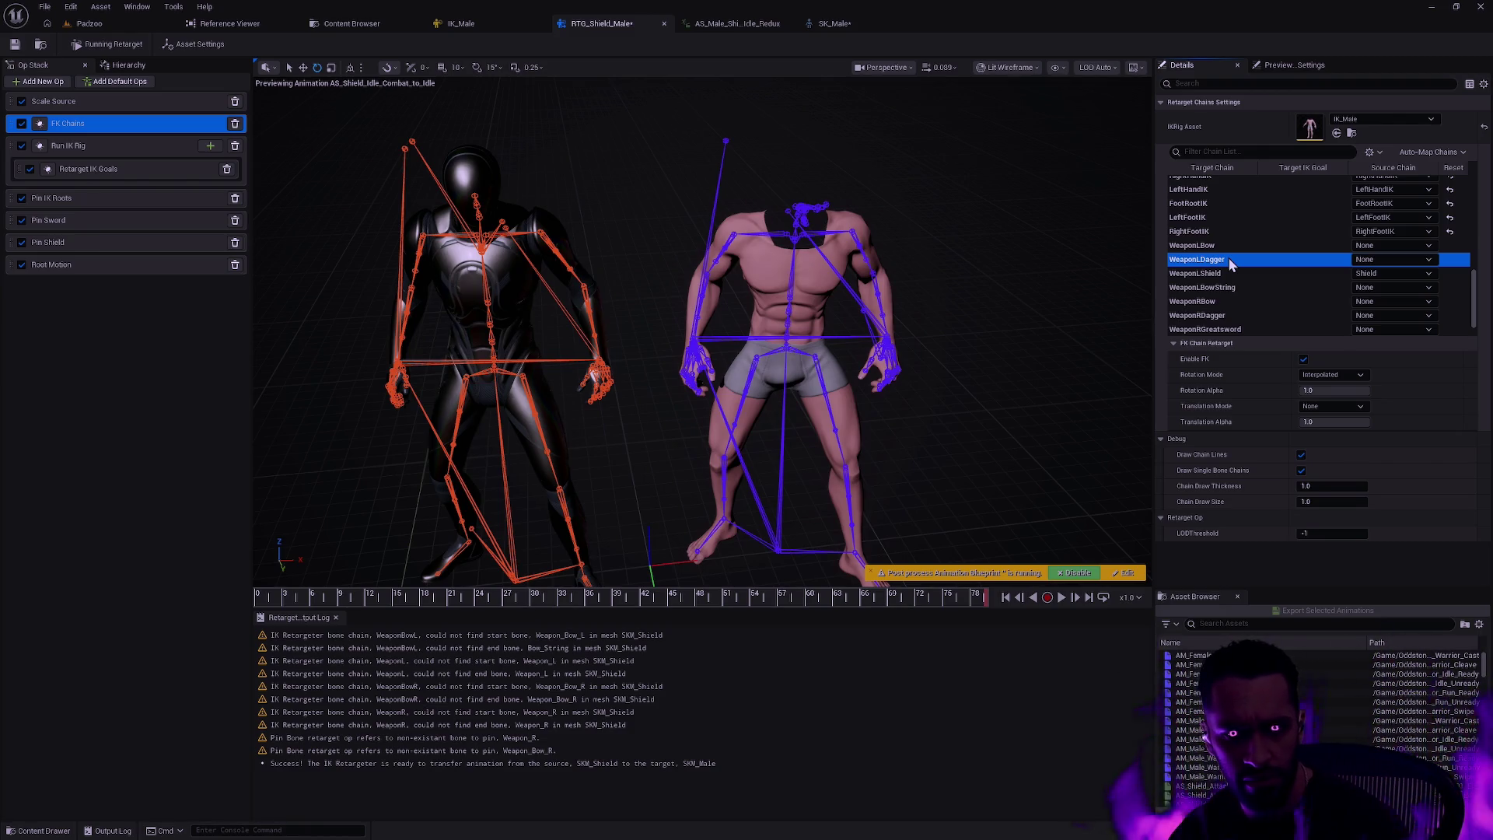
left_click(1235, 274)
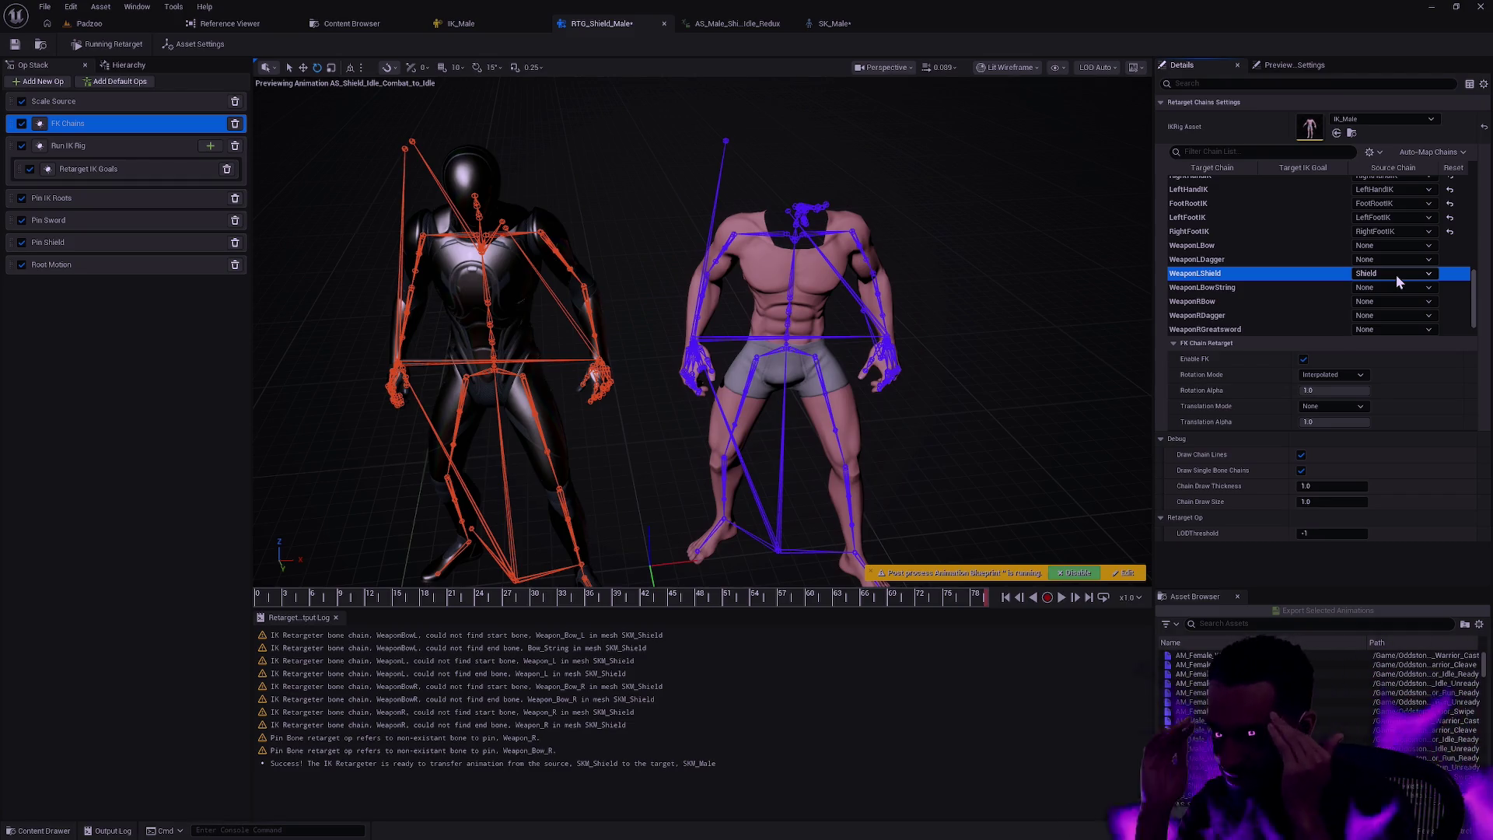
scroll(1474, 311, "down", 1)
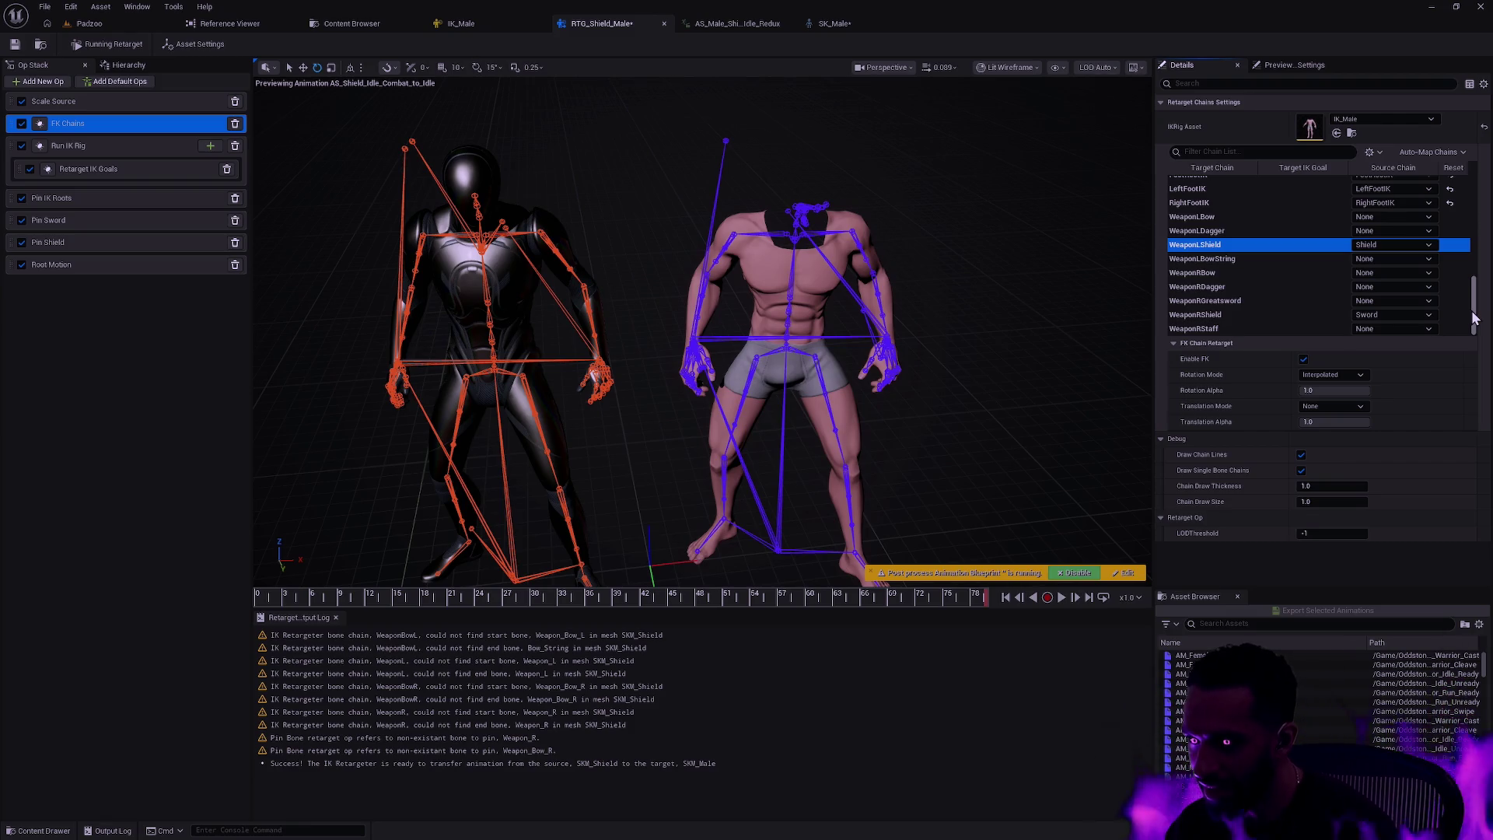
- Save RTG_Shield_Male and close the SK_Male skeleton editor
left_click(14, 44)
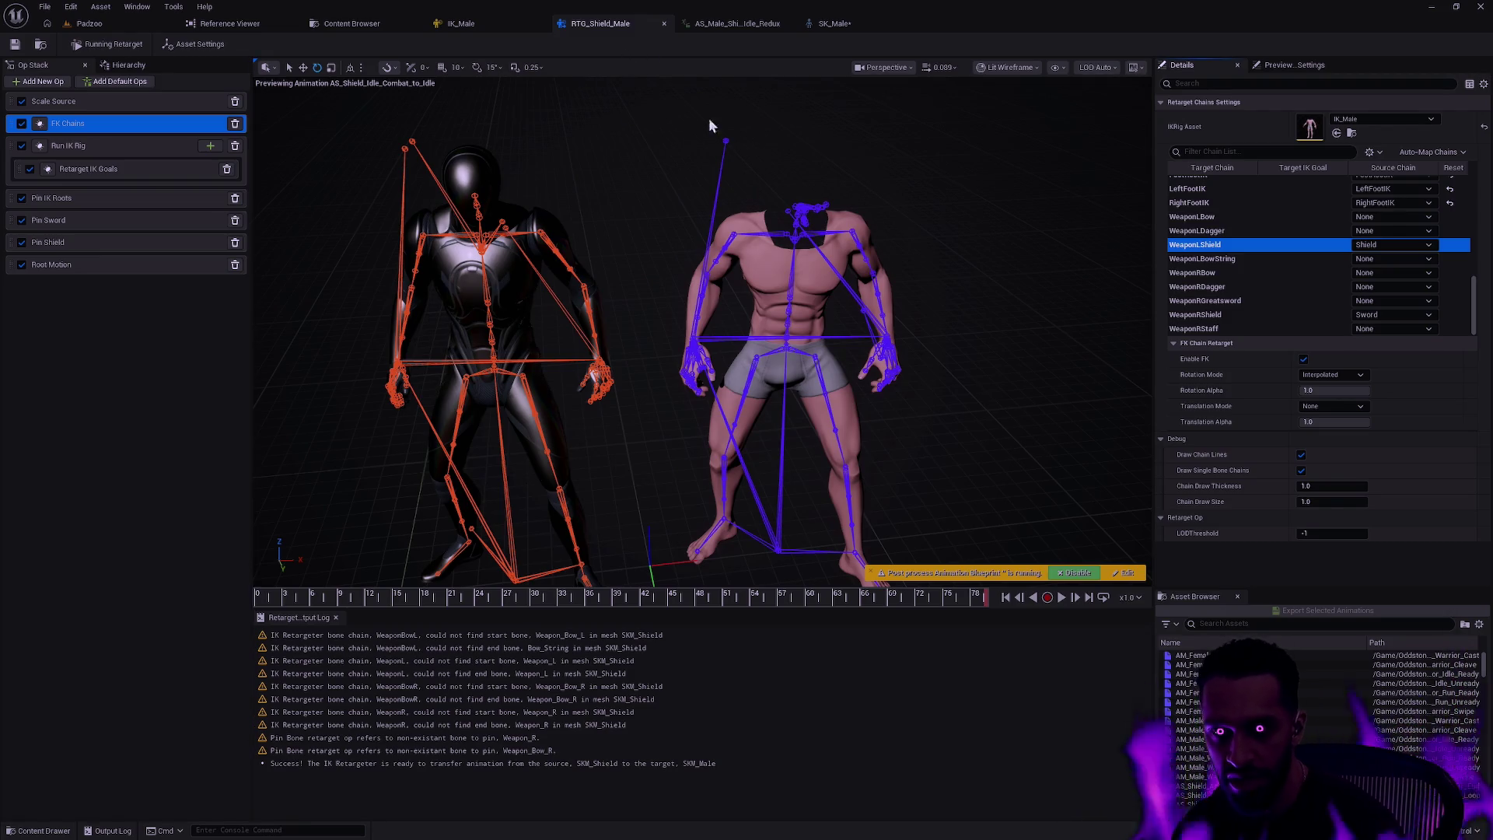
left_click(860, 26)
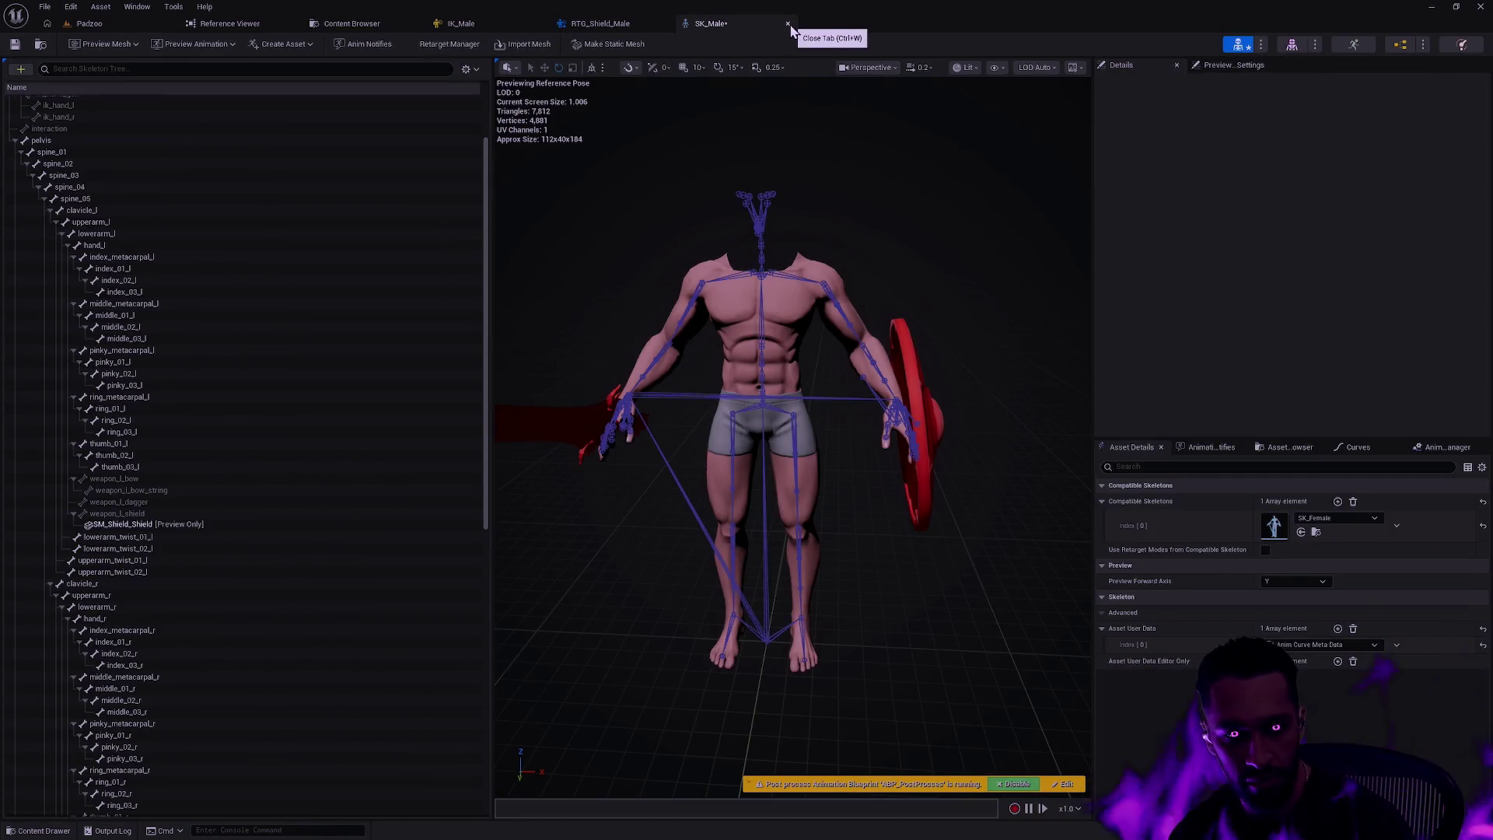
left_click(787, 24)
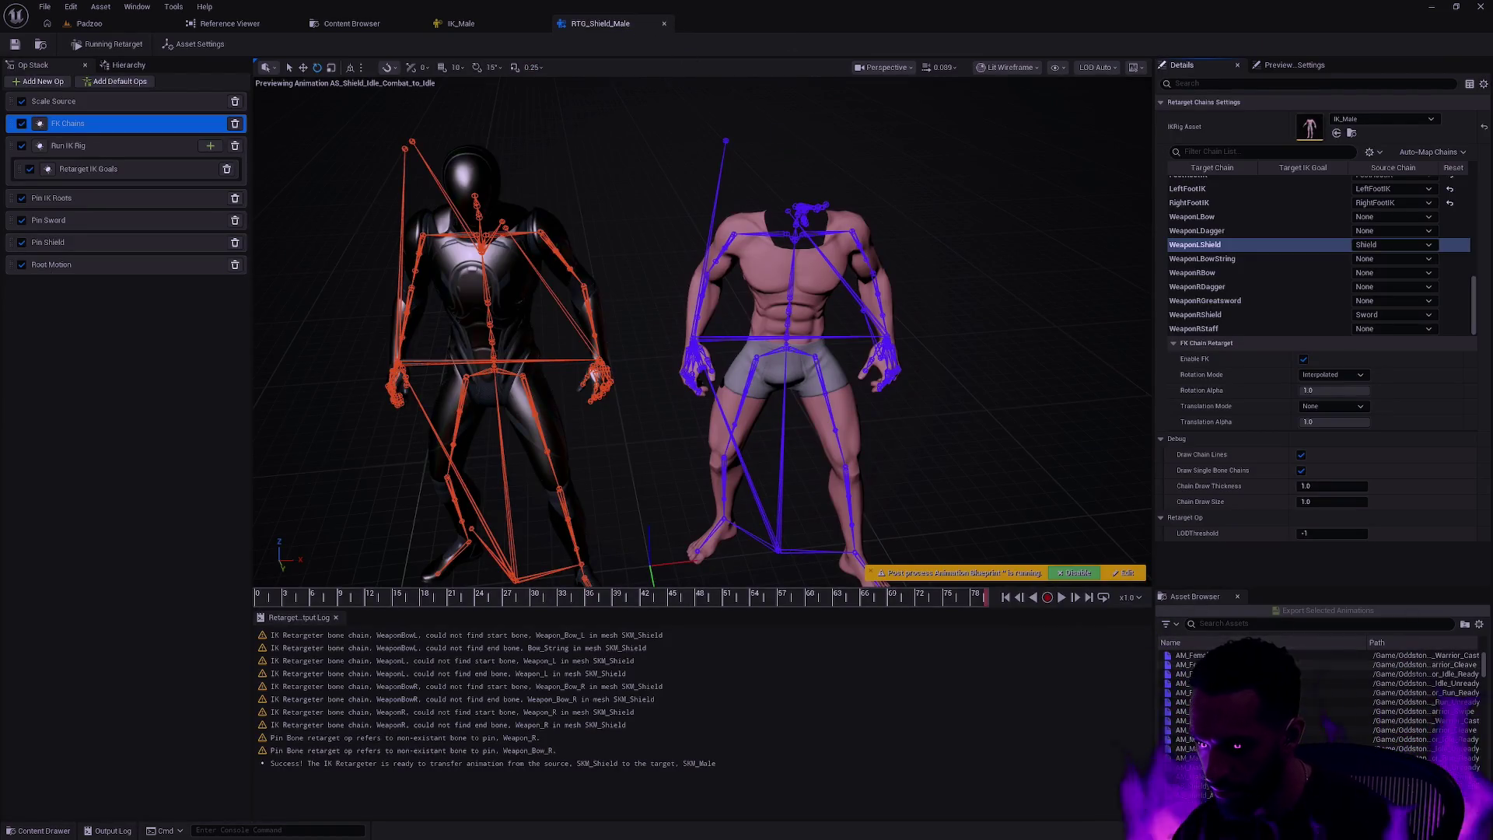
left_click(1239, 623)
- Search the Asset Browser for the shield combat idle and select it for export
type("c")
key("BackSpace")
type("shield")
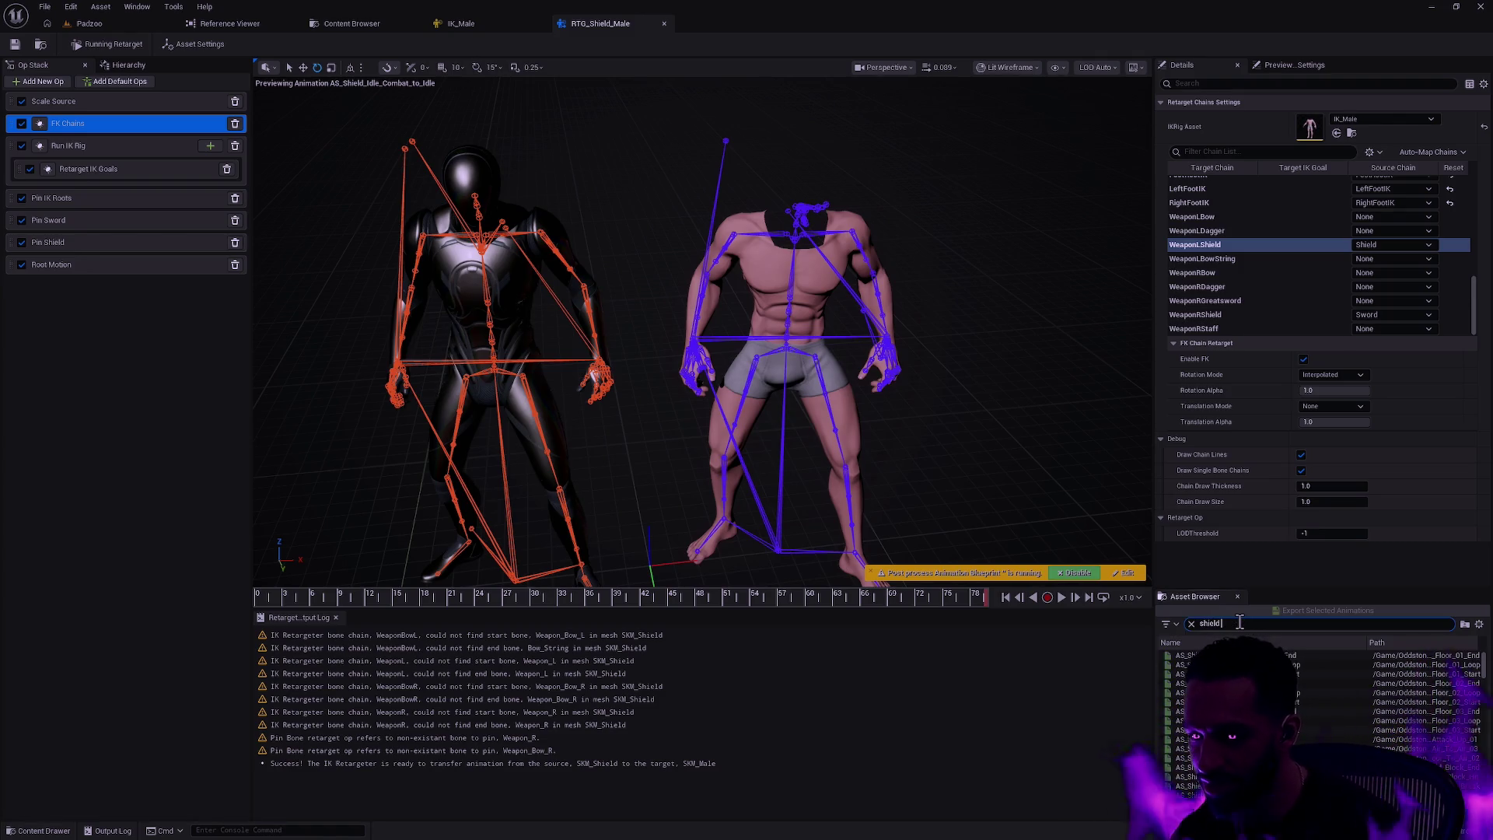
type(" oombat idle")
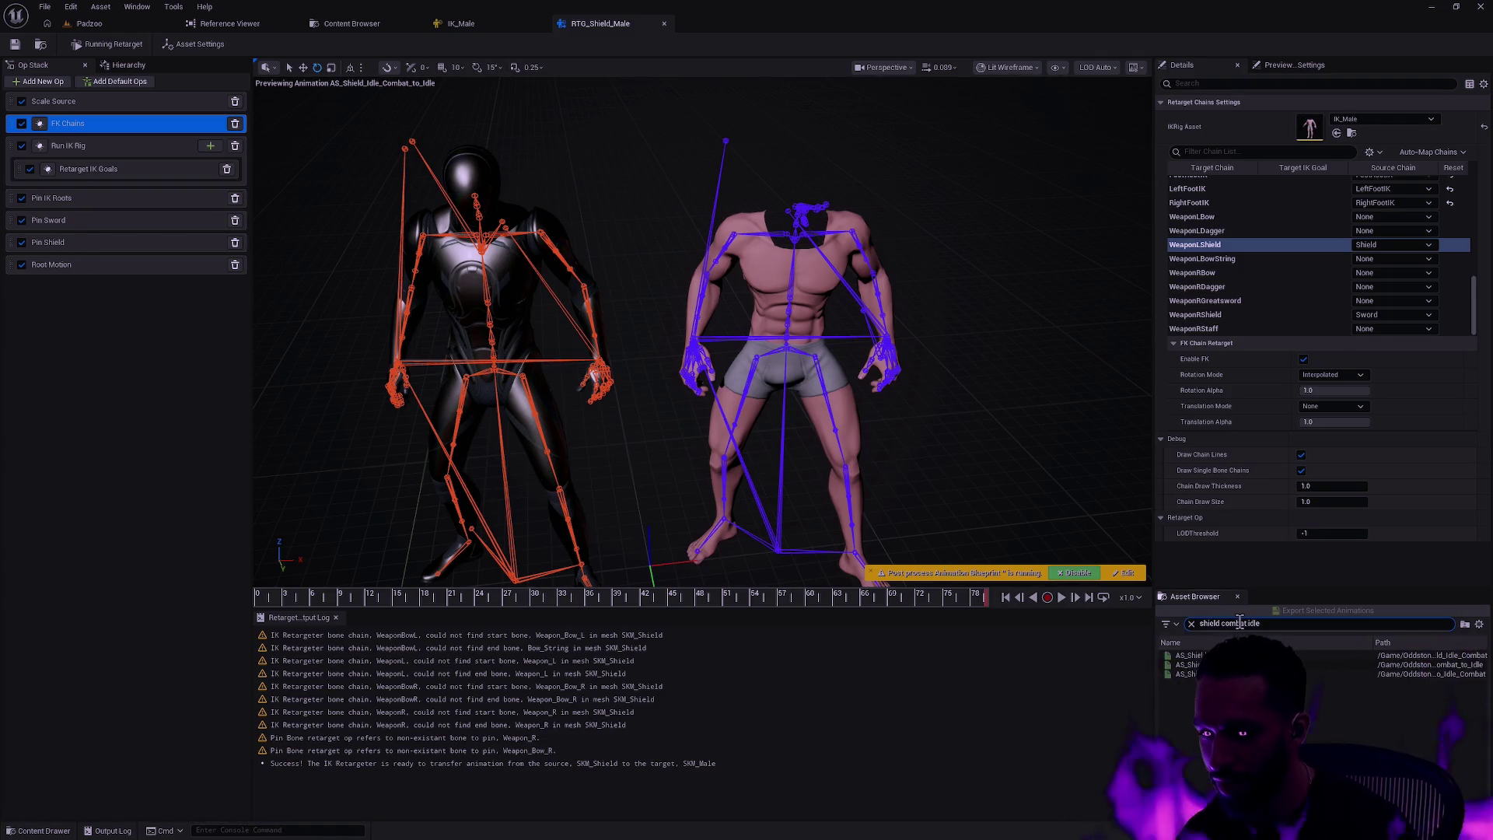
left_click(1275, 665)
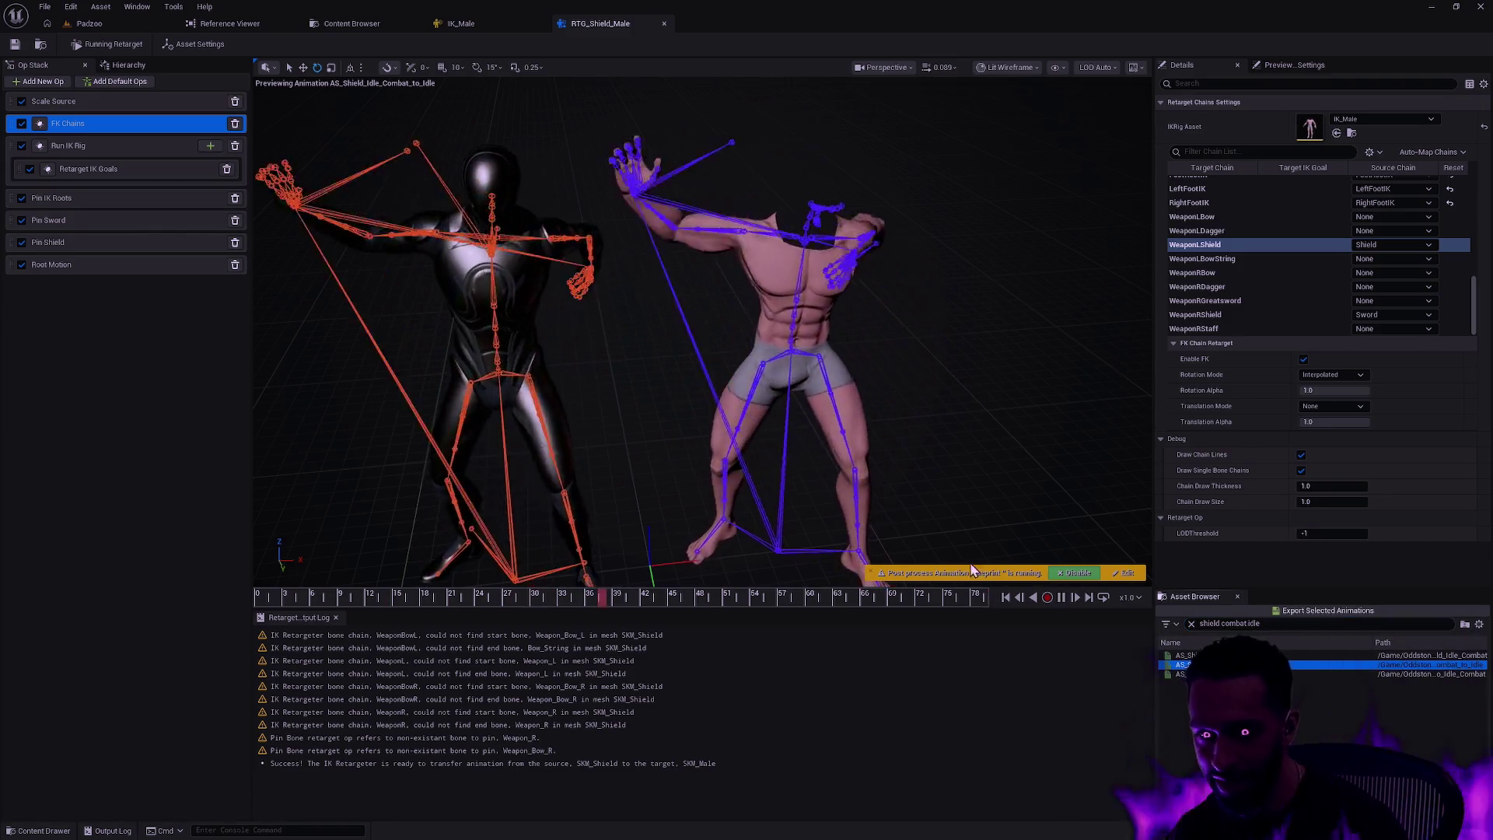
left_click(1318, 609)
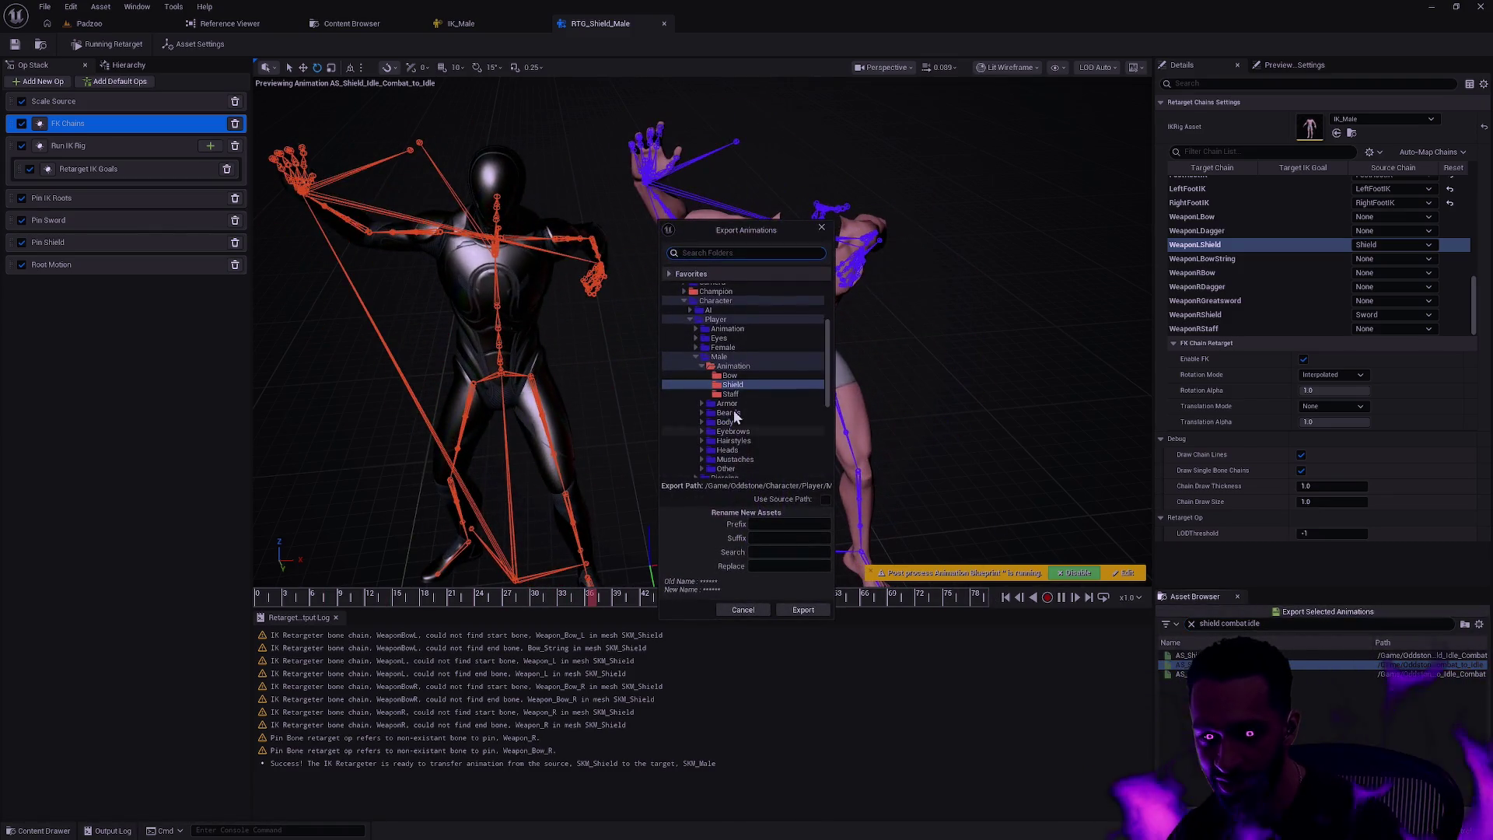
- Export it with suffix _Redux, replacing AS_ with AS_Male_, and open the new animation
left_click(765, 536)
type("_Re")
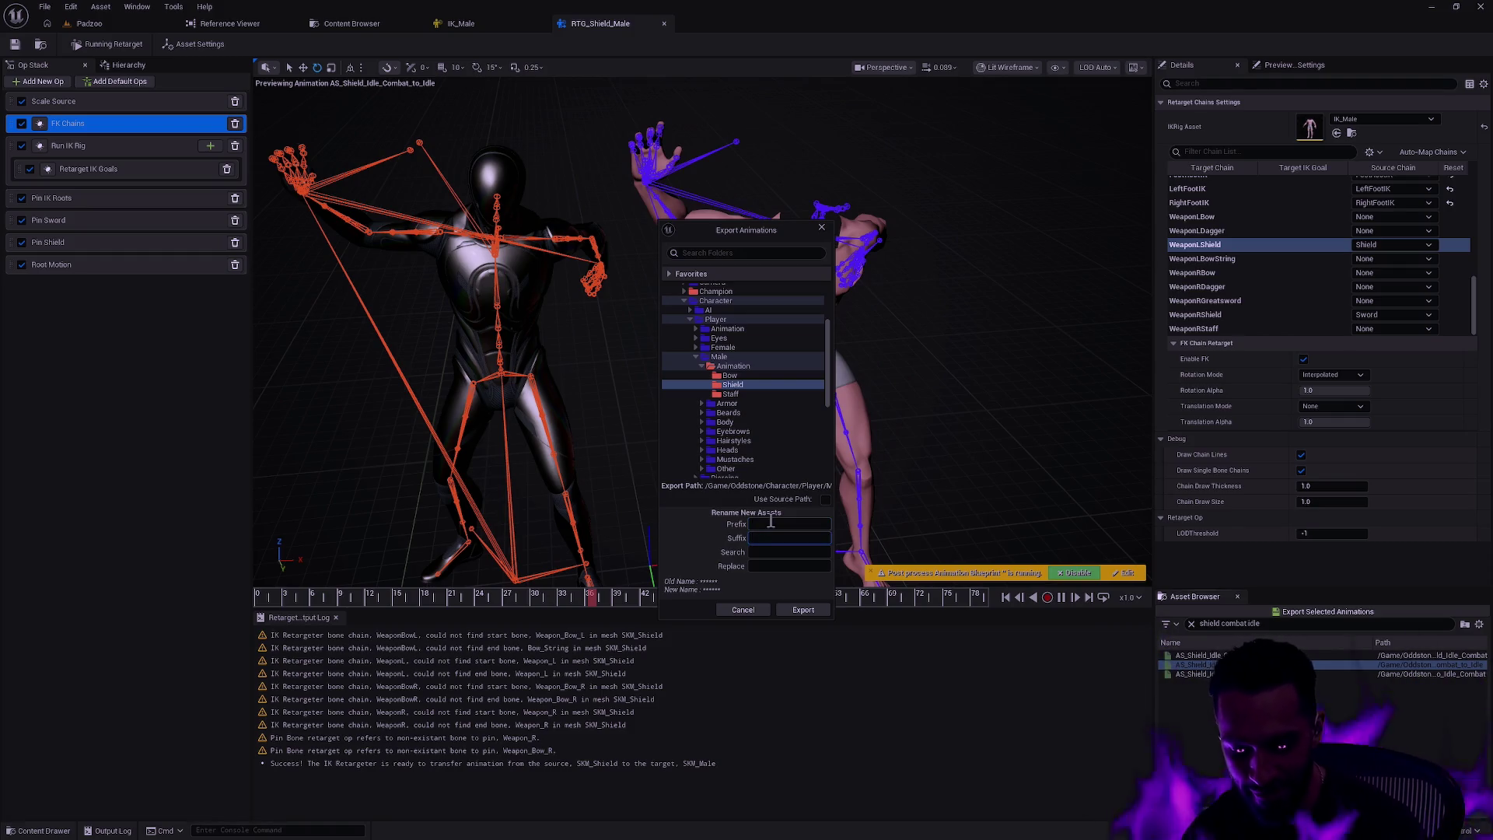
type("dux")
key("Tab")
type("AS_")
key("Tab")
type("AS_Male_")
left_click(809, 608)
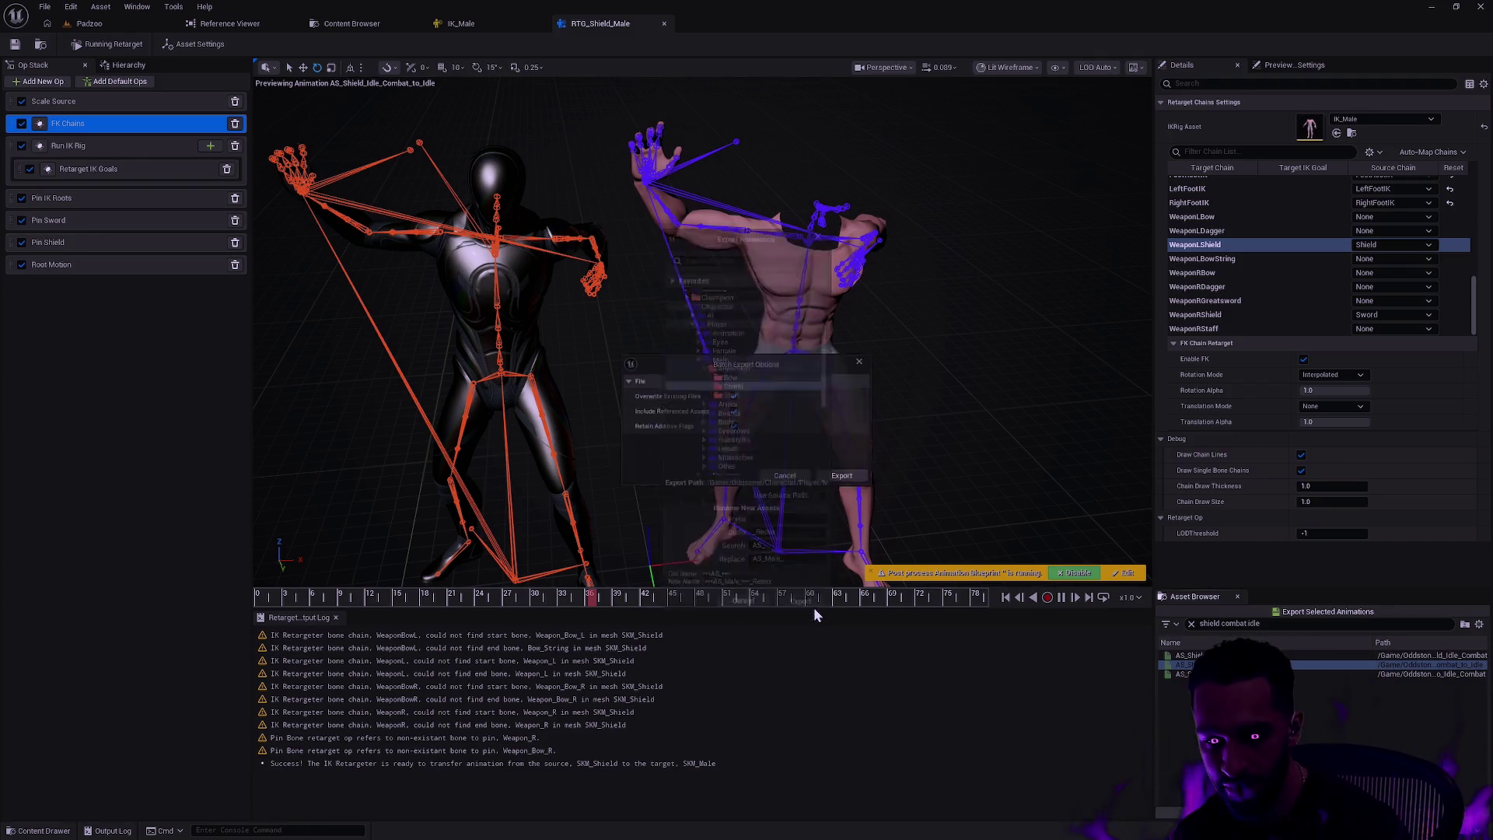
left_click(834, 474)
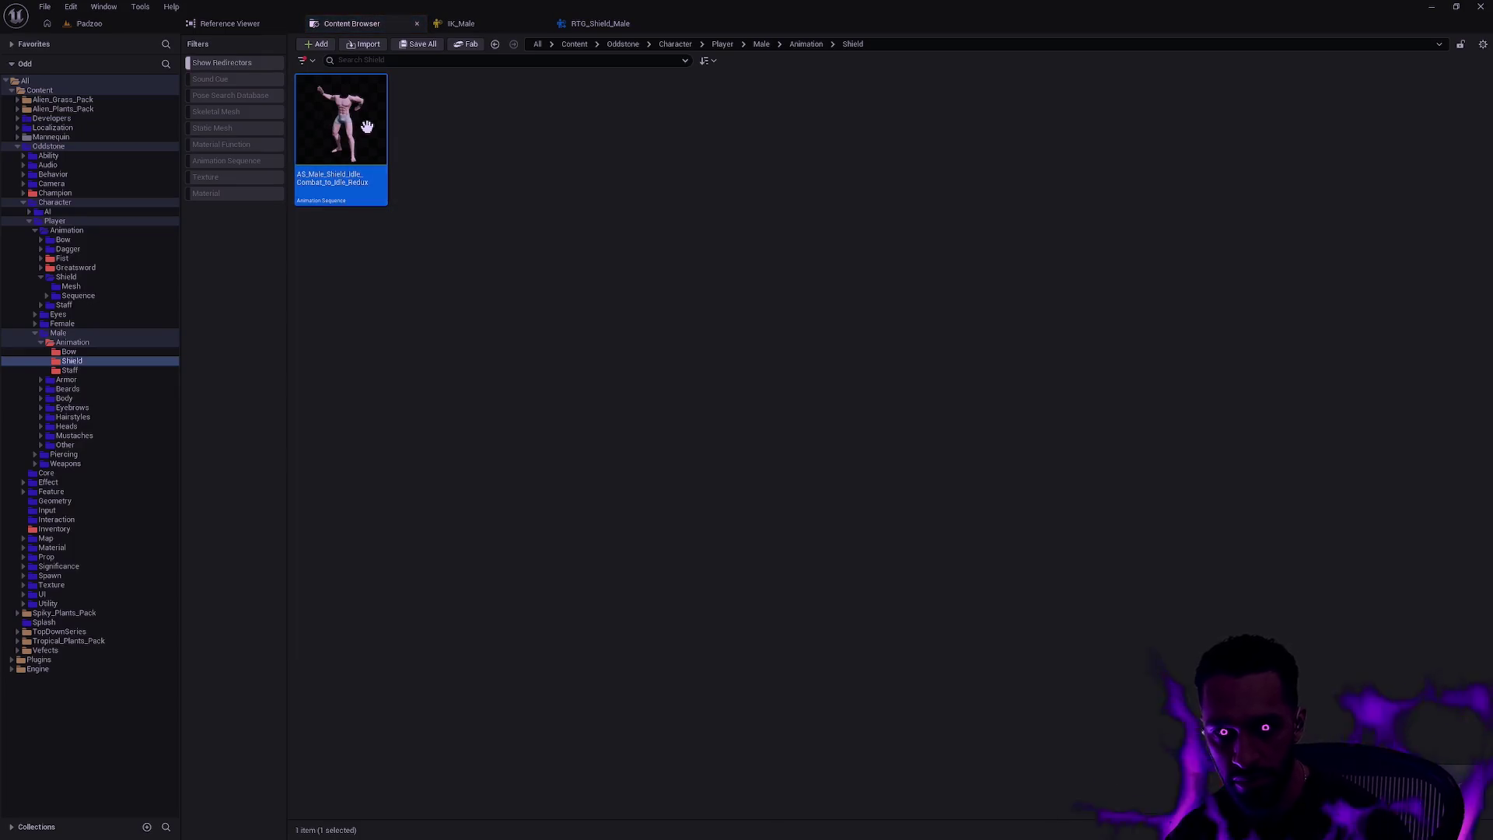
double_click(367, 126)
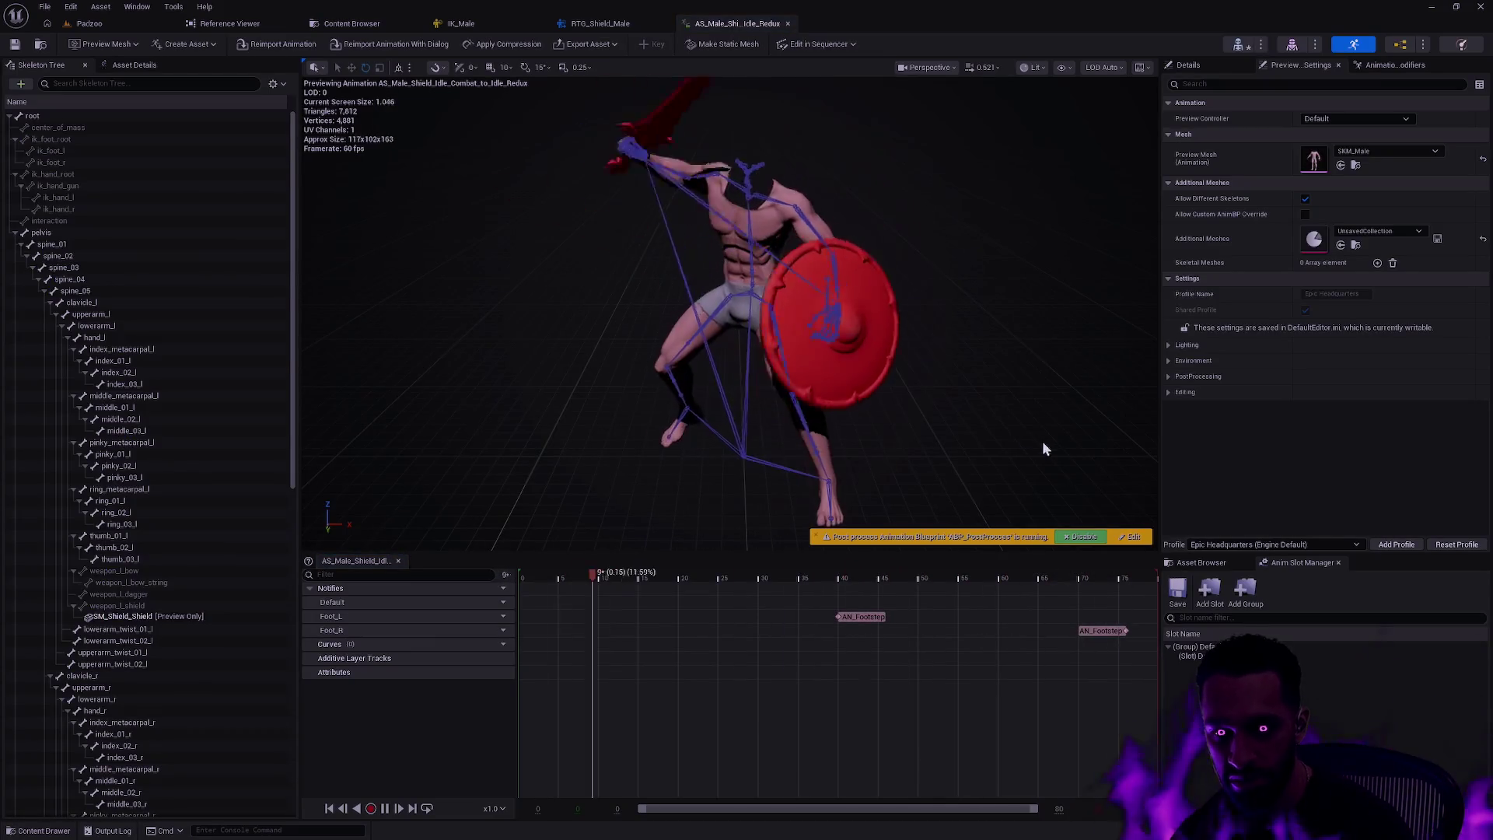
- Set bone display to None, rewind to the first frame, and zoom on the sword hand
left_click(1065, 67)
mouse_move(1148, 144)
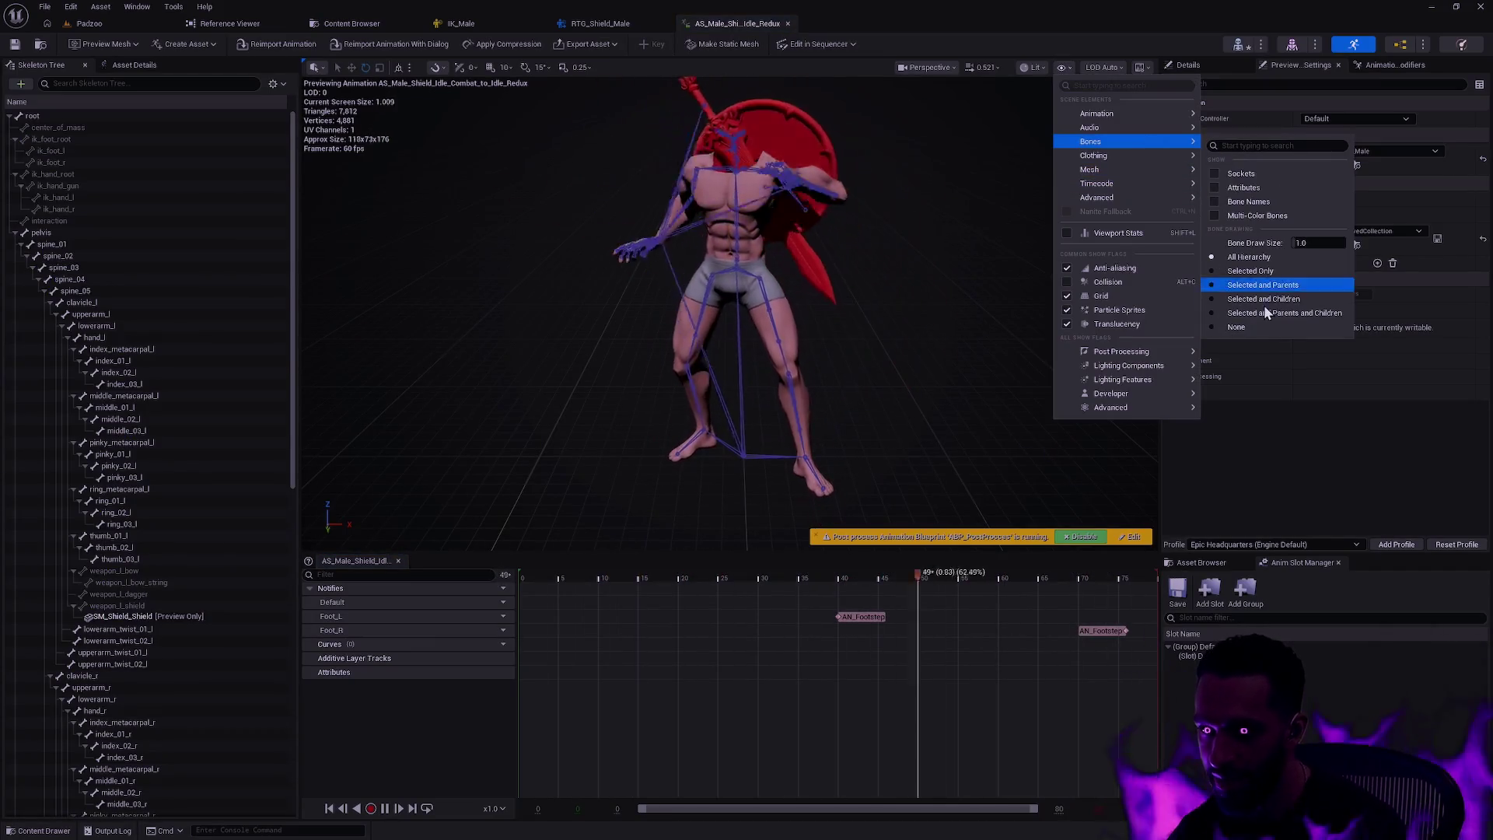
left_click(1262, 299)
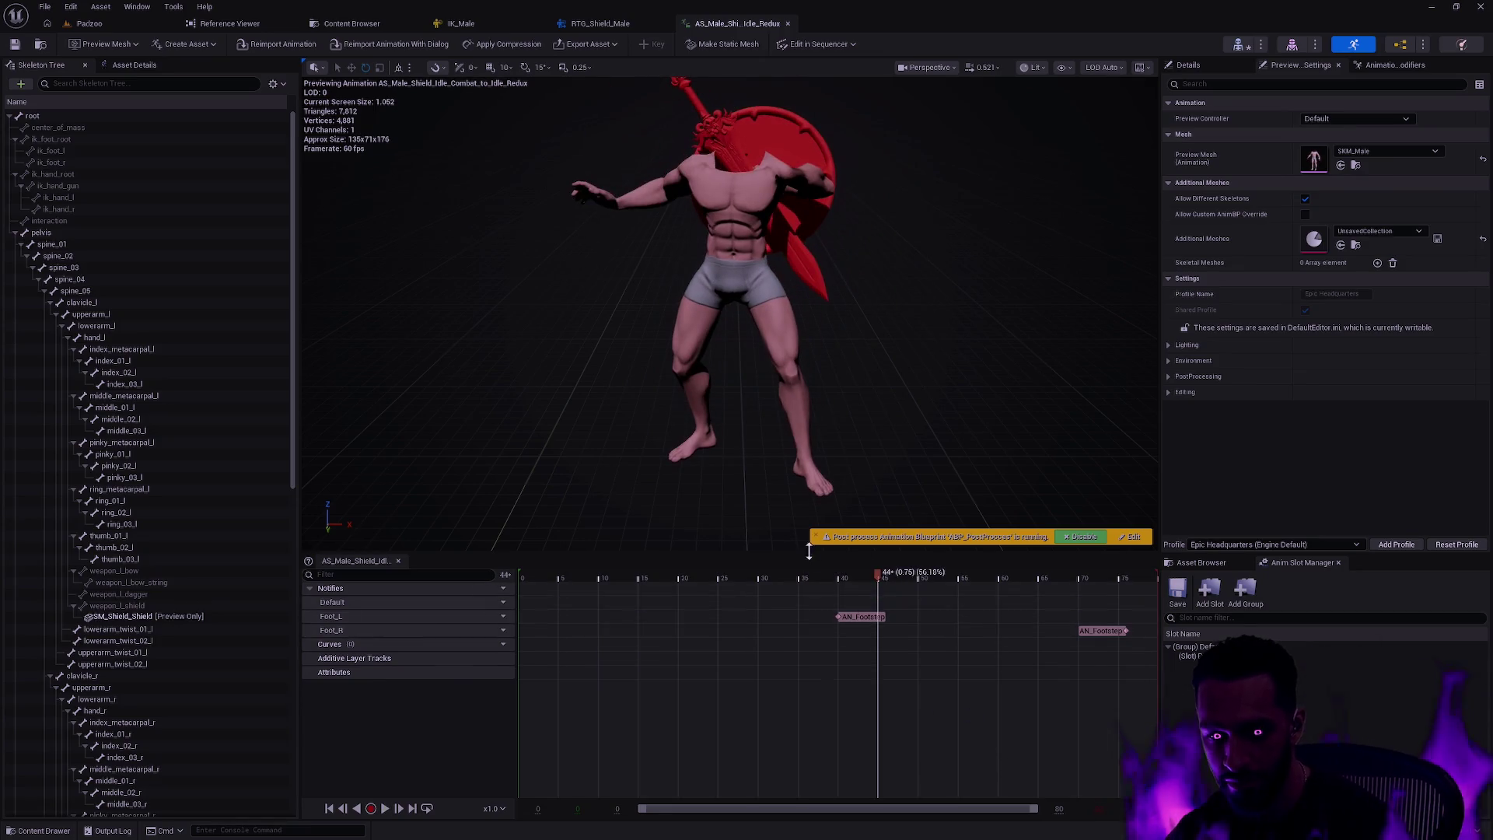
left_click_drag(875, 579, 522, 574)
mouse_move(651, 463)
left_mouse_down()
mouse_move(650, 385)
mouse_move(771, 375)
mouse_move(777, 423)
mouse_move(676, 423)
mouse_move(795, 464)
left_mouse_up()
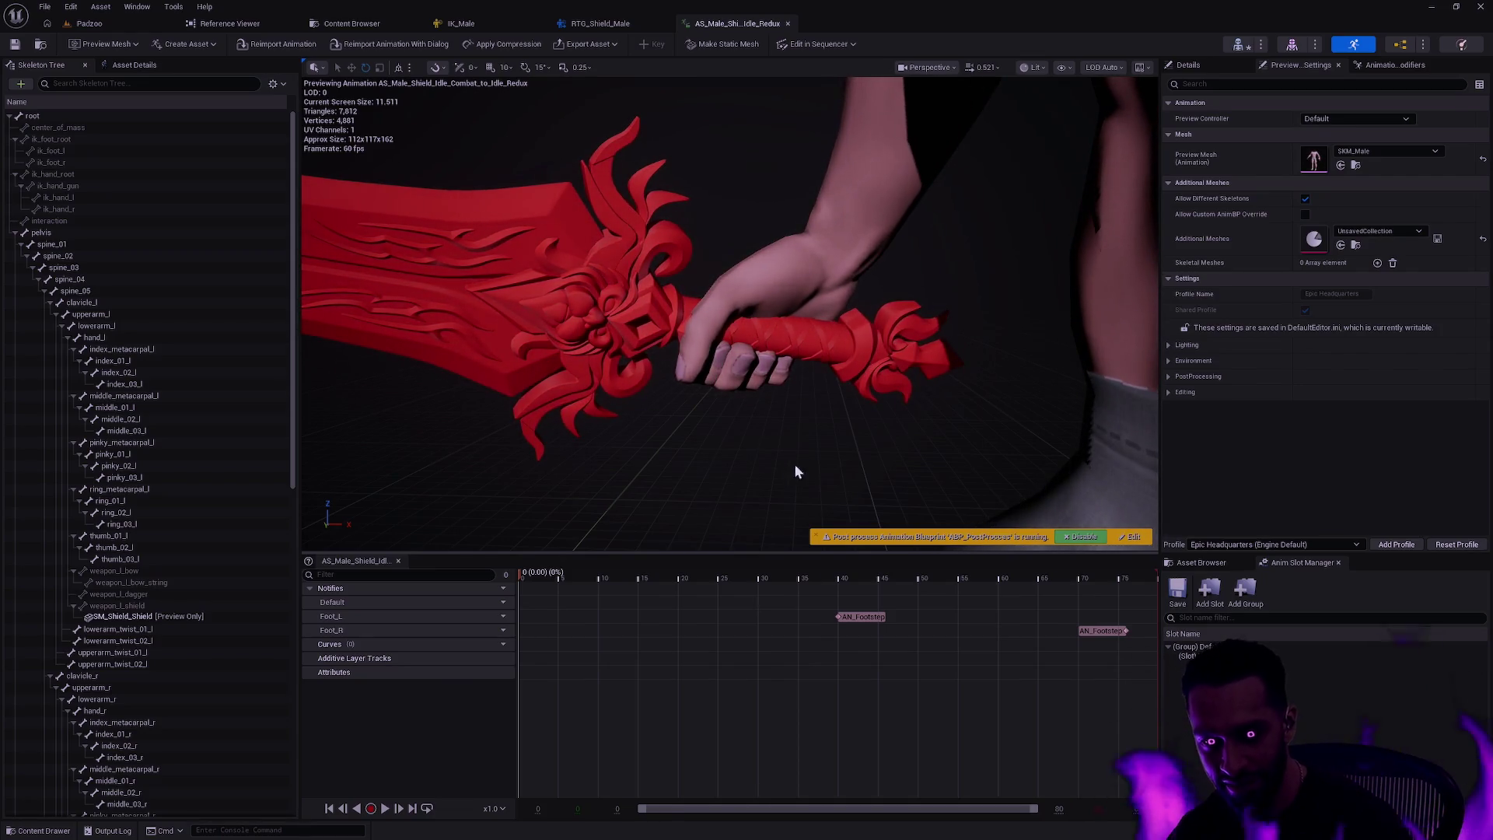
mouse_move(880, 418)
left_mouse_down()
mouse_move(761, 420)
mouse_move(777, 419)
mouse_move(770, 401)
mouse_move(777, 420)
mouse_move(778, 400)
mouse_move(747, 423)
mouse_move(709, 541)
left_mouse_up()
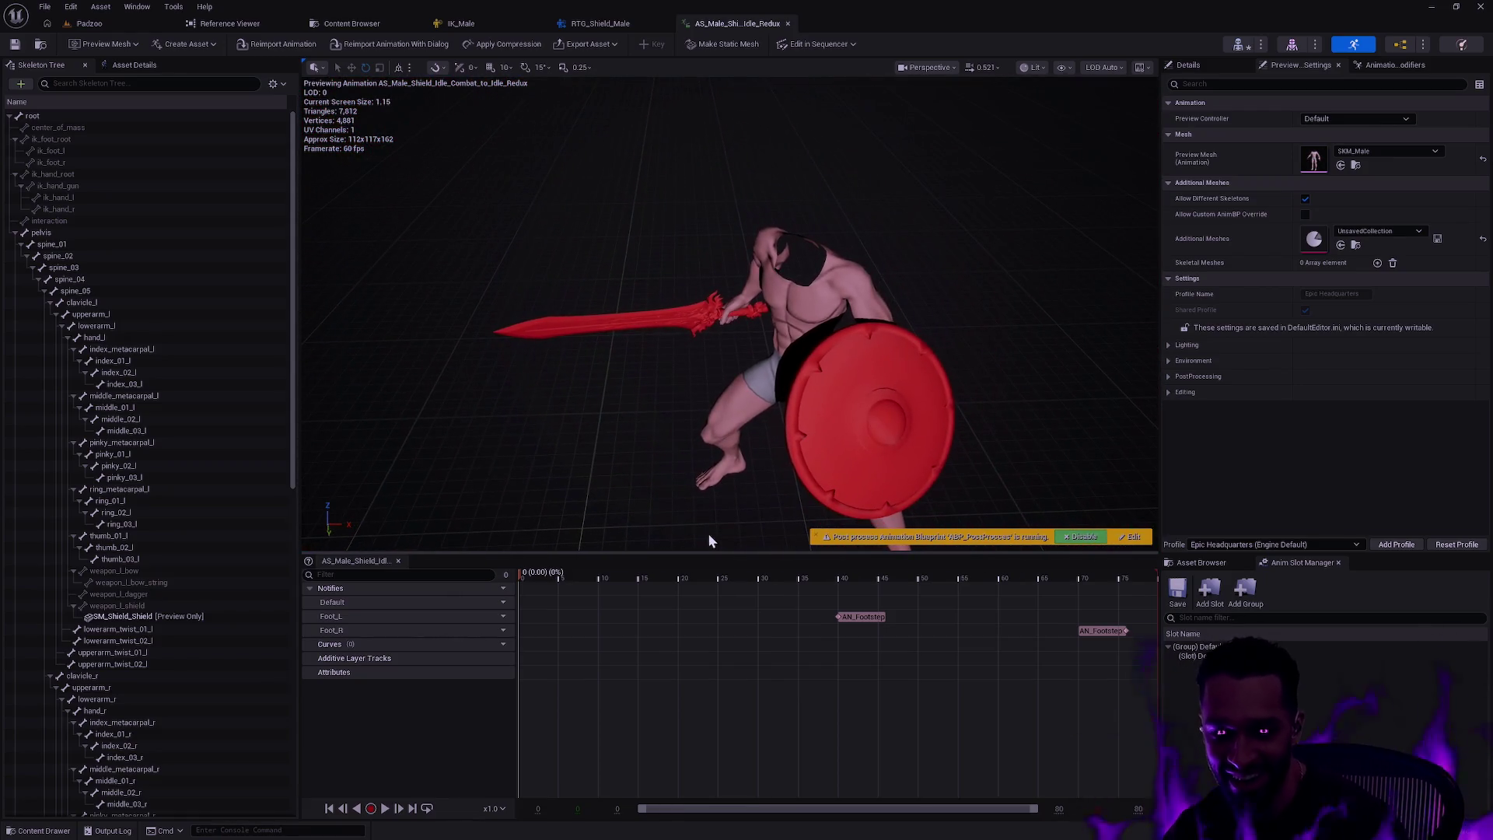
- Play and scrub frames 5 to 33 while orbiting to inspect the sword grip pose
left_click_drag(535, 576, 731, 558)
key("space")
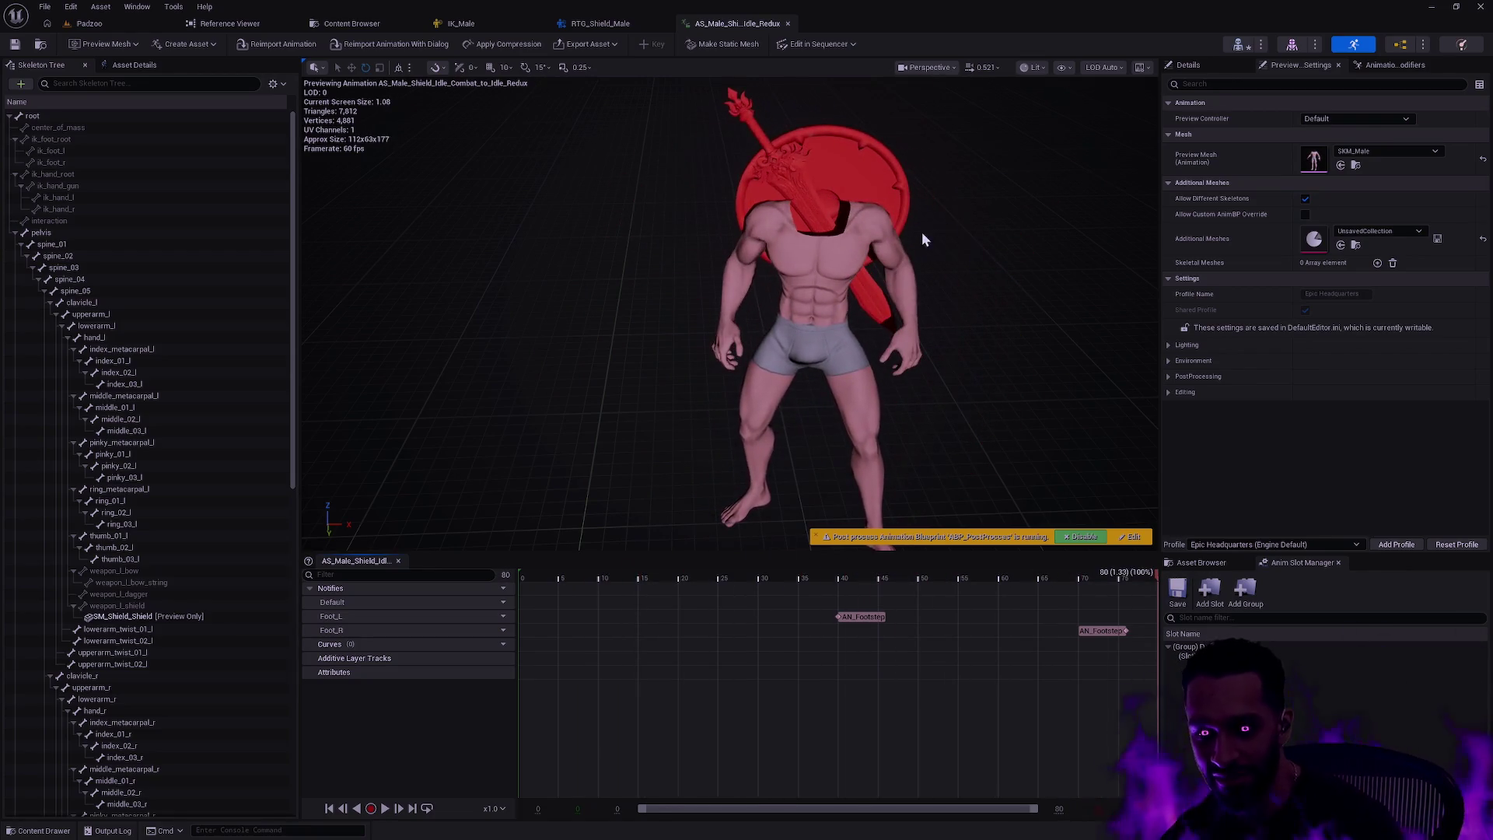
mouse_move(746, 311)
left_mouse_down()
mouse_move(747, 358)
mouse_move(793, 467)
mouse_move(870, 389)
mouse_move(913, 310)
mouse_move(839, 365)
left_mouse_up()
mouse_move(931, 353)
left_mouse_down()
mouse_move(1088, 361)
mouse_move(1112, 311)
left_mouse_up()
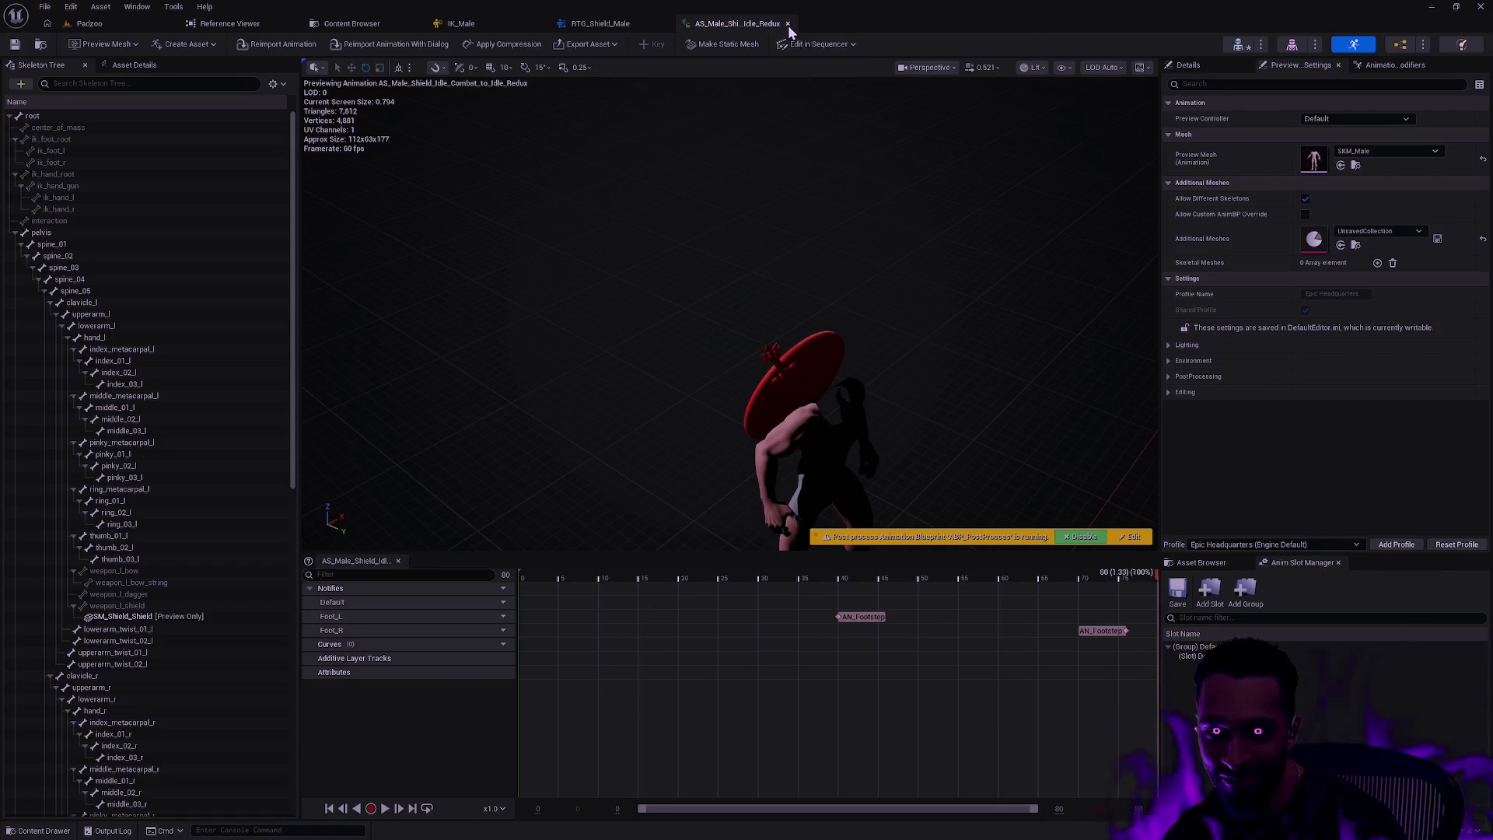
mouse_move(793, 467)
left_mouse_down()
mouse_move(808, 482)
mouse_move(795, 551)
left_mouse_up()
left_click(561, 577)
mouse_move(548, 572)
left_mouse_down()
mouse_move(875, 572)
mouse_move(765, 561)
mouse_move(836, 567)
left_mouse_up()
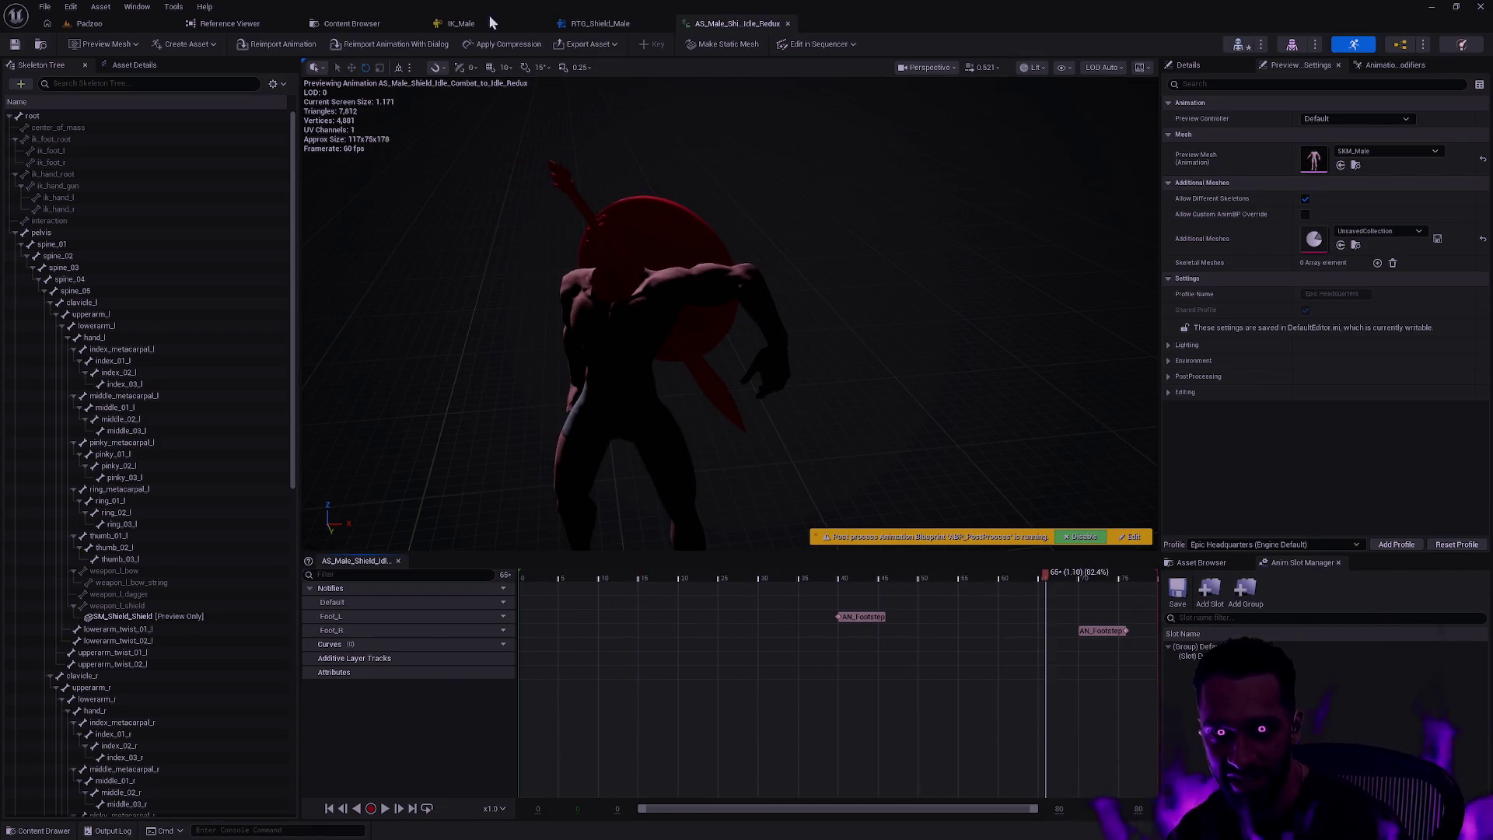
left_click(470, 24)
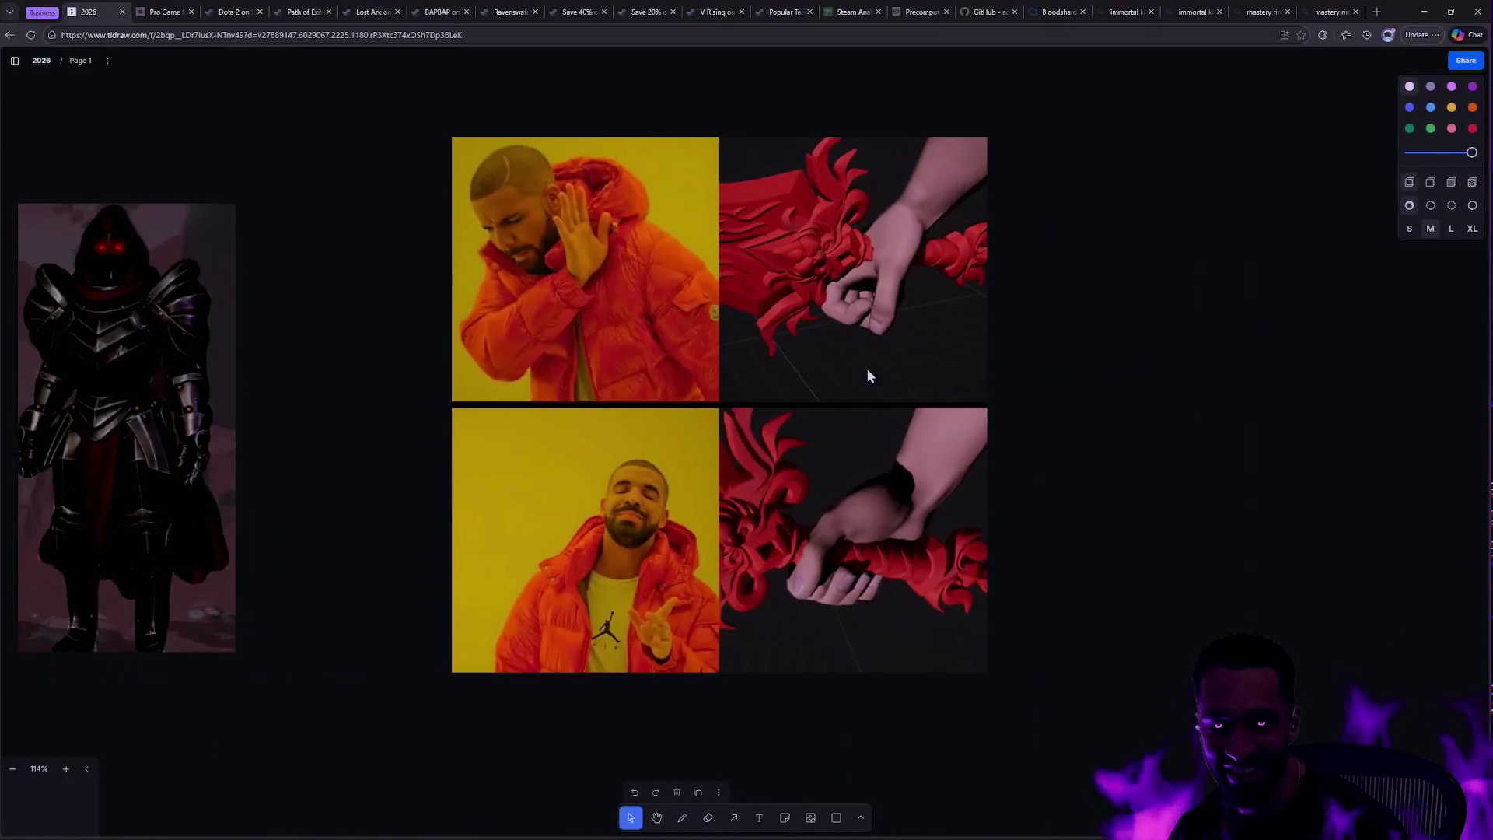
- Paste the 'World of Warcraft 2: The Azeroth Journey' YouTube URL into the address bar and load it
type("https://www.youtube.com/watch?v=7hl59M8FzN8")
key("Return")
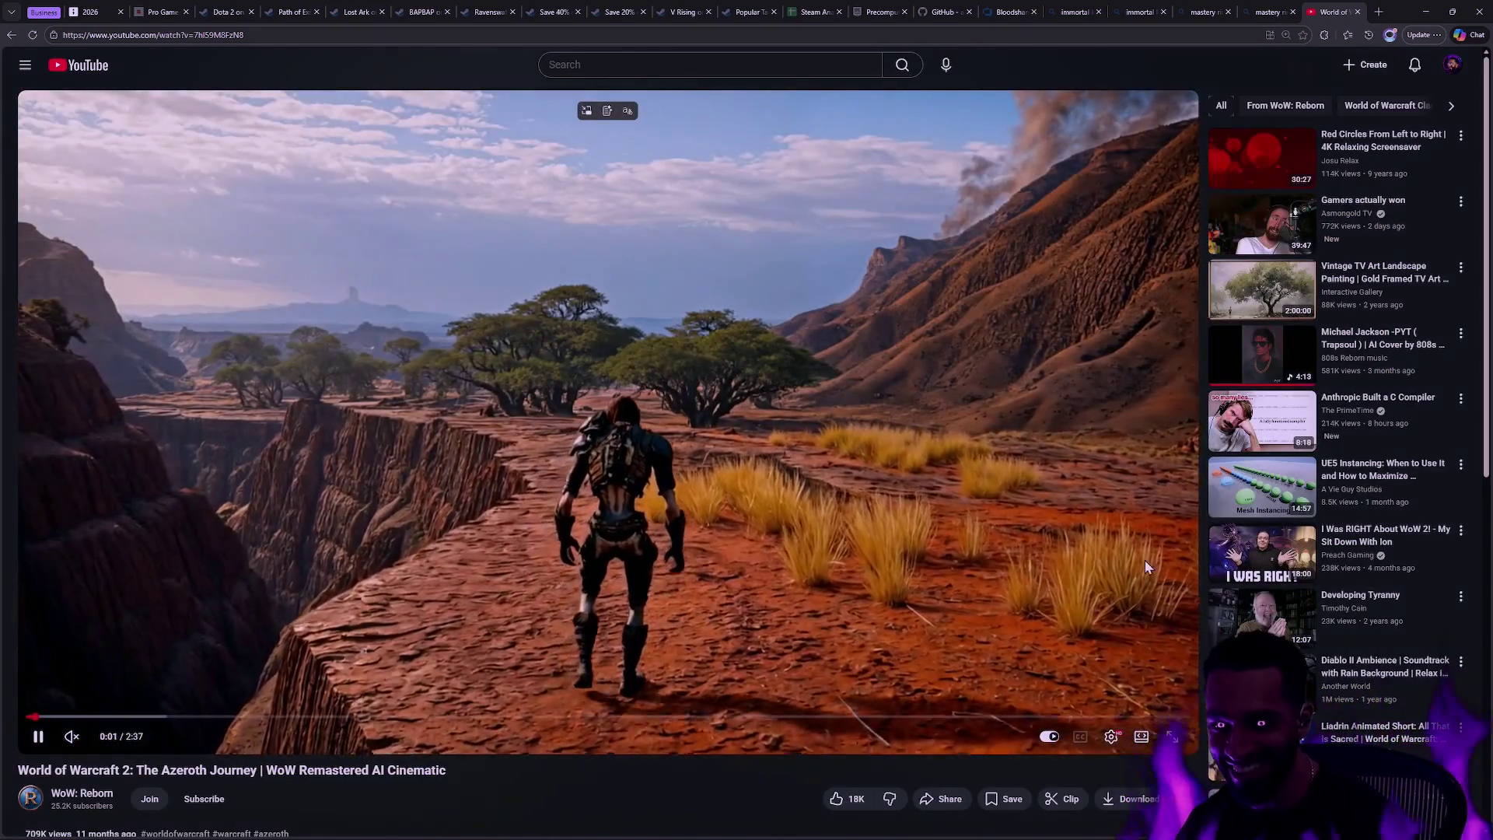
- Watch the cinematic full screen, exit full screen, and close the YouTube tab
key("f")
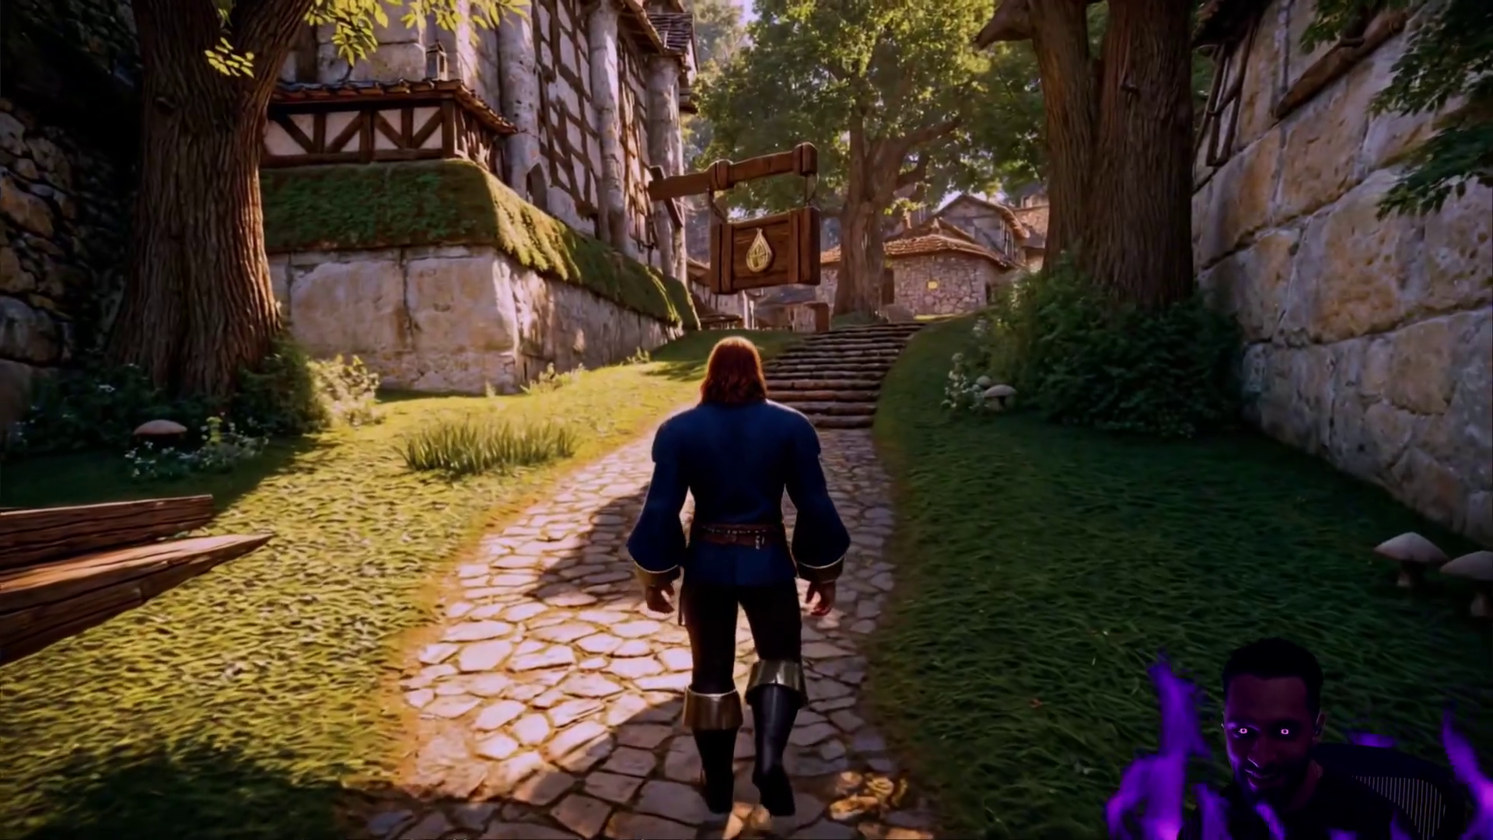
mouse_move(1039, 358)
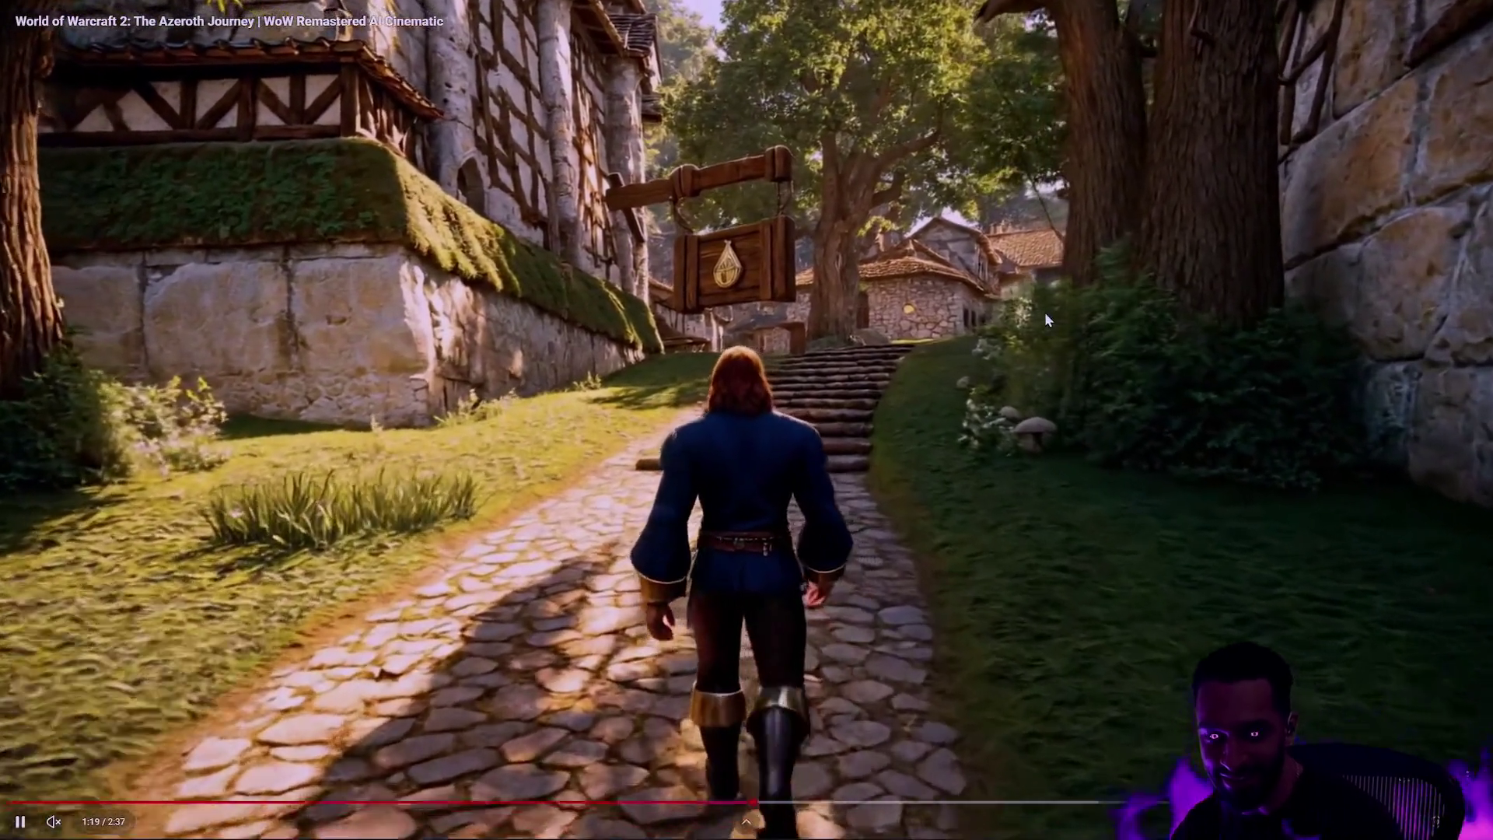
key("Escape")
left_click(1358, 13)
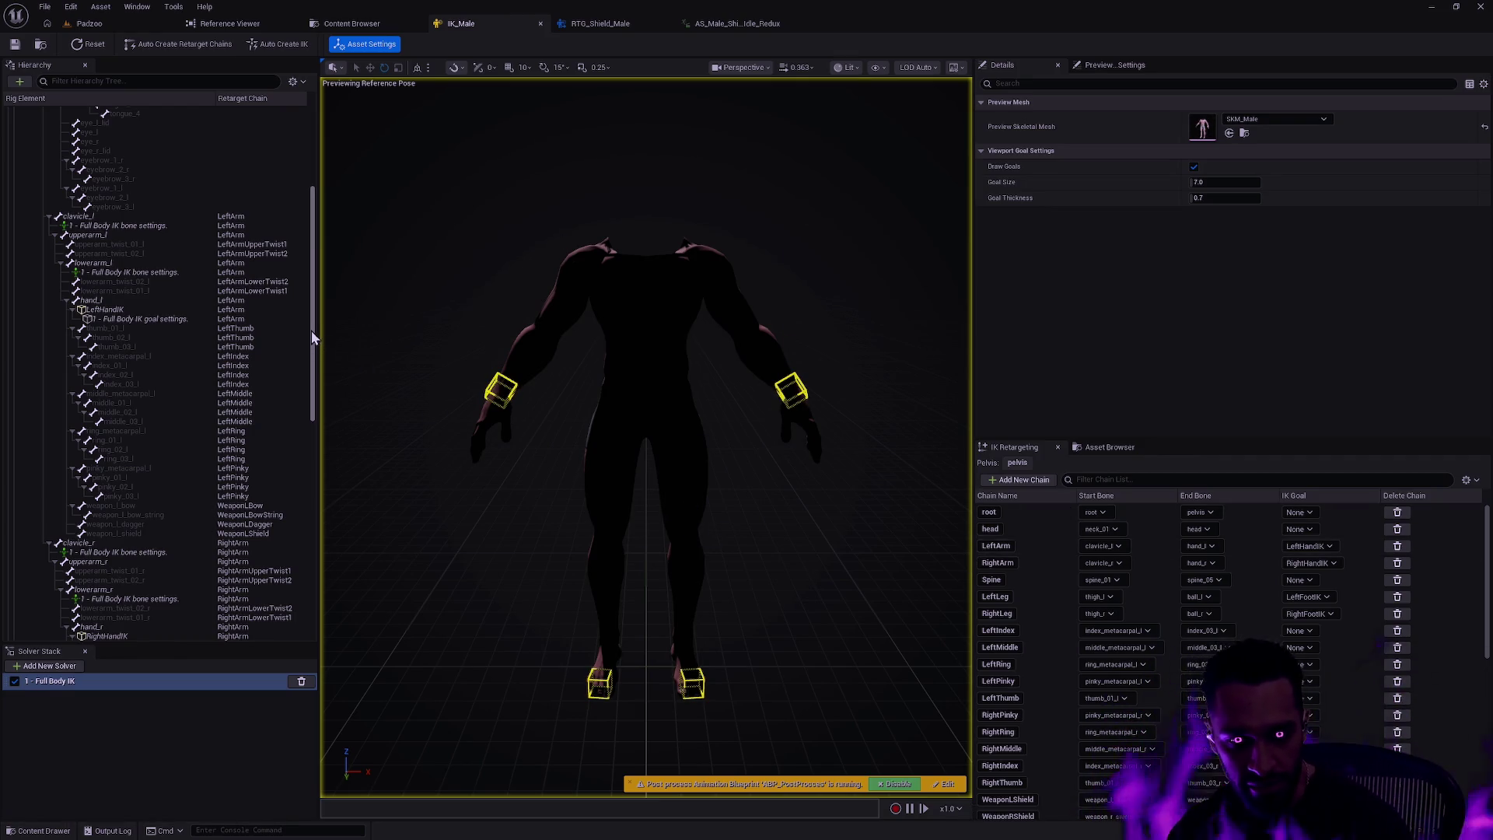
- Scroll the IK_Male Hierarchy and select weapon_r_staff to inspect its transforms
mouse_move(314, 278)
left_mouse_down()
mouse_move(310, 171)
mouse_move(305, 510)
left_mouse_up()
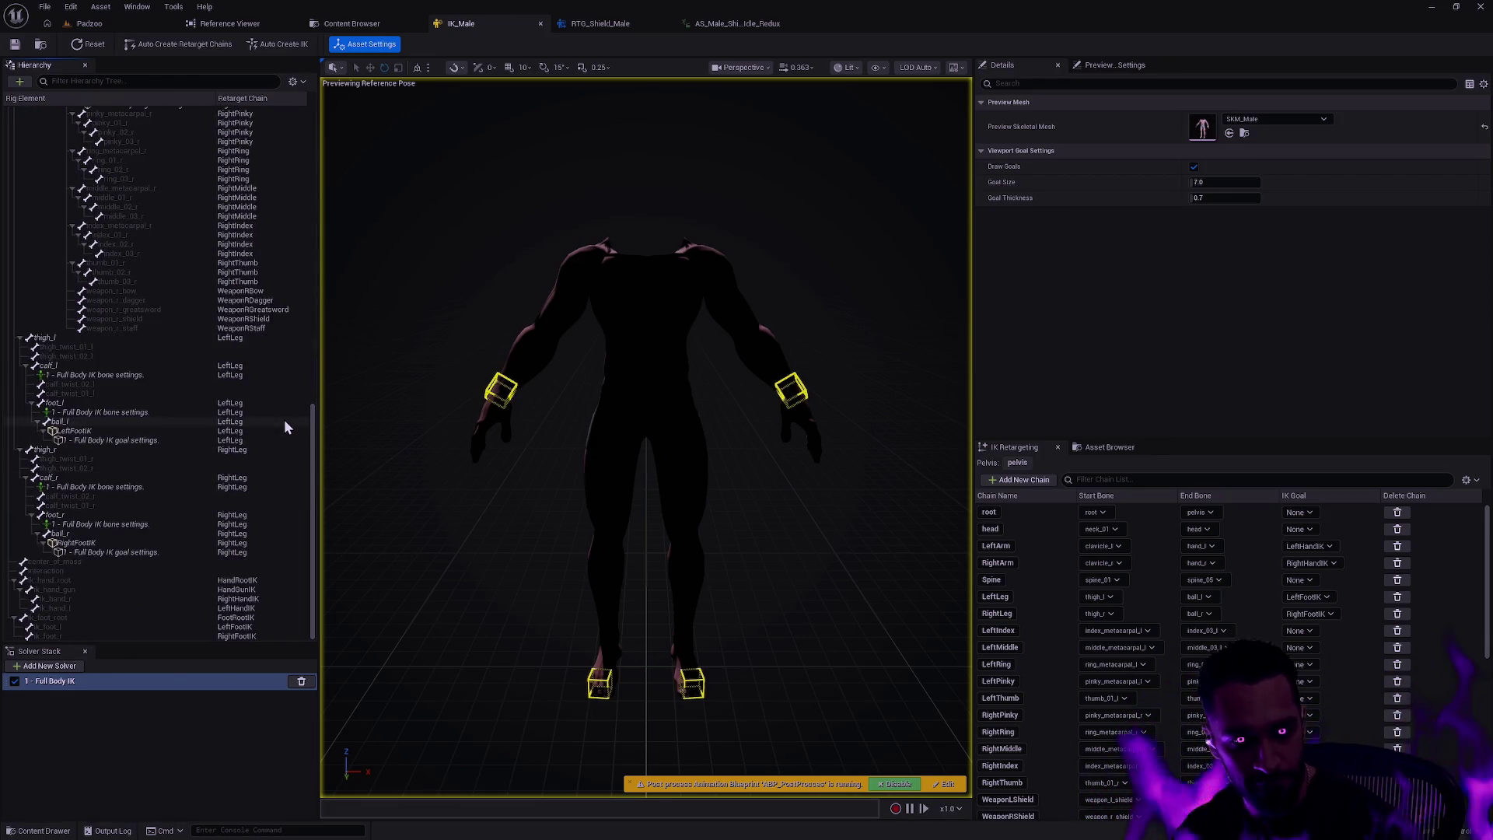
scroll(293, 512, "up", 6)
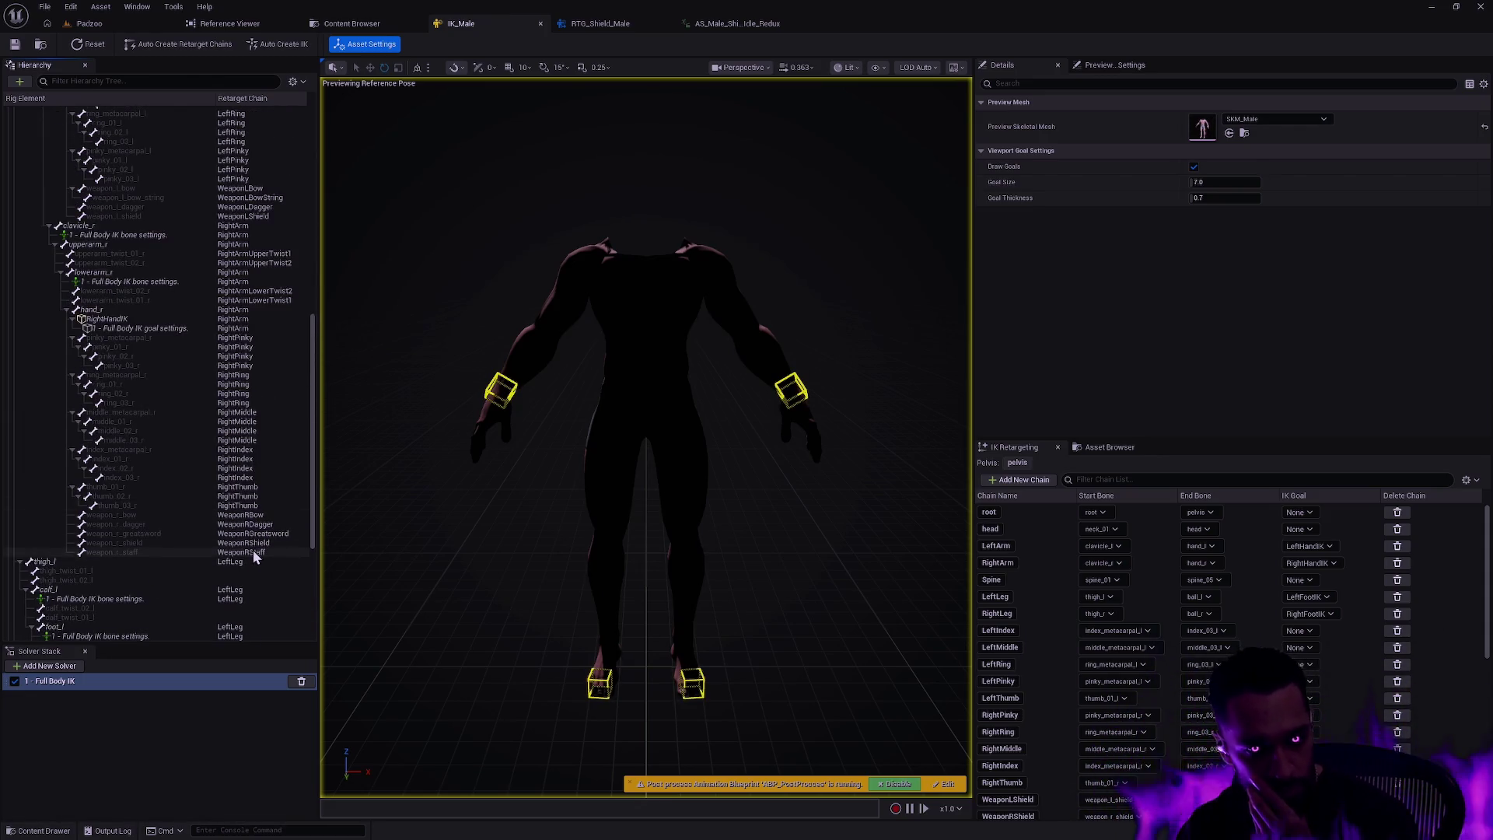
left_click(253, 550)
scroll(293, 534, "up", 1)
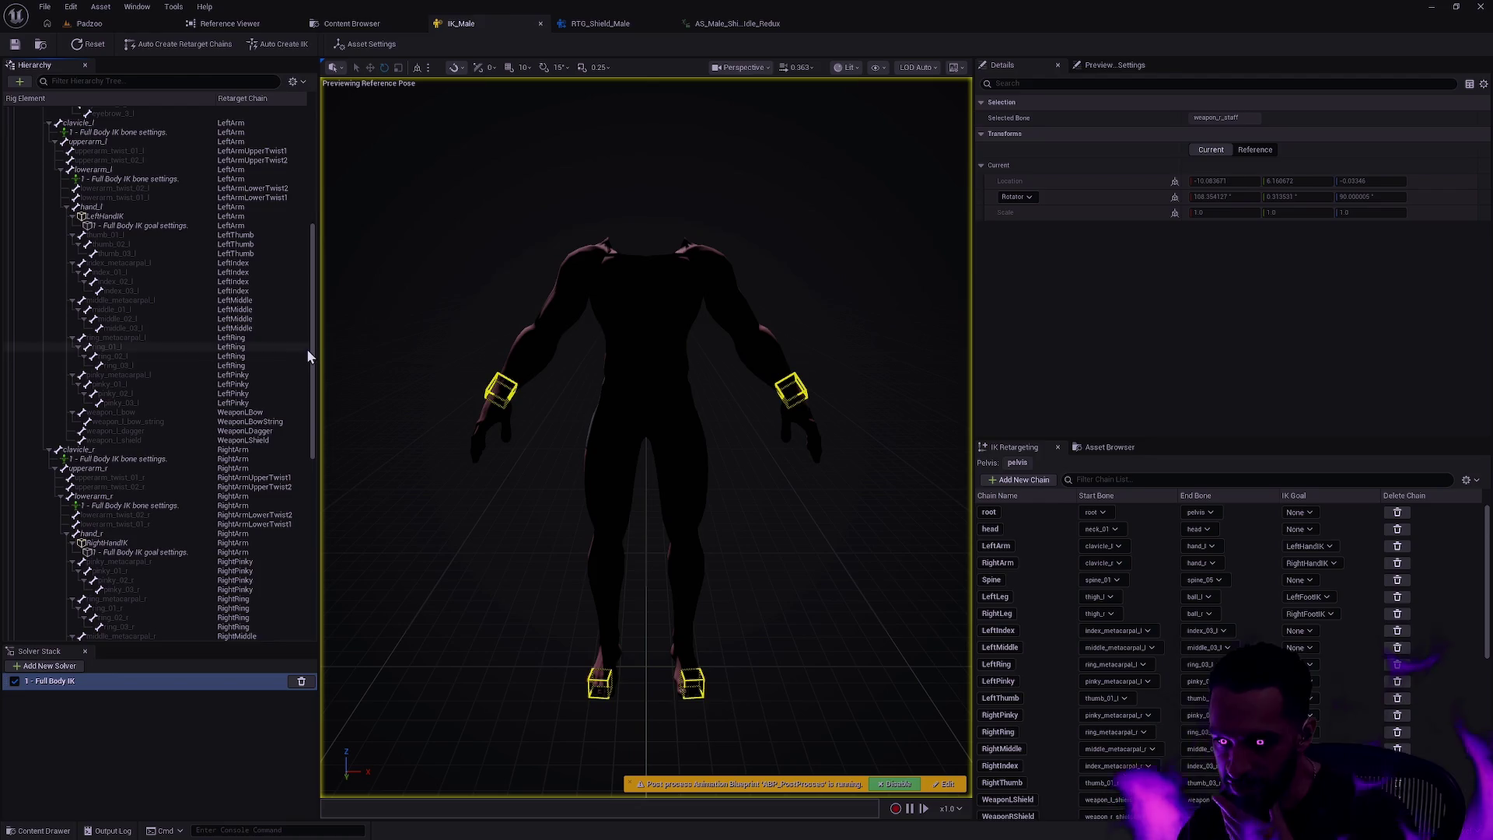
- Return to RTG_Shield_Male and pause the combat idle preview
left_click(737, 23)
left_click(600, 23)
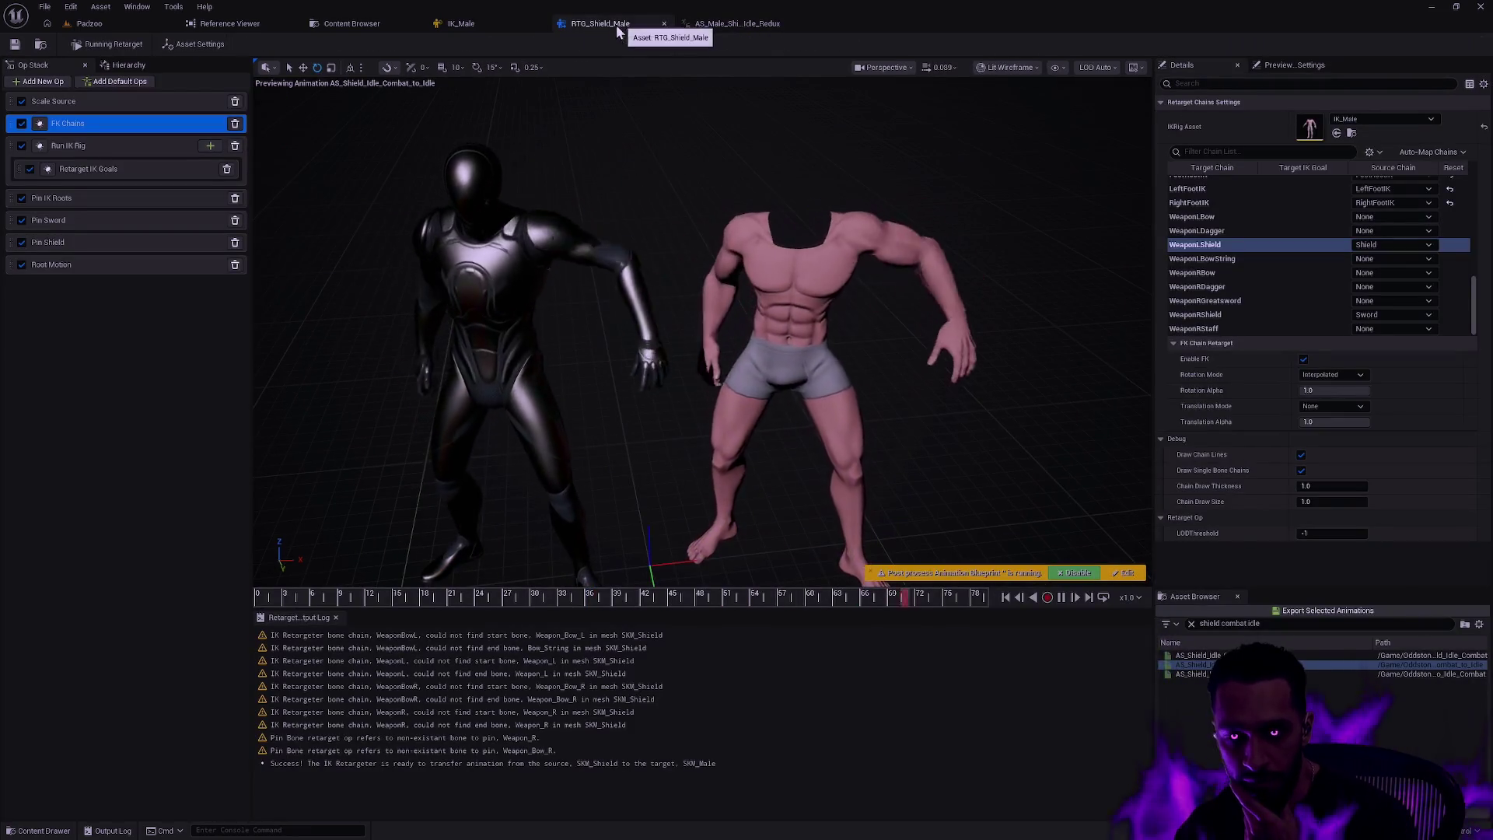
left_click(1060, 596)
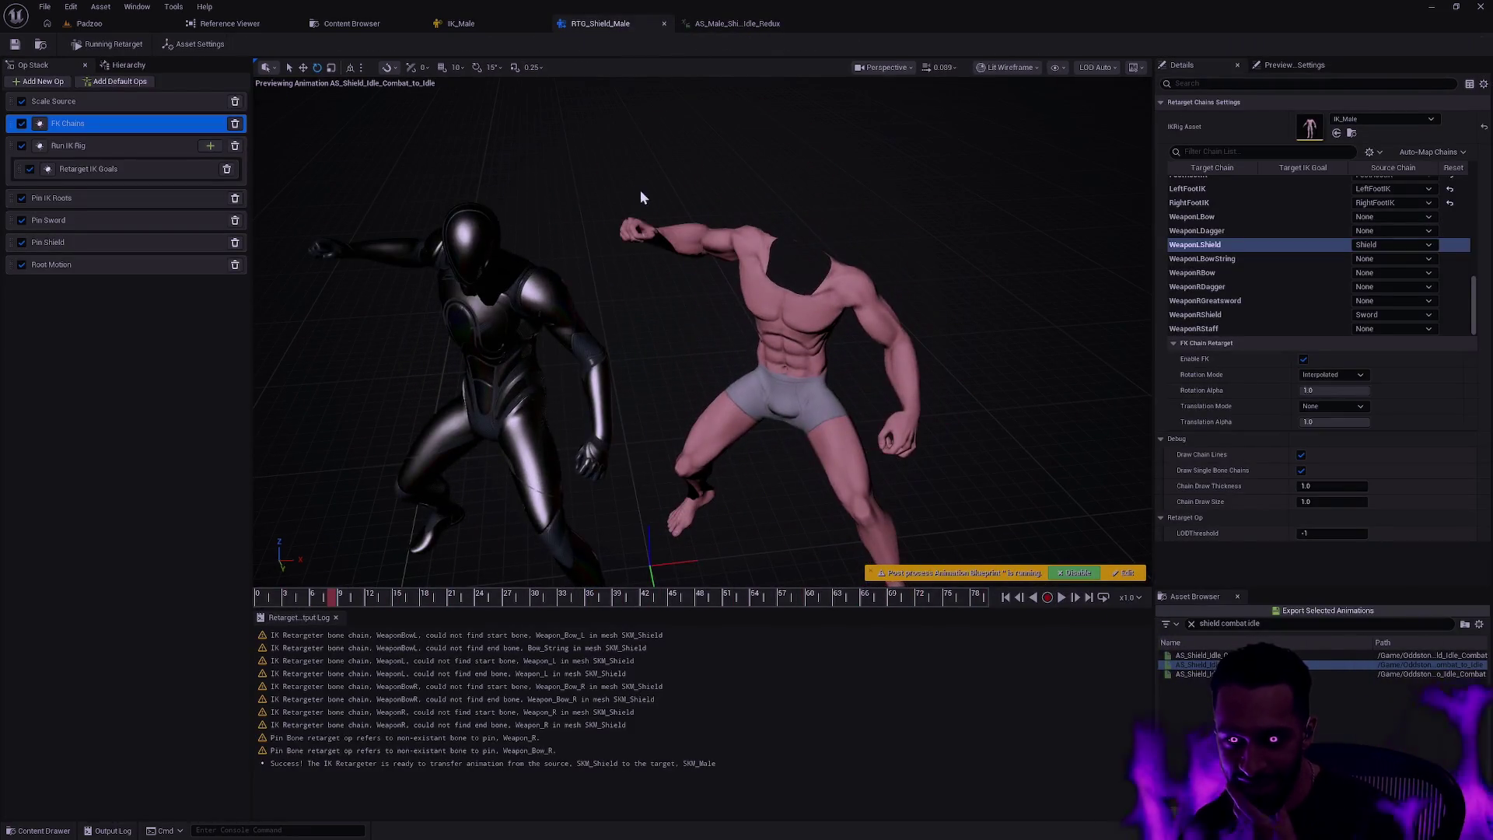
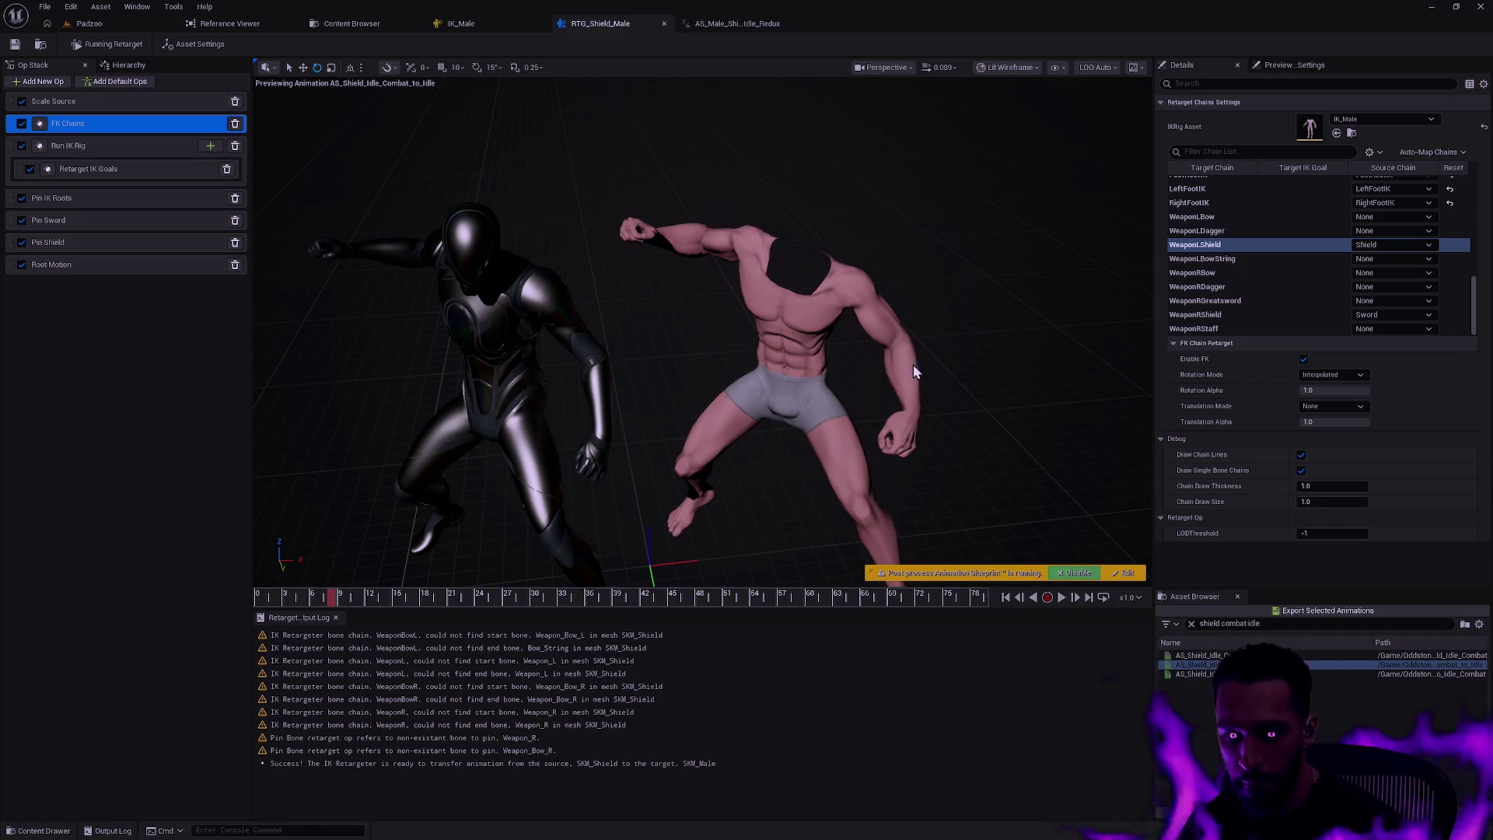
- Switch to the Git tools desktop and run gs to check repository status
key("ctrl+super+Left")
type("gs")
key("Return")
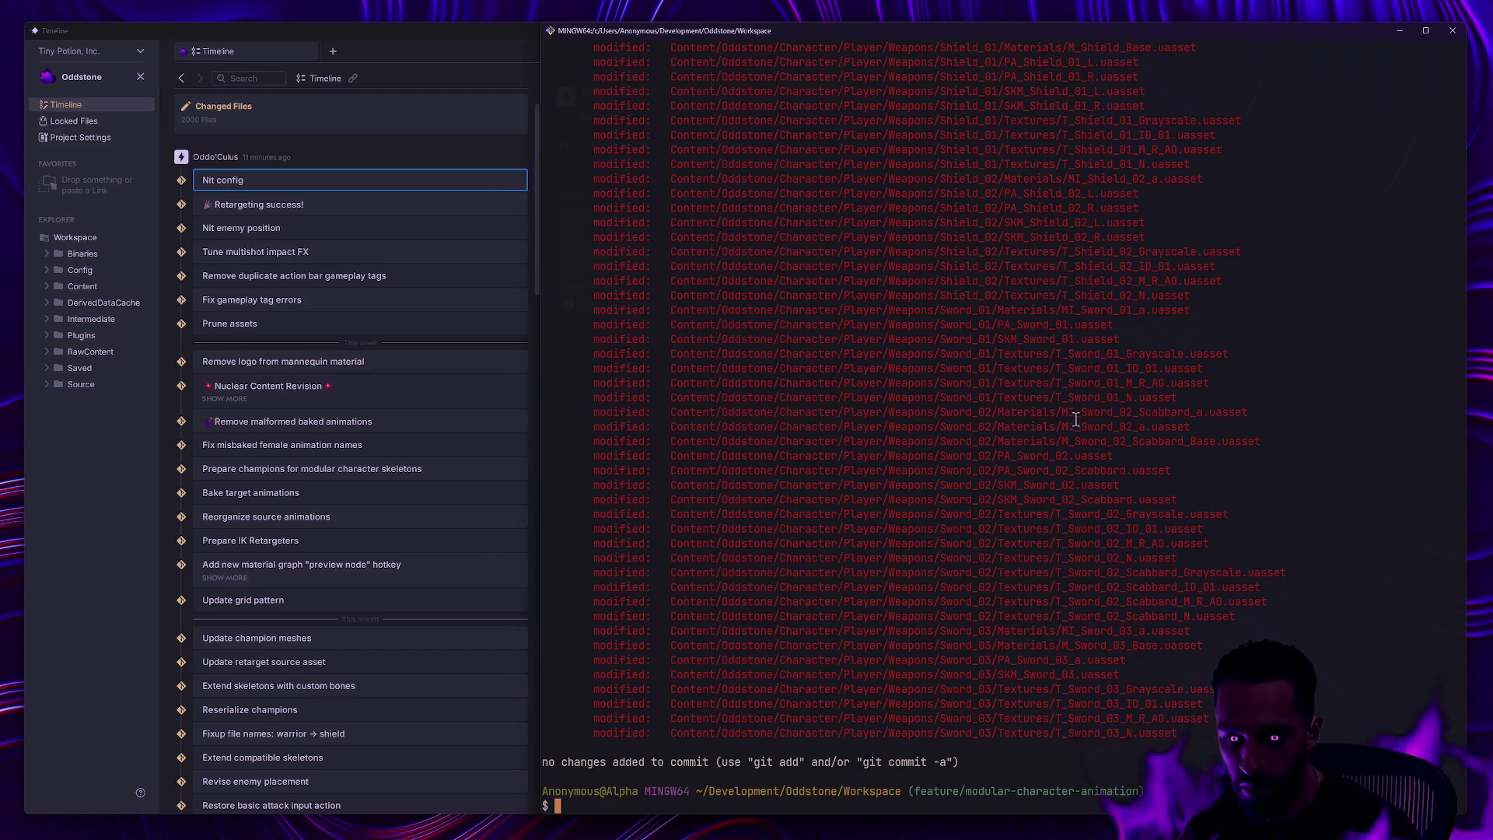
- Scroll through the git status output of modified Player Eyebrows, Hairstyles, Heads and weapon assets
scroll(1104, 466, "up", 20)
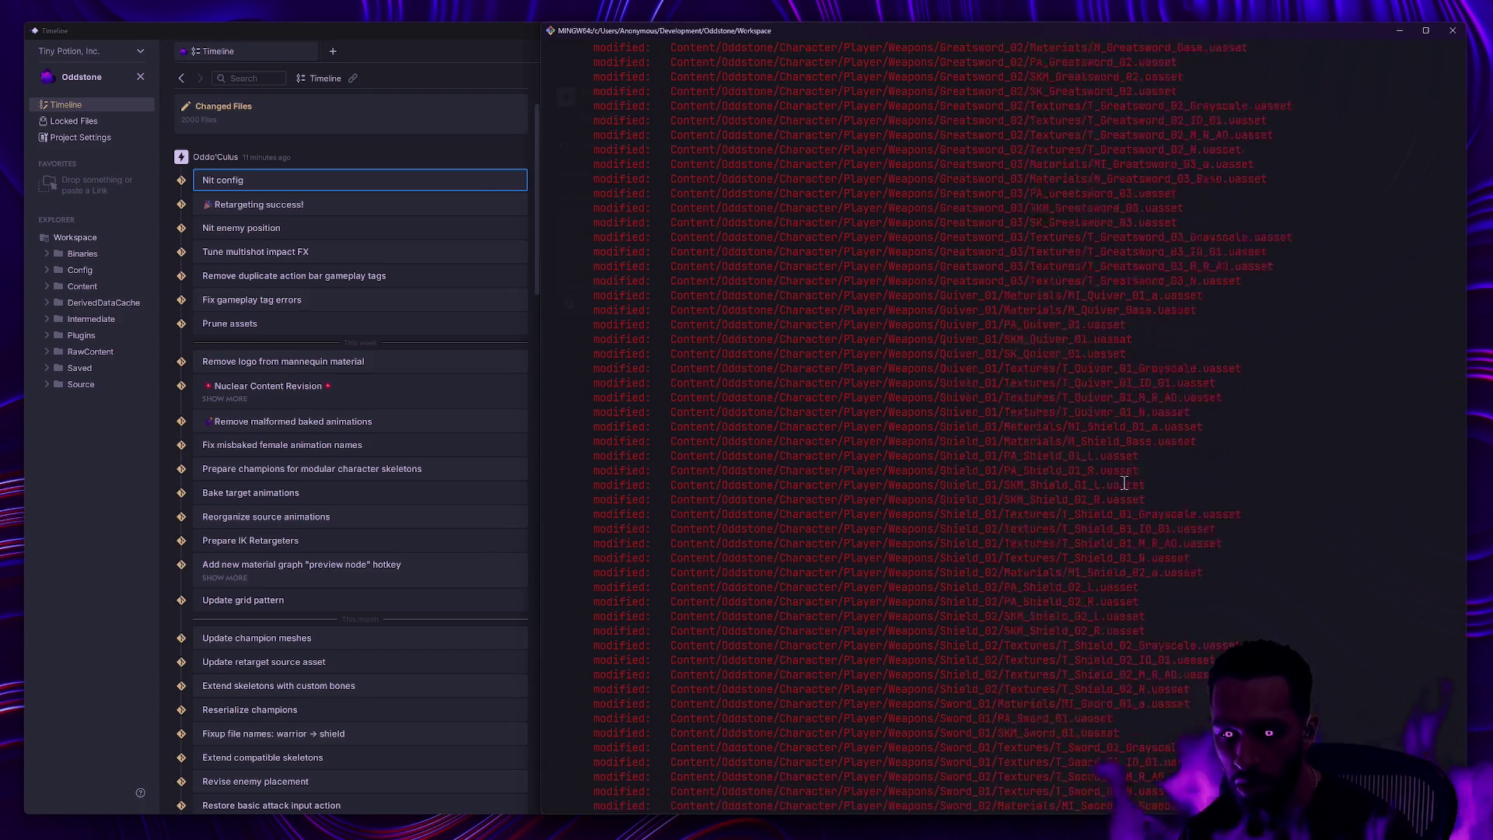
scroll(1128, 487, "up", 20)
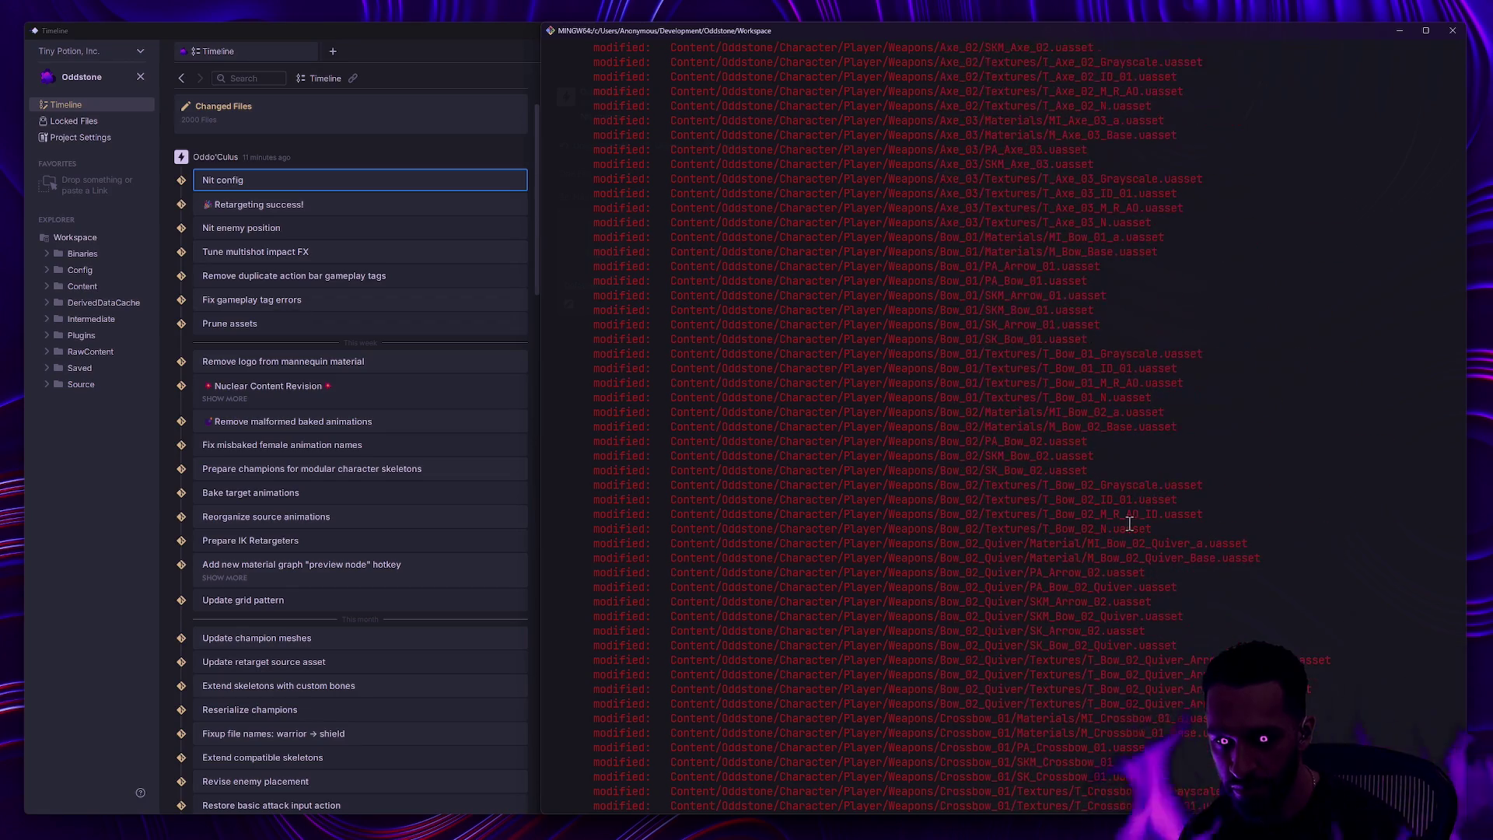
scroll(1129, 523, "down", 5)
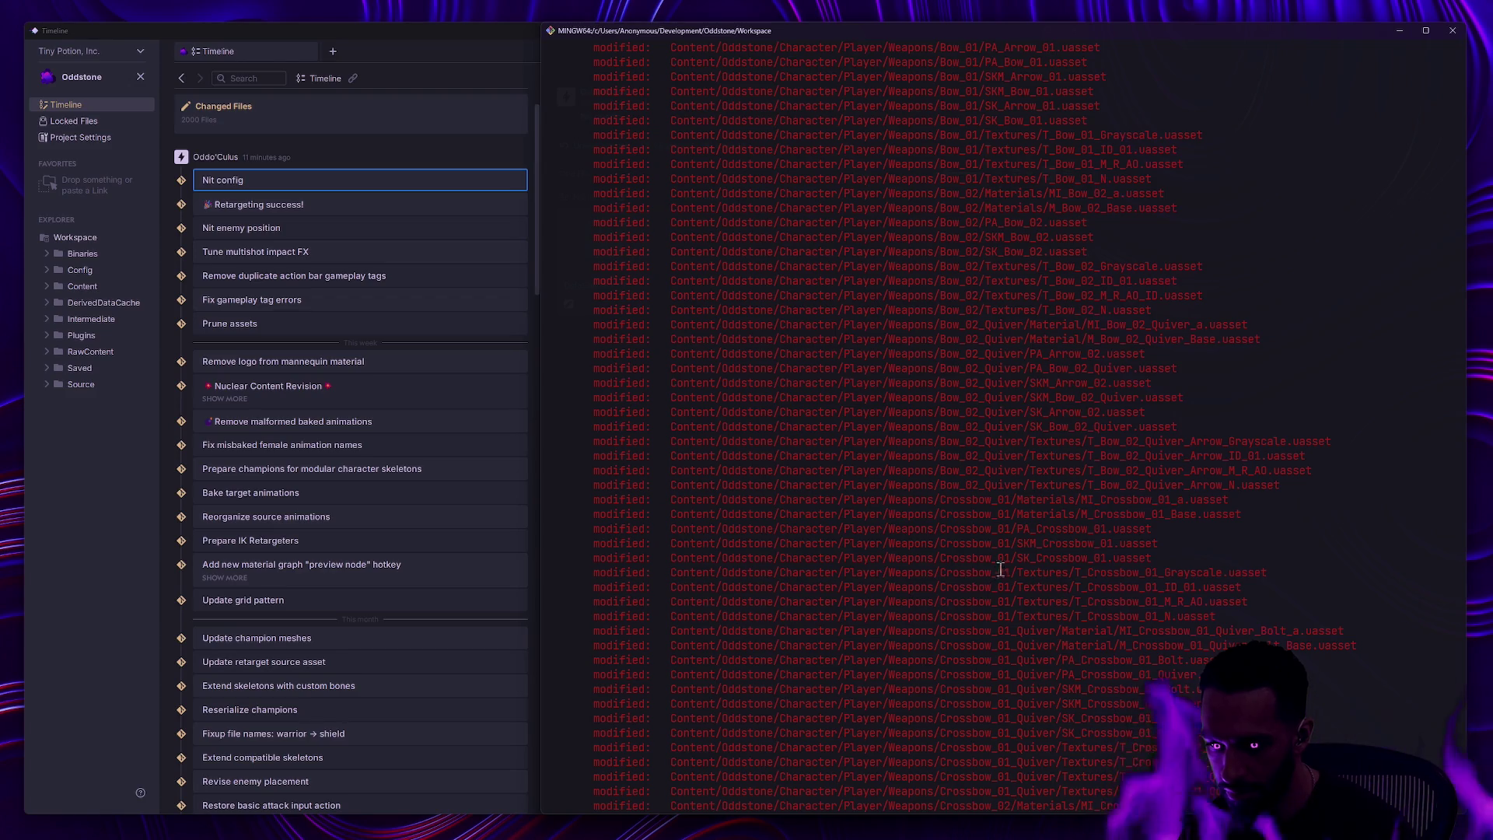
scroll(987, 595, "down", 4)
scroll(991, 601, "down", 20)
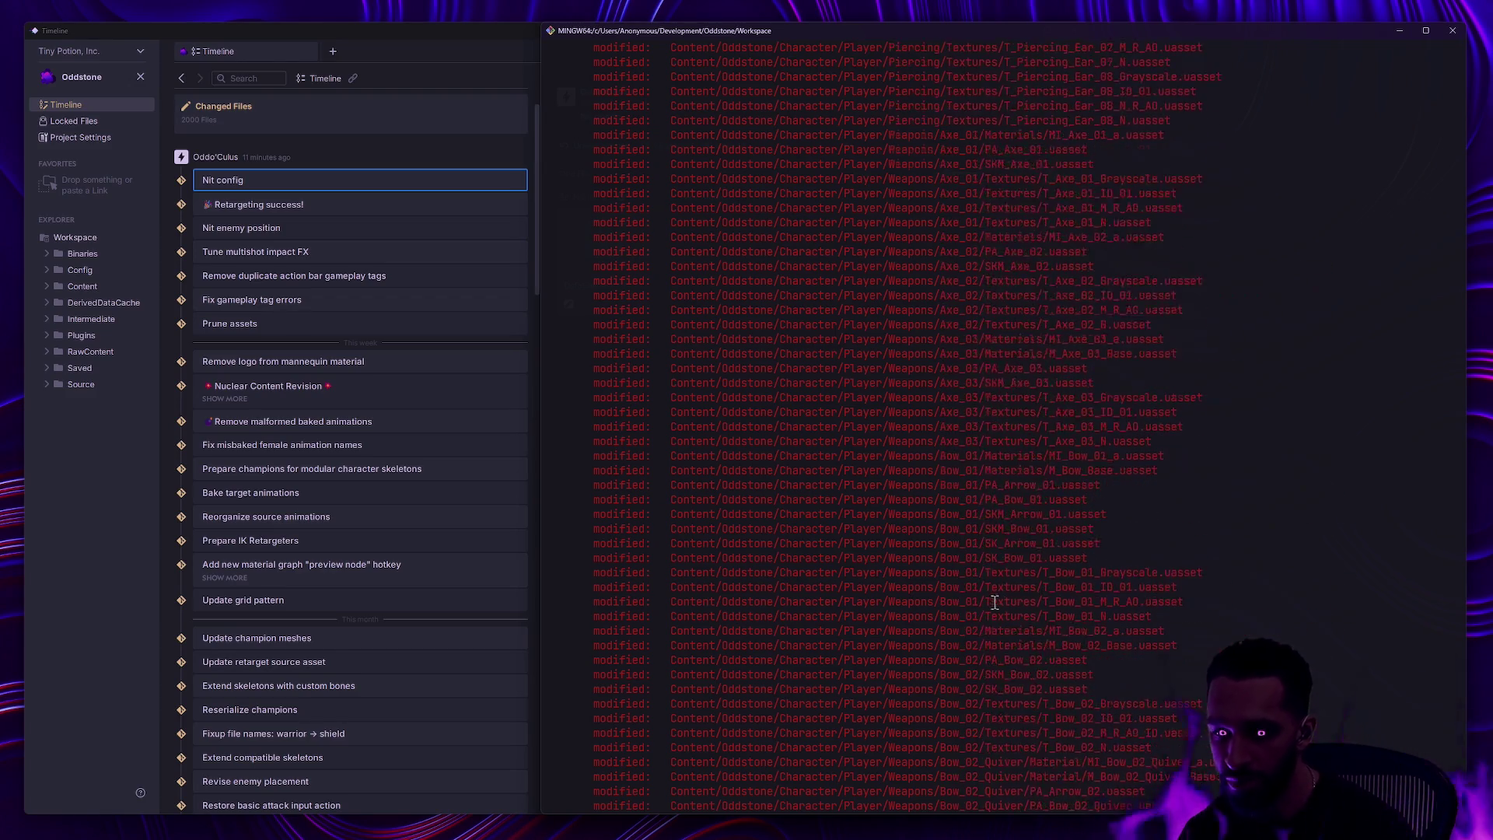
scroll(991, 610, "down", 20)
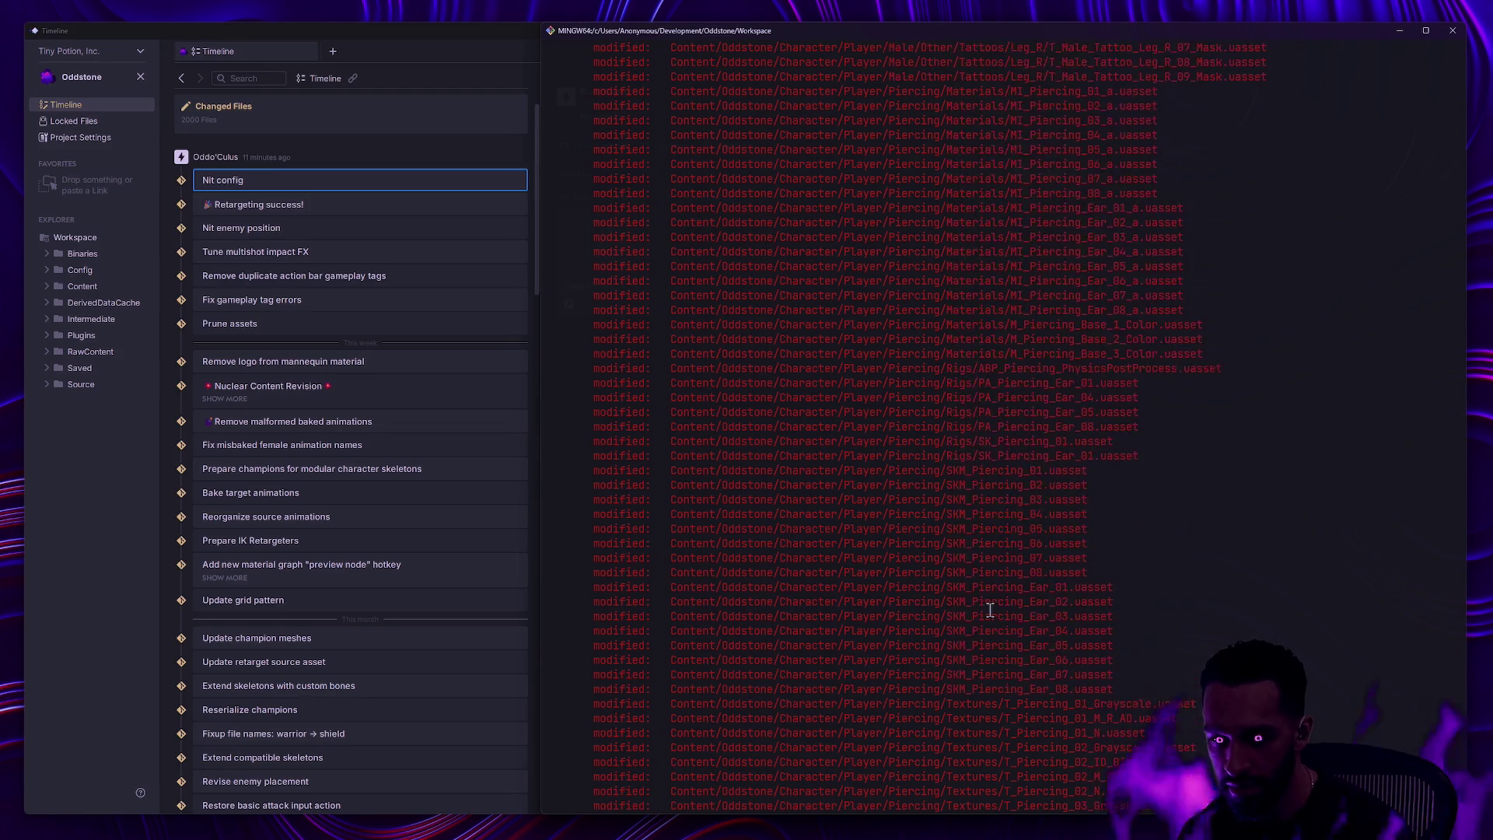
scroll(987, 611, "up", 20)
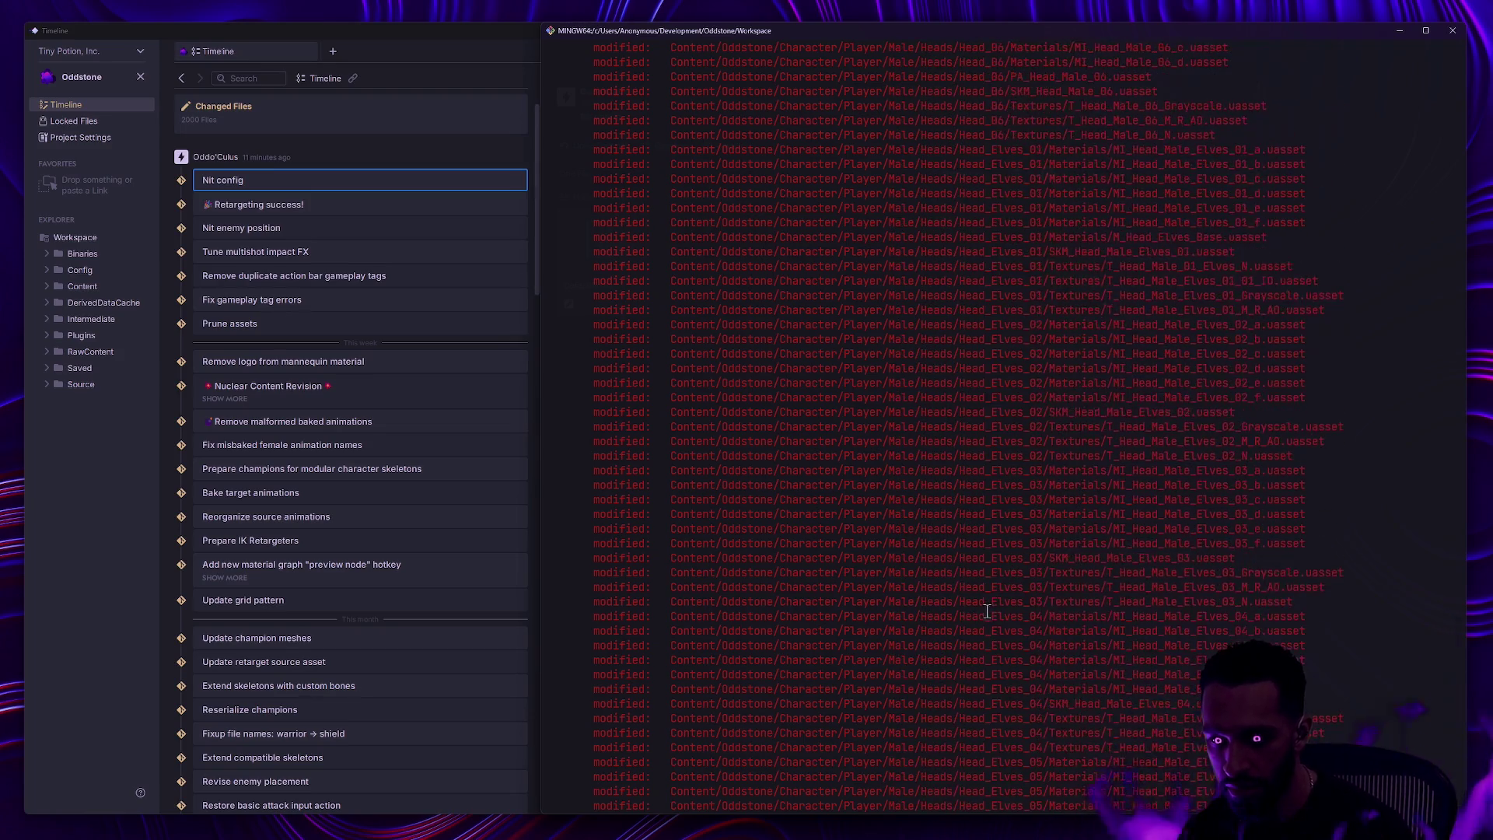
scroll(977, 614, "up", 20)
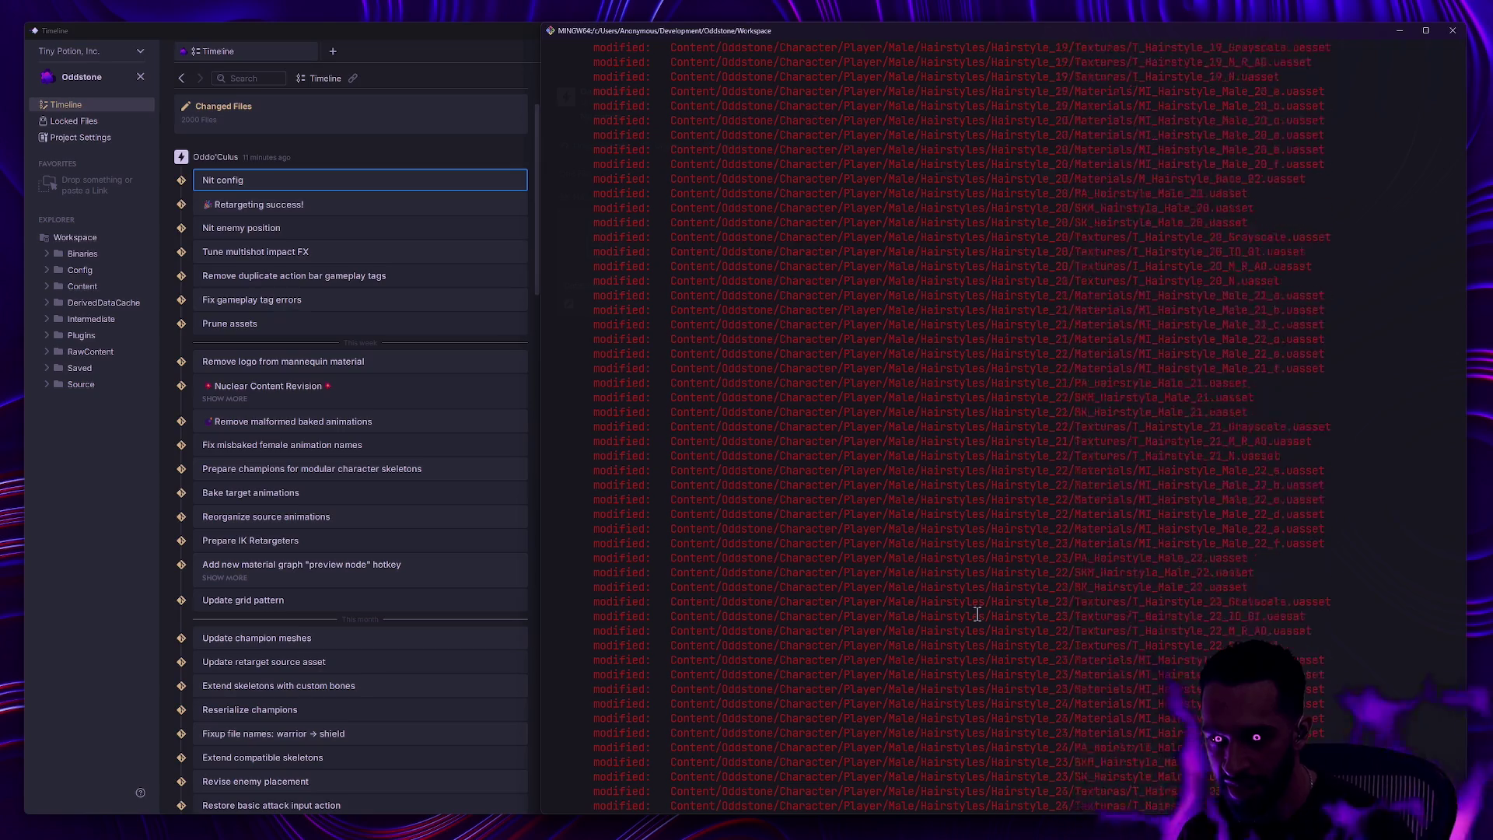
scroll(975, 614, "up", 20)
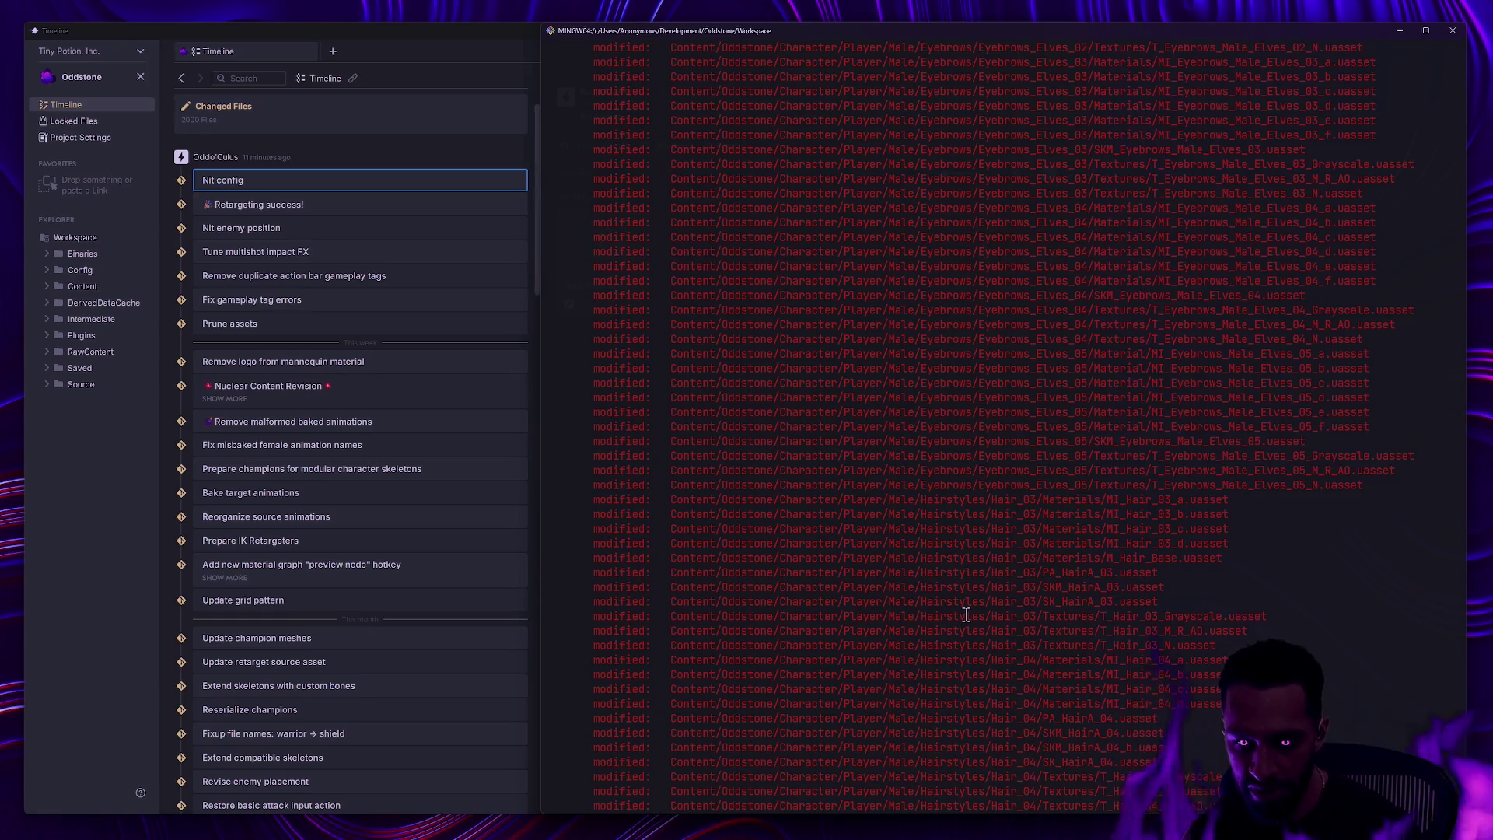
- Stage Content/Oddstone/Character/Player/ with ga, then confirm with gs that only DefaultEditor.ini remains unstaged
type("ga Content/Oddstone/Character/")
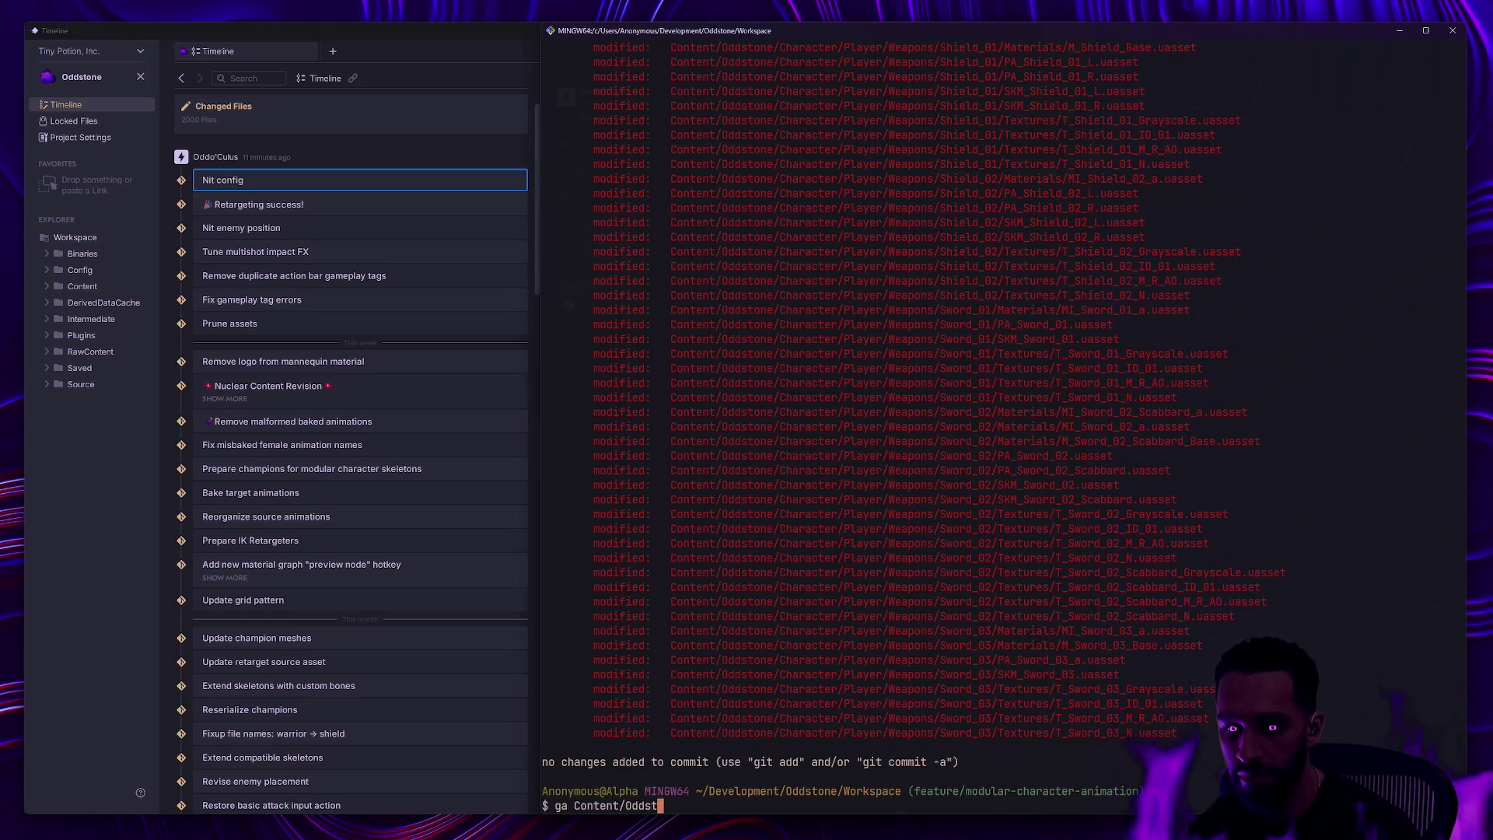
type("Player/")
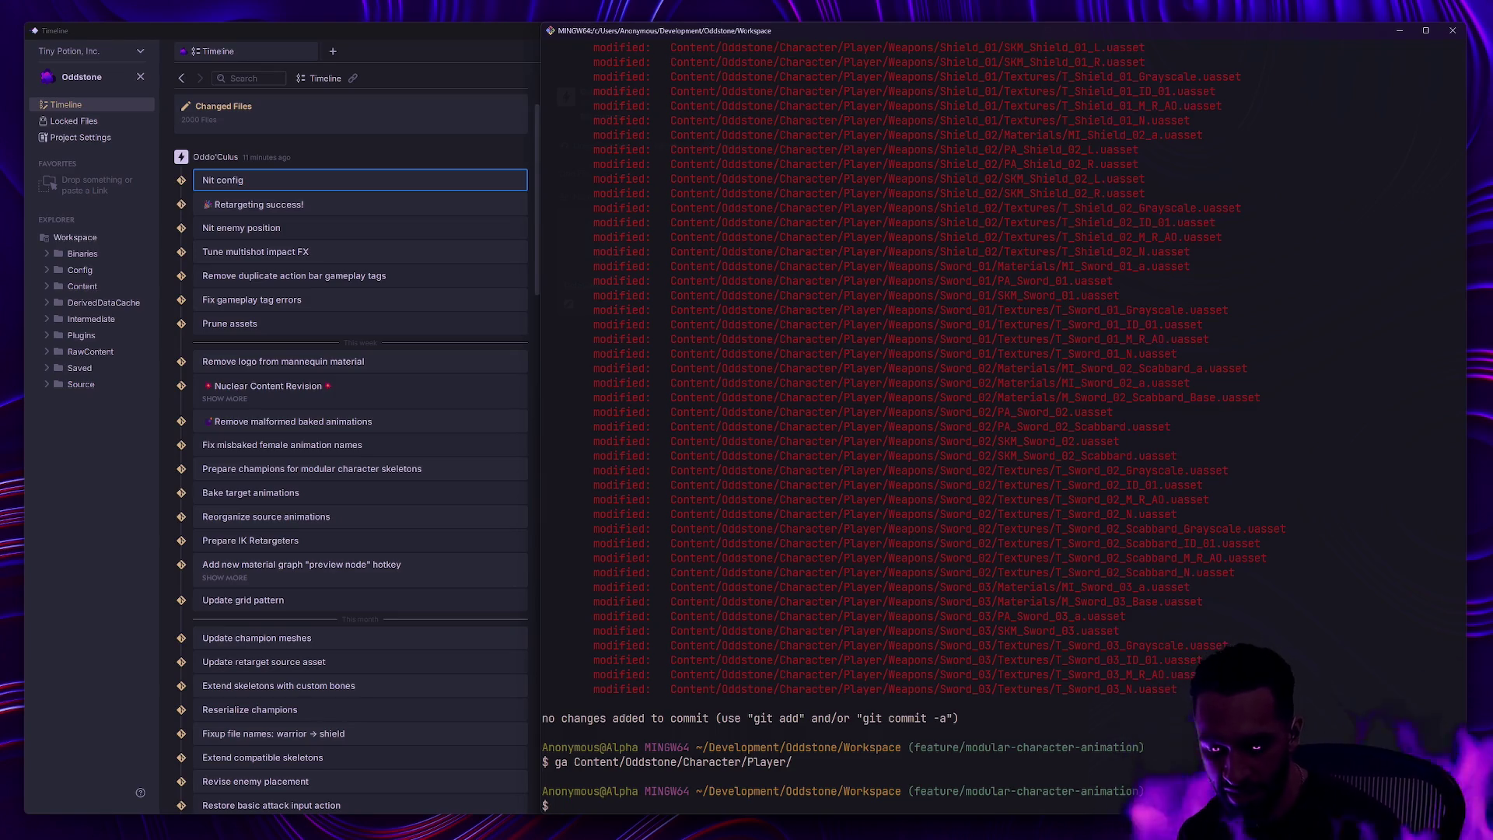
type("gs")
key("Return")
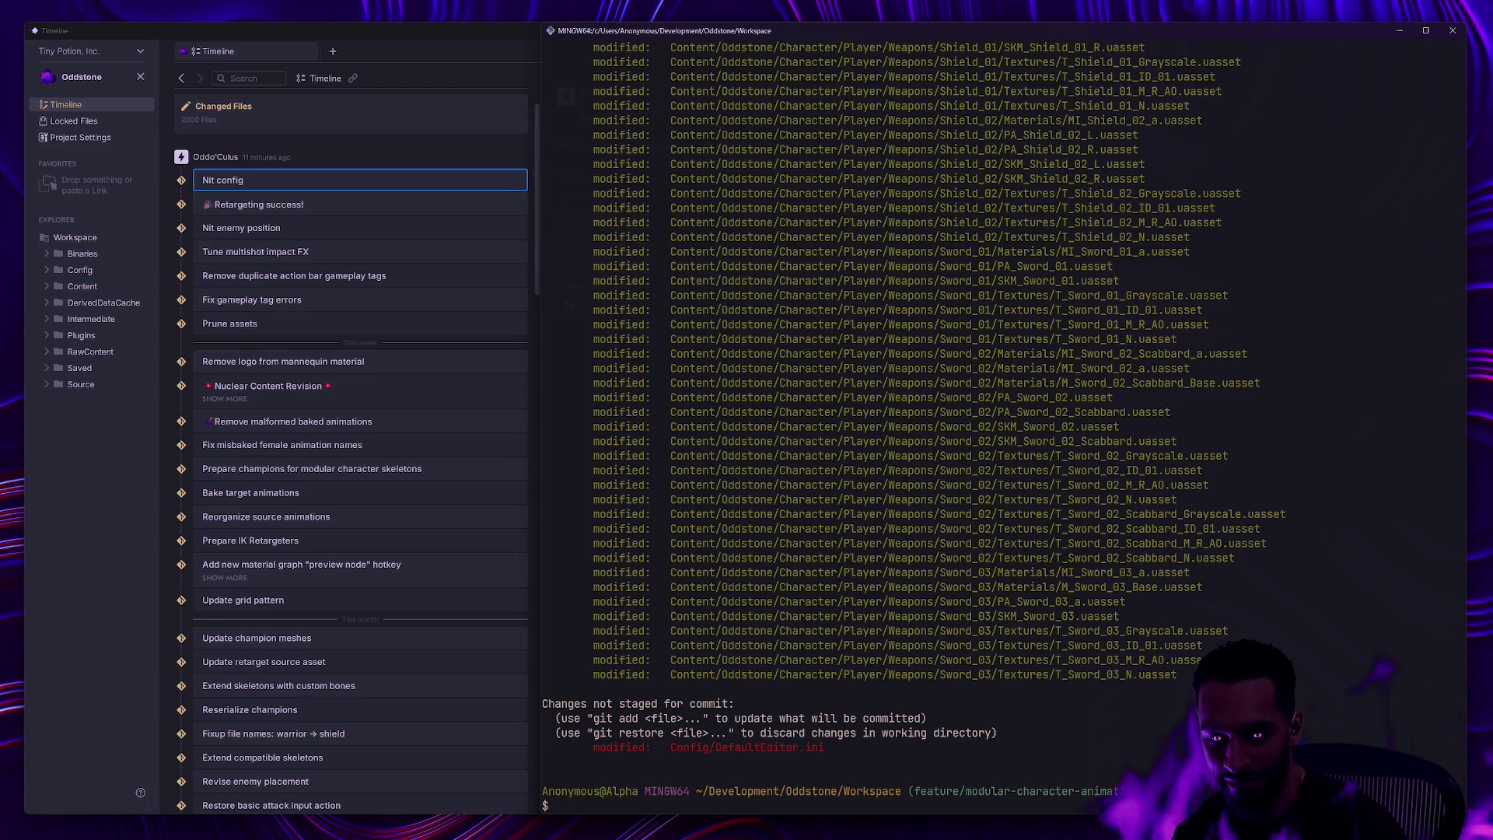
- Commit with a sparkle emoji and message 'Re-import modular characters with updated skeleton'
type("gc -m '")
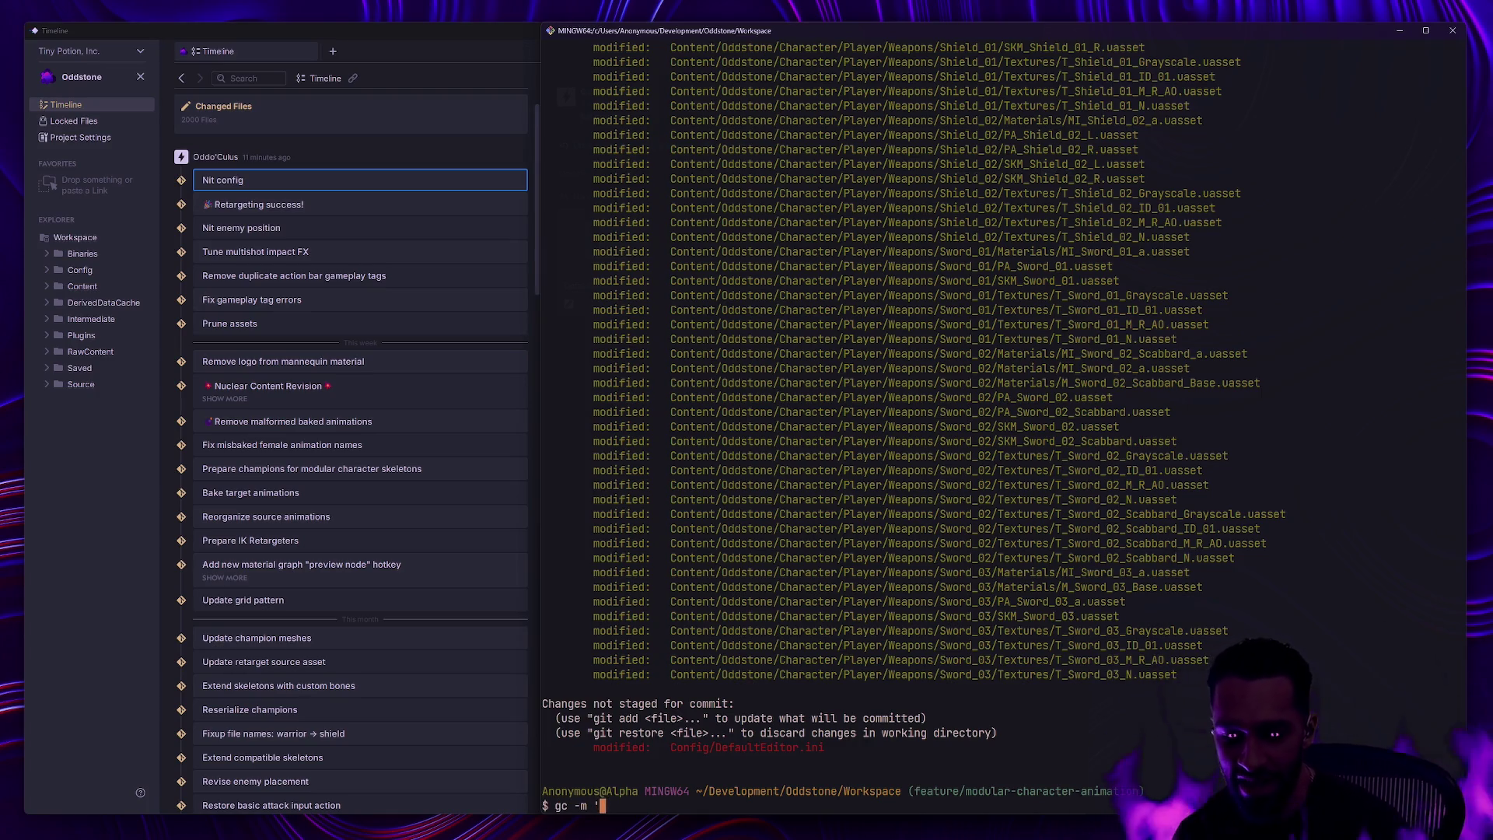
type("etarg")
key("BackSpace")
key("BackSpace")
key("BackSpace")
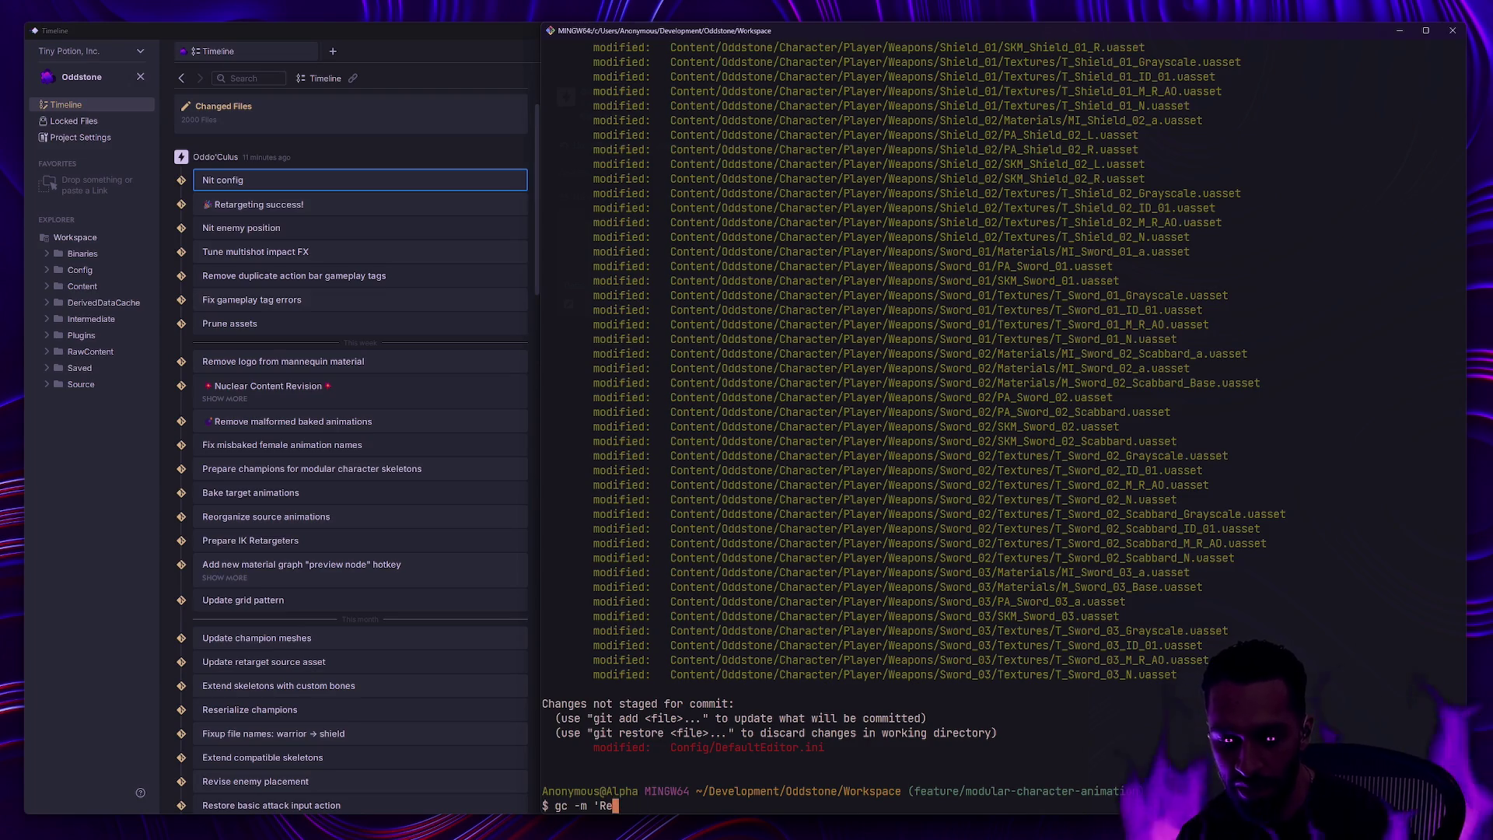
key("super+period")
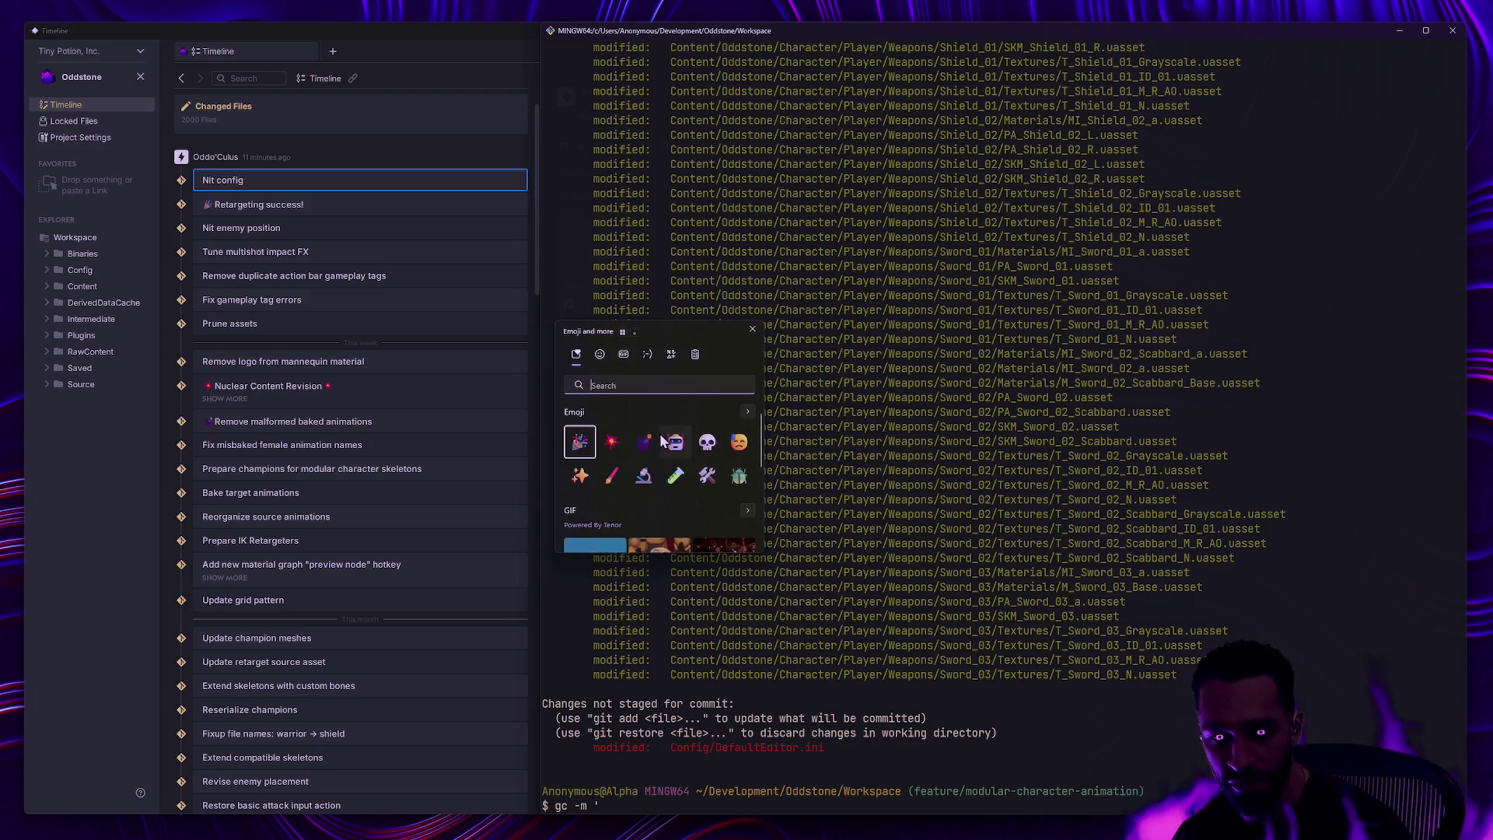
left_click(611, 441)
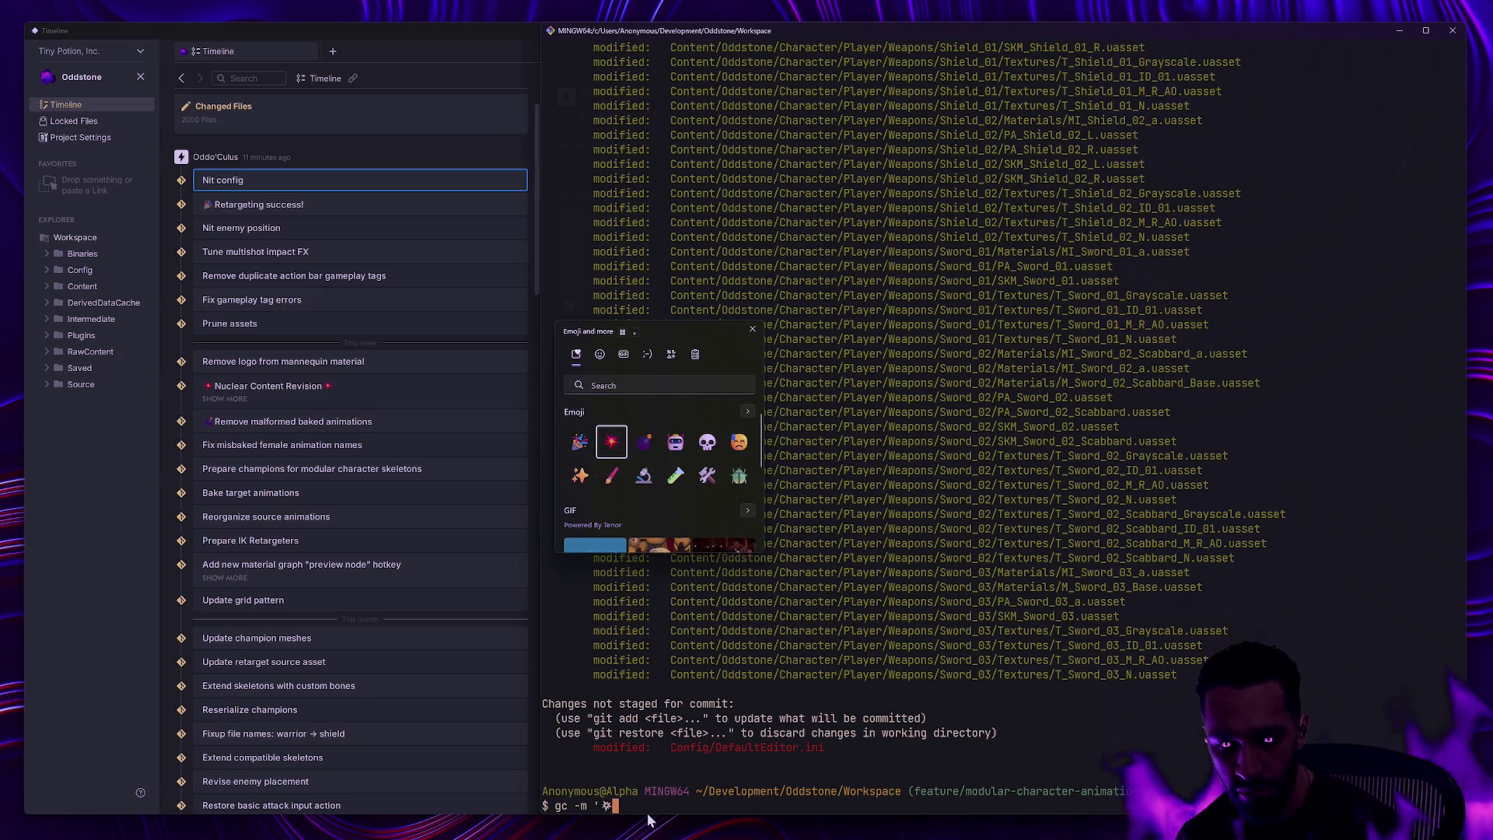
left_click(646, 806)
type("Re-i")
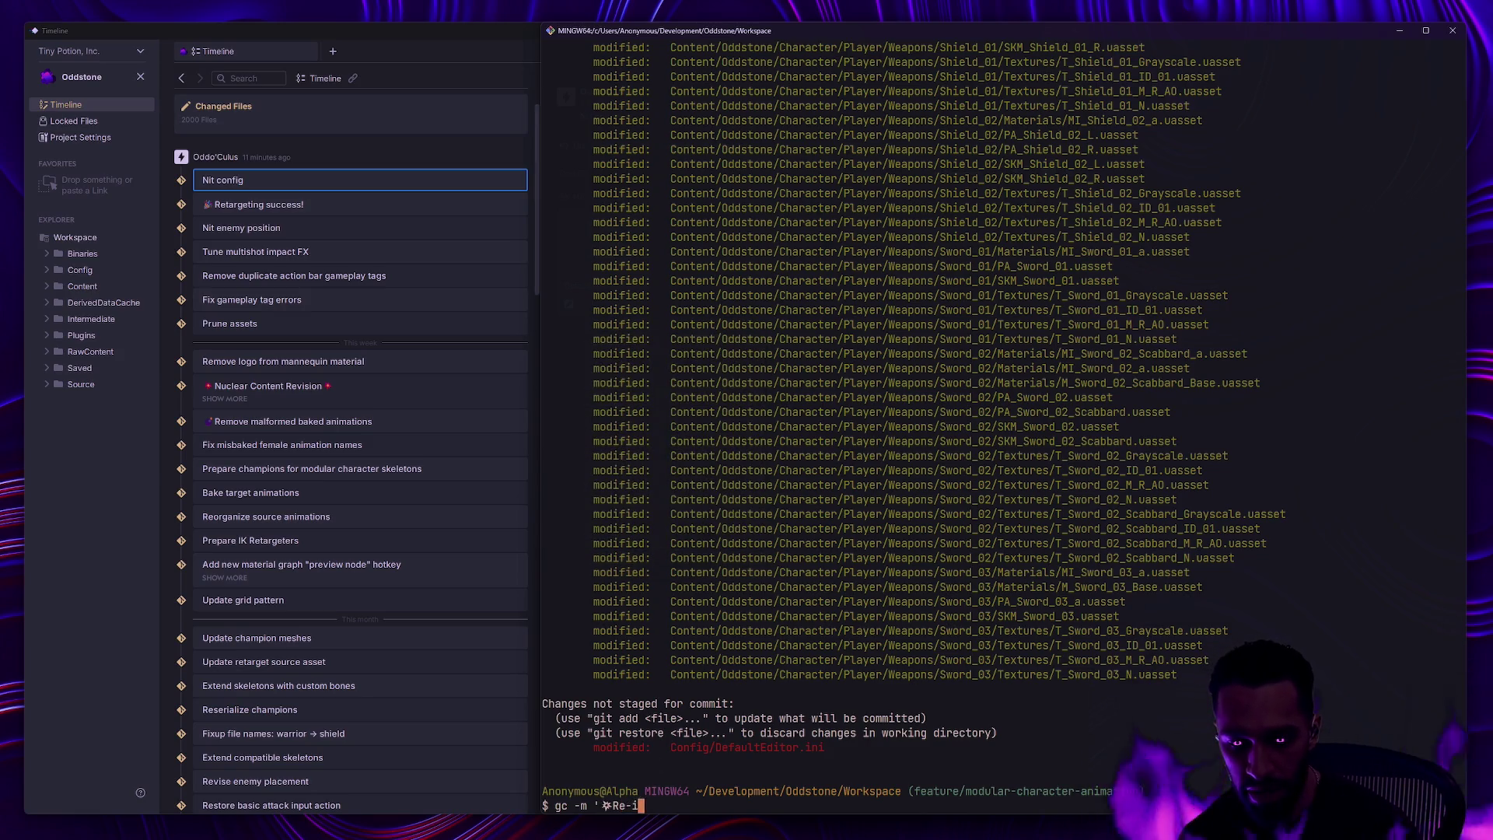
type("mport modular charact")
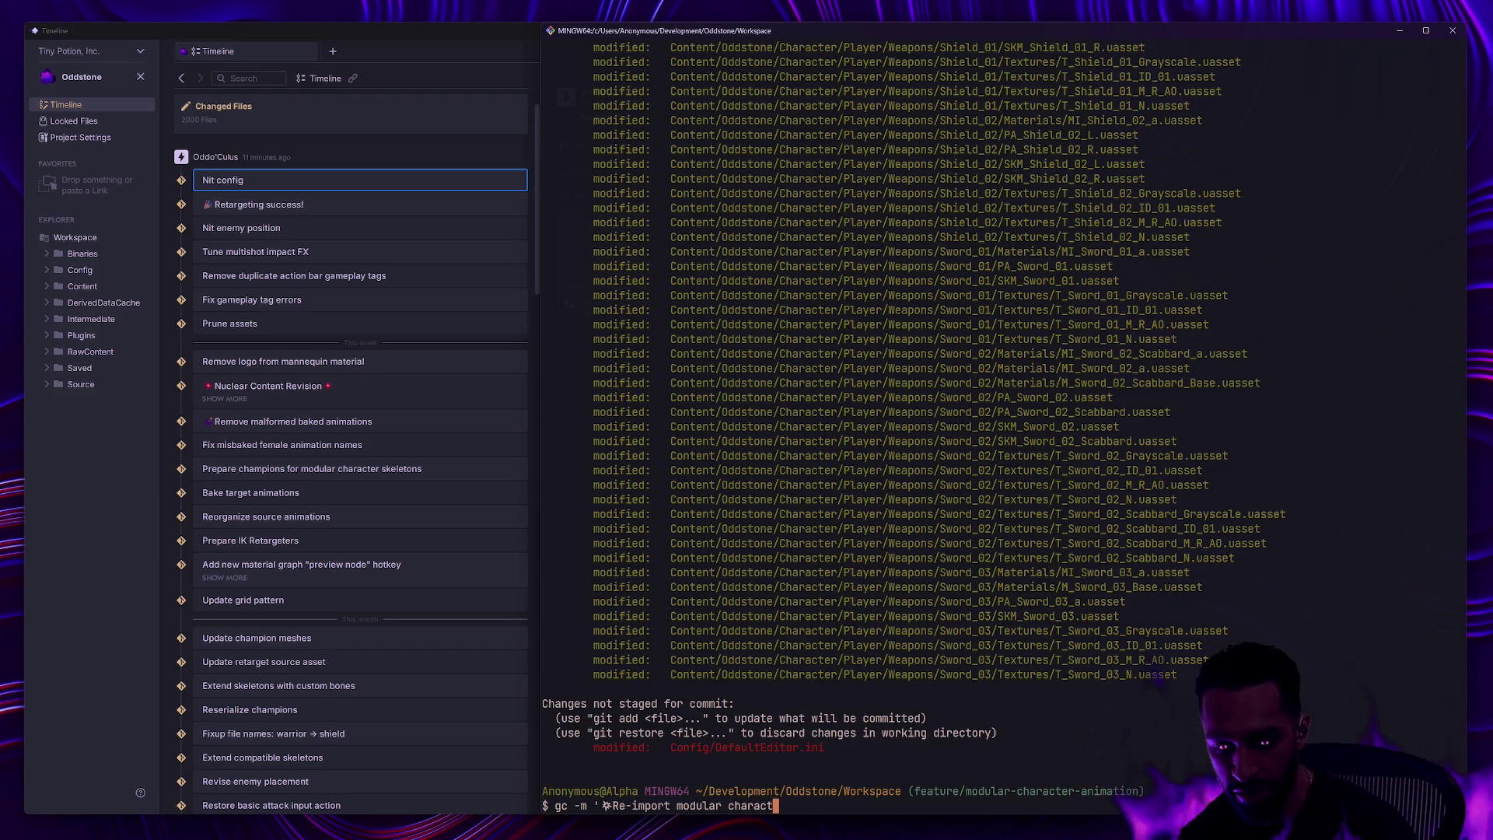
type("ers with updated skeleton'")
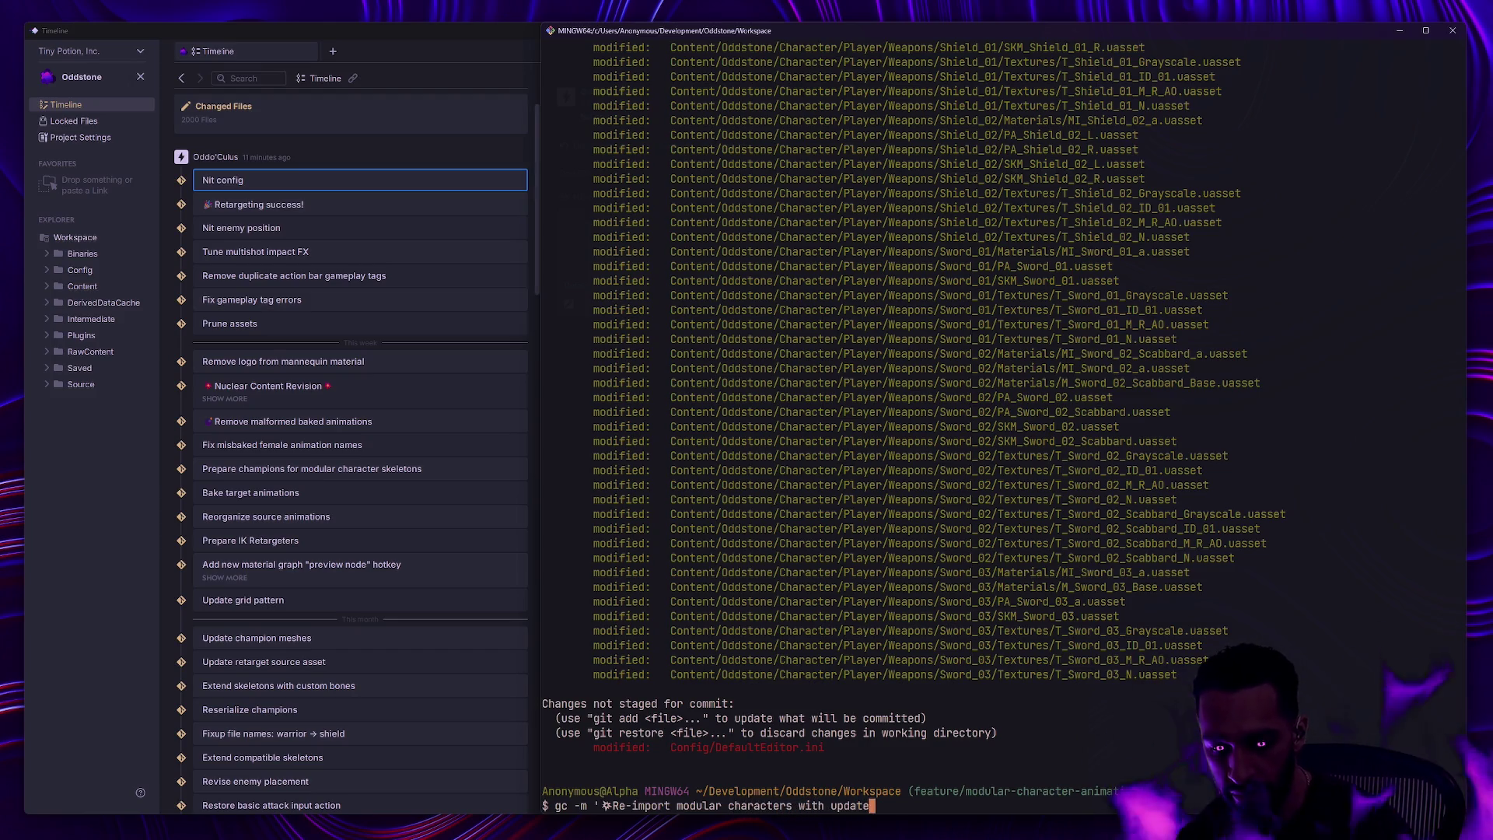
key("Return")
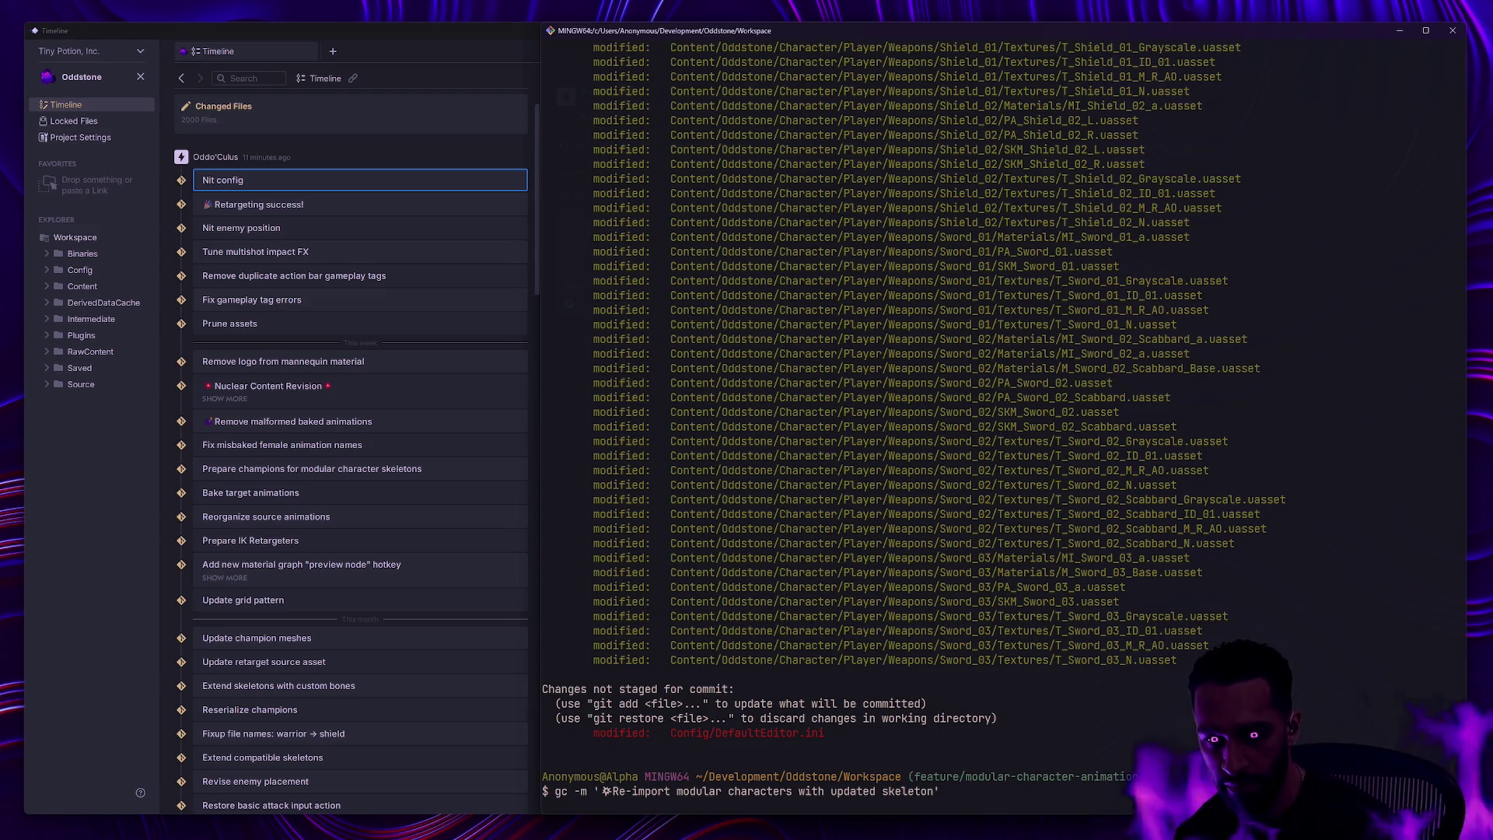
- Push the commit with gp and switch back to the Unreal Editor desktop
type("gp")
key("Return")
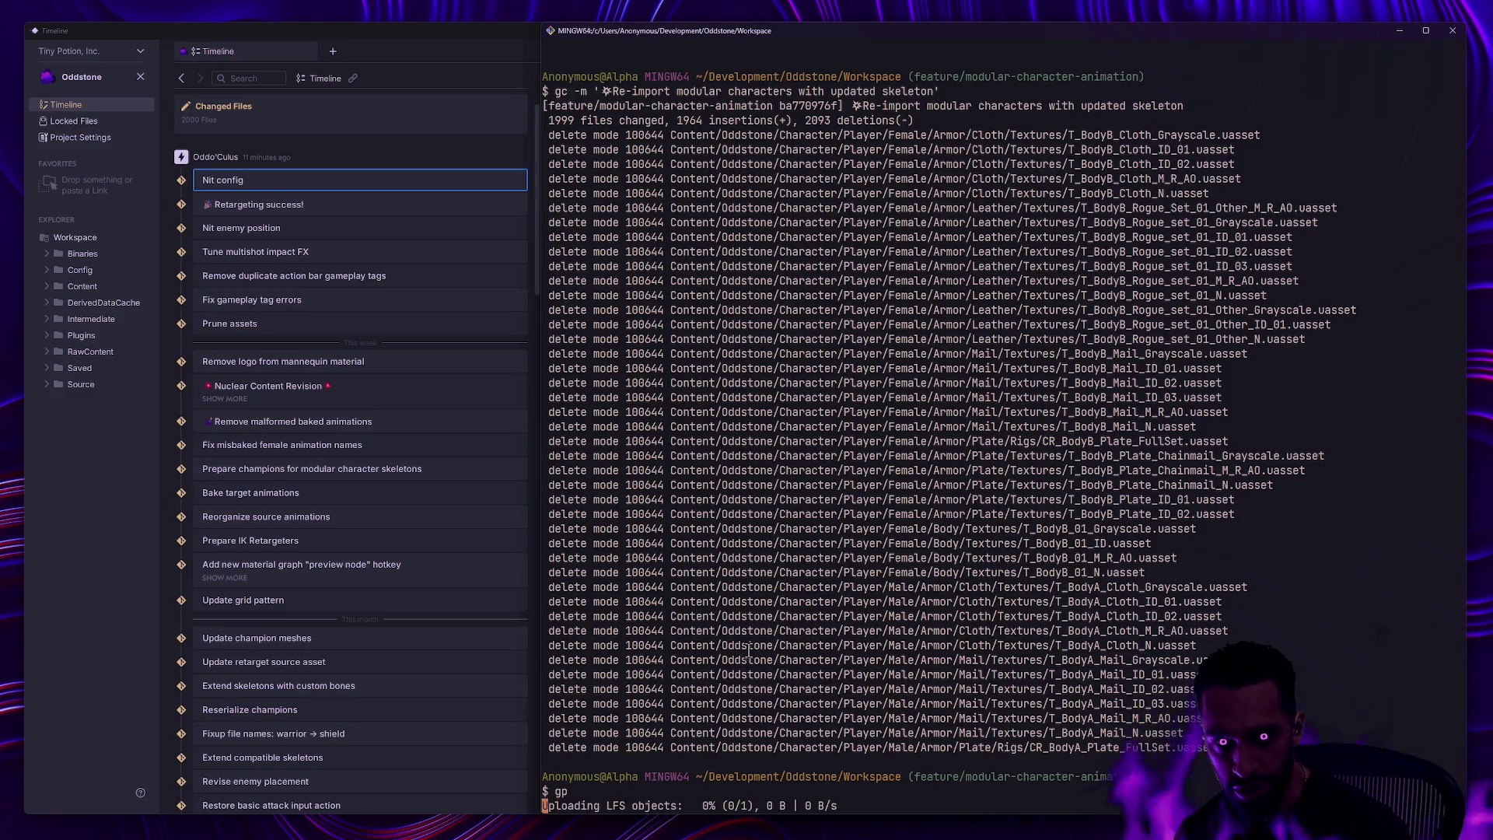
key("ctrl+super+Right")
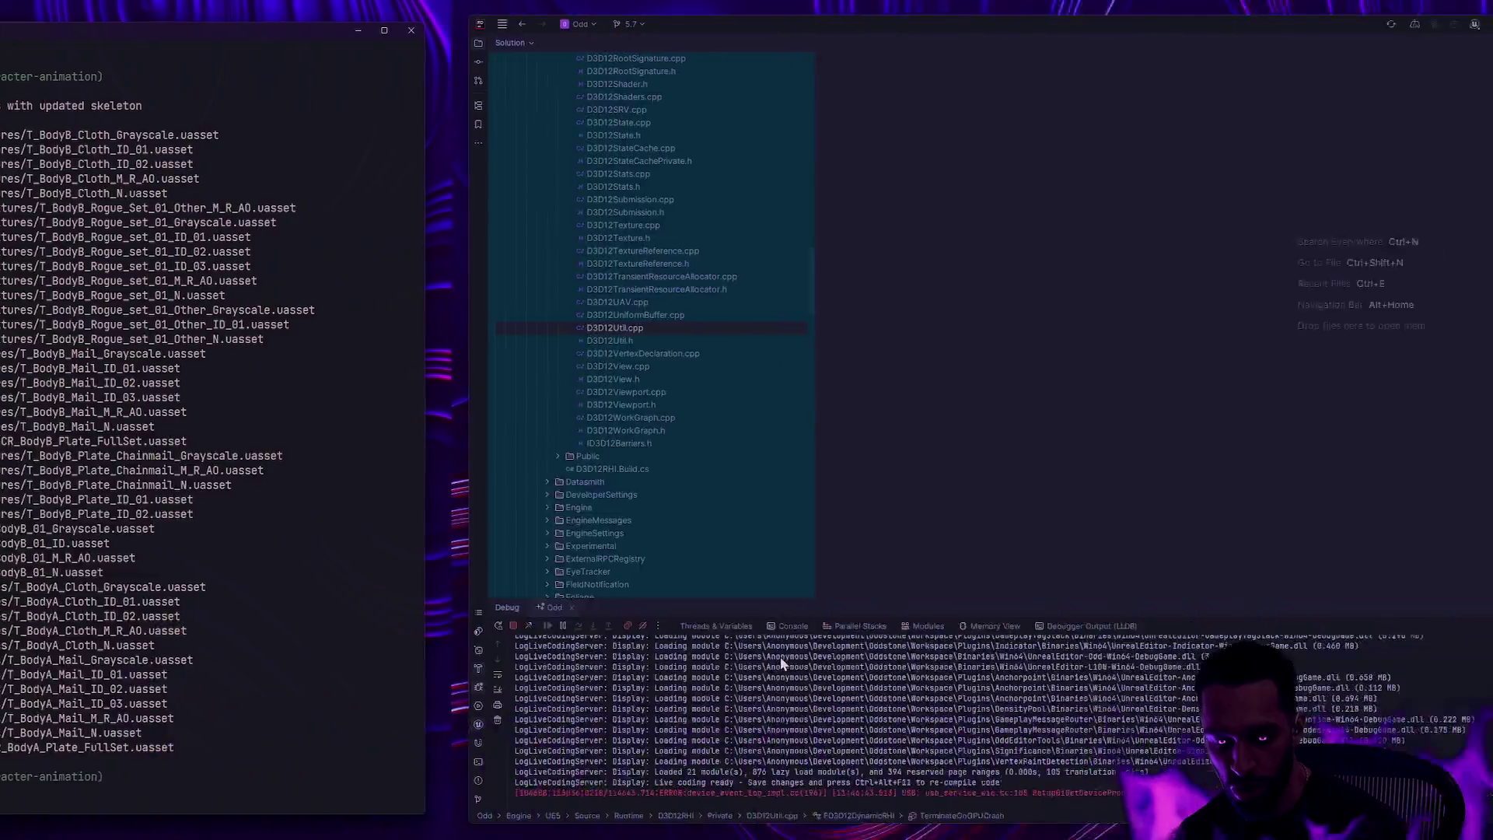
key("ctrl+super+Right")
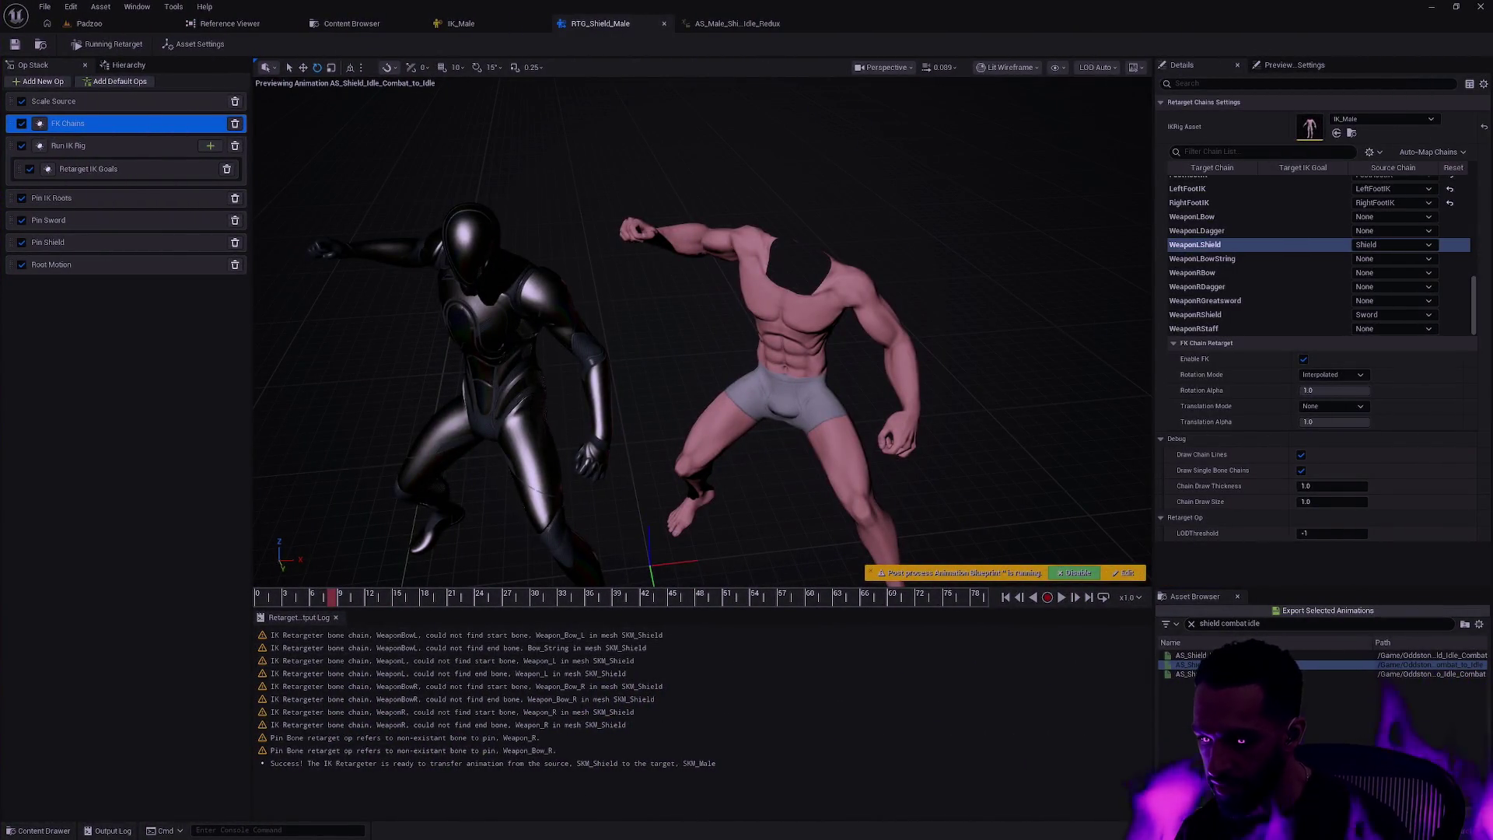
- Open the Save Content dialog with Ctrl+Shift+S, listing SK_Male
key("ctrl+shift+s")
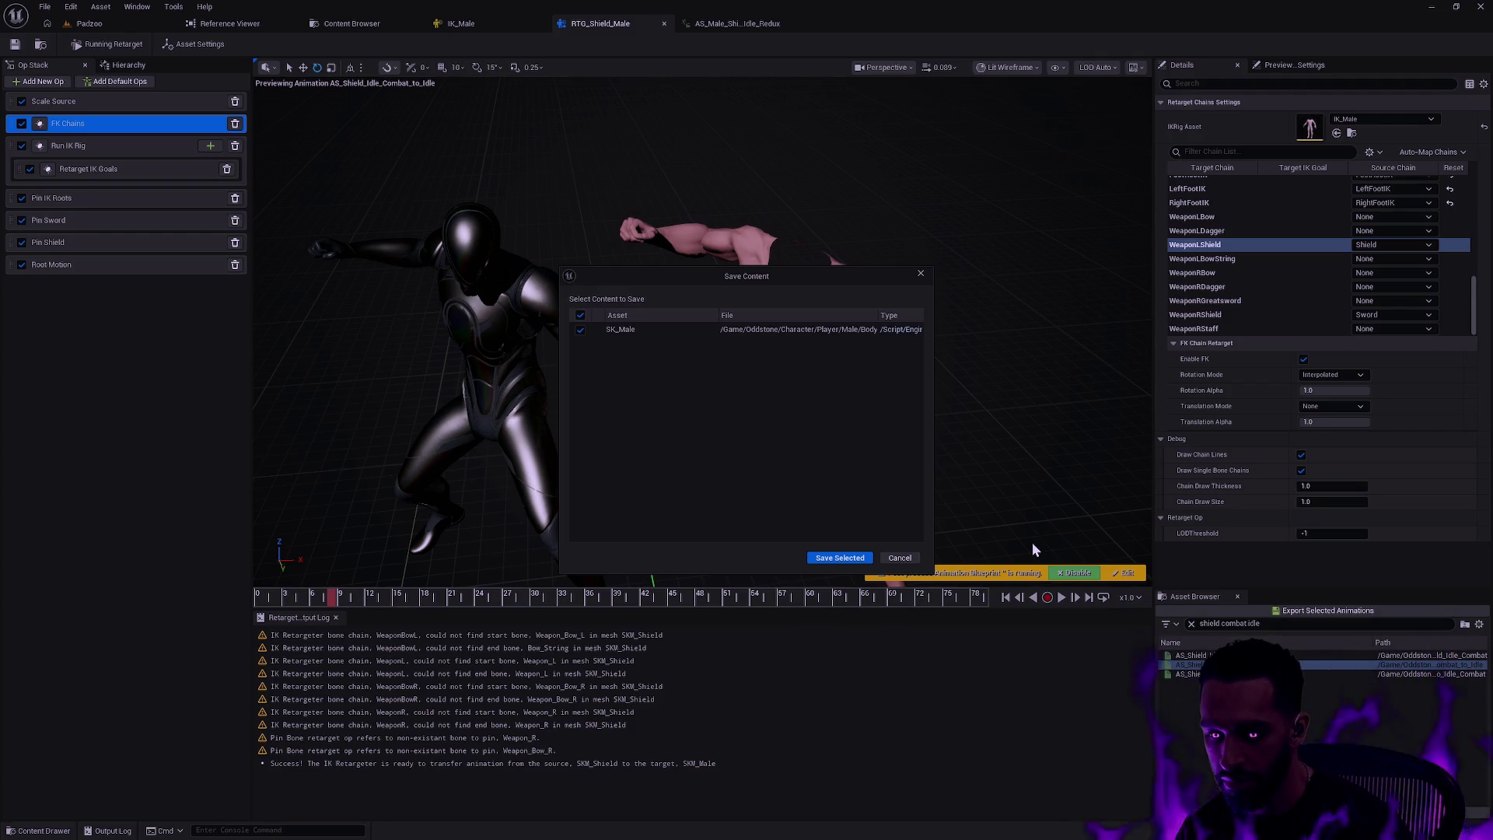
- Cancel the save prompt, open SK_Male from the Content Drawer, save it, and return to RTG_Shield_Male
left_click(899, 557)
key("ctrl+space")
left_click(1121, 734)
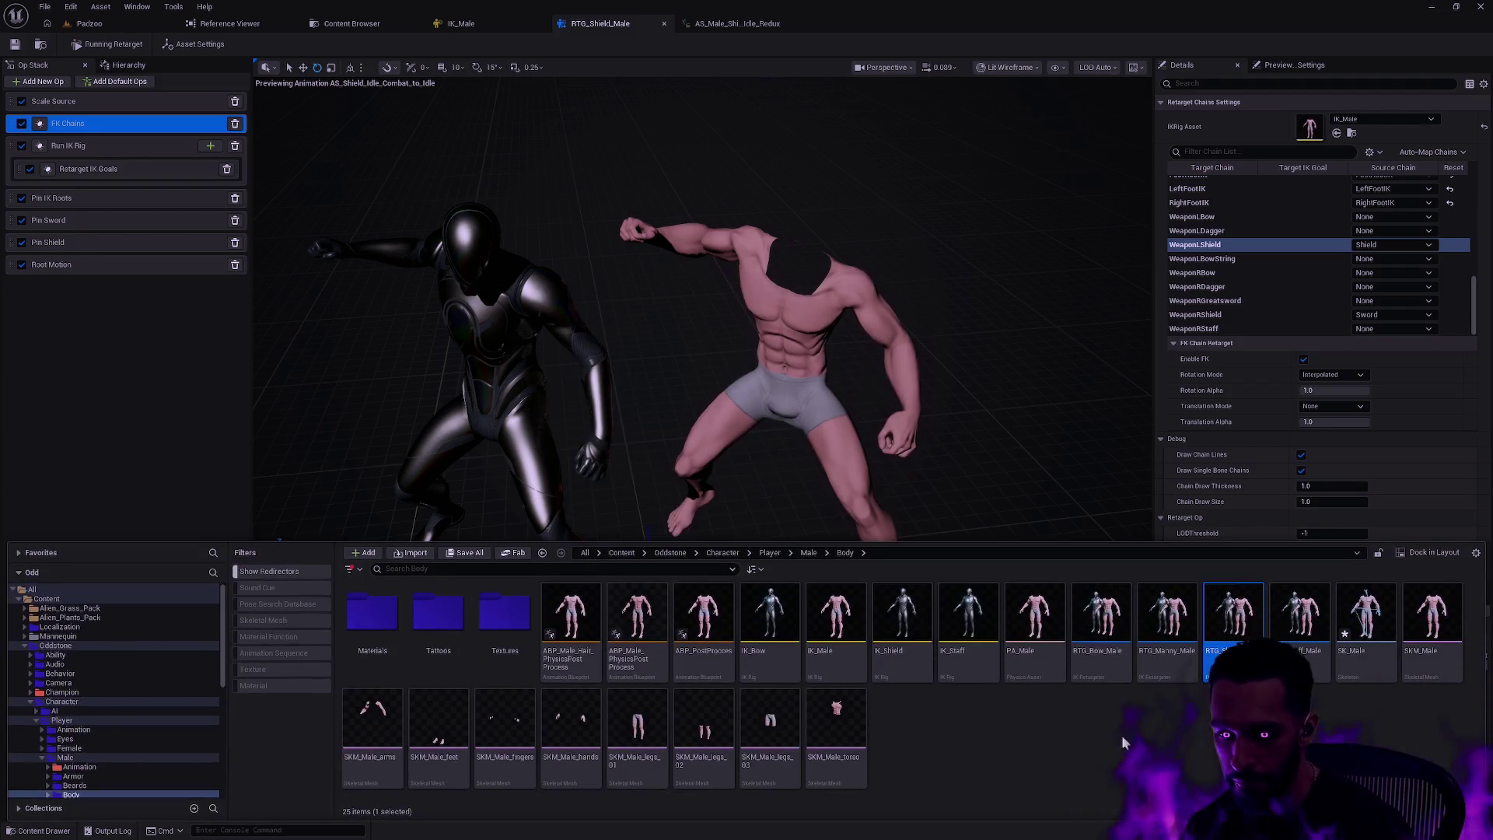
right_click(1353, 655)
key("Return")
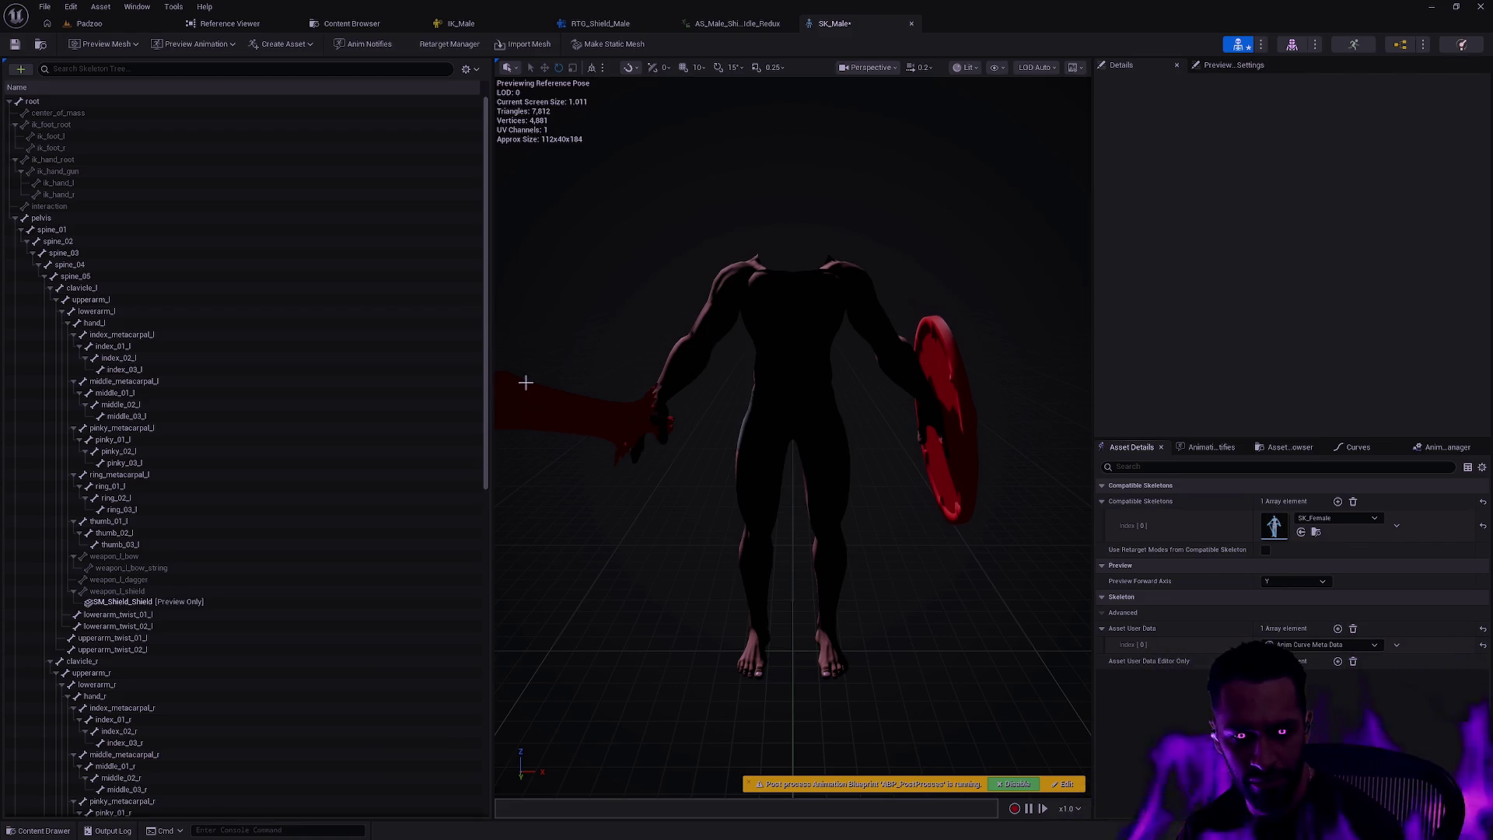
key("ctrl+s")
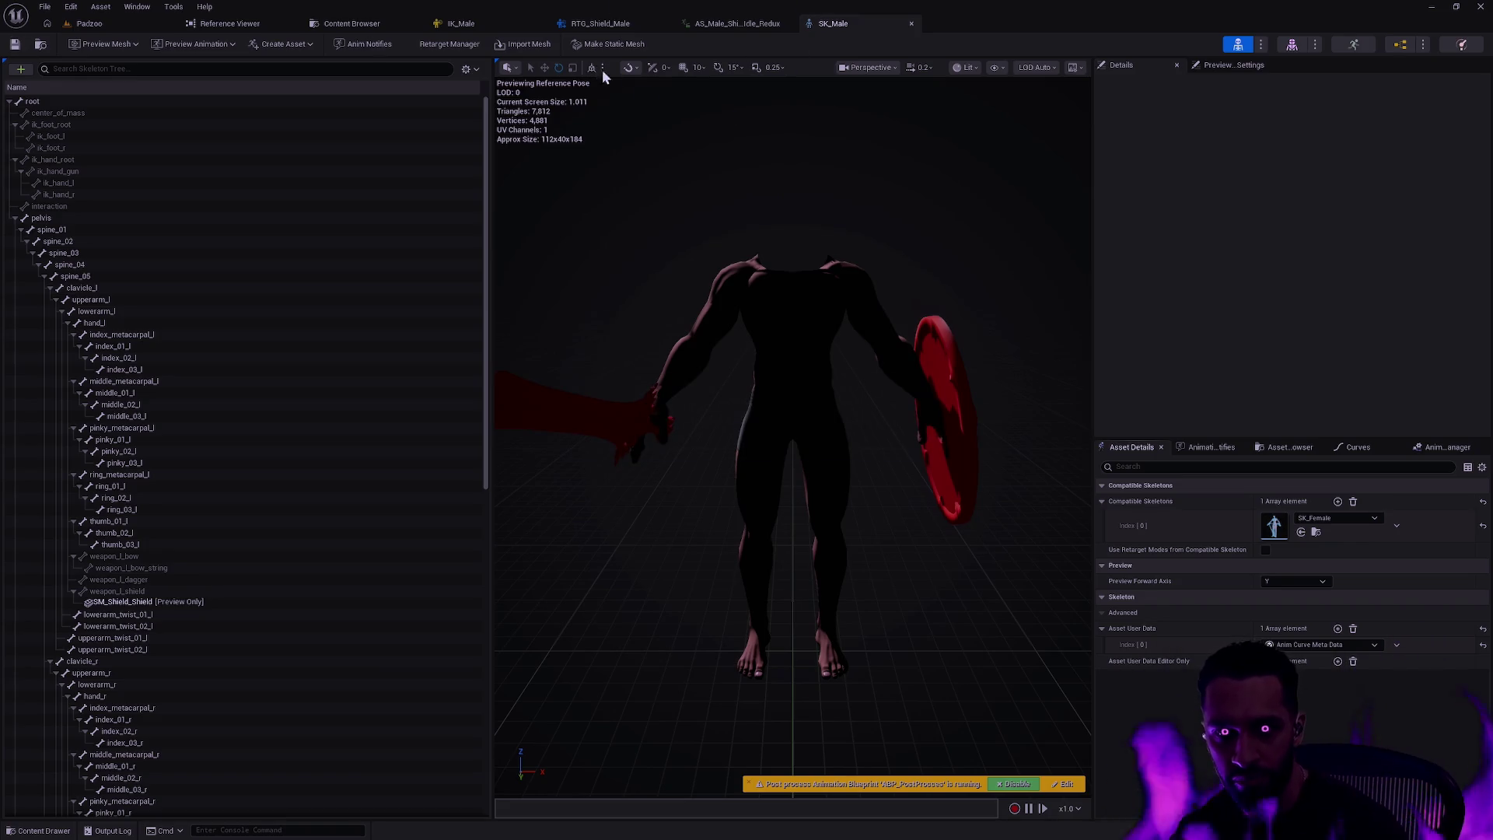
left_click(636, 26)
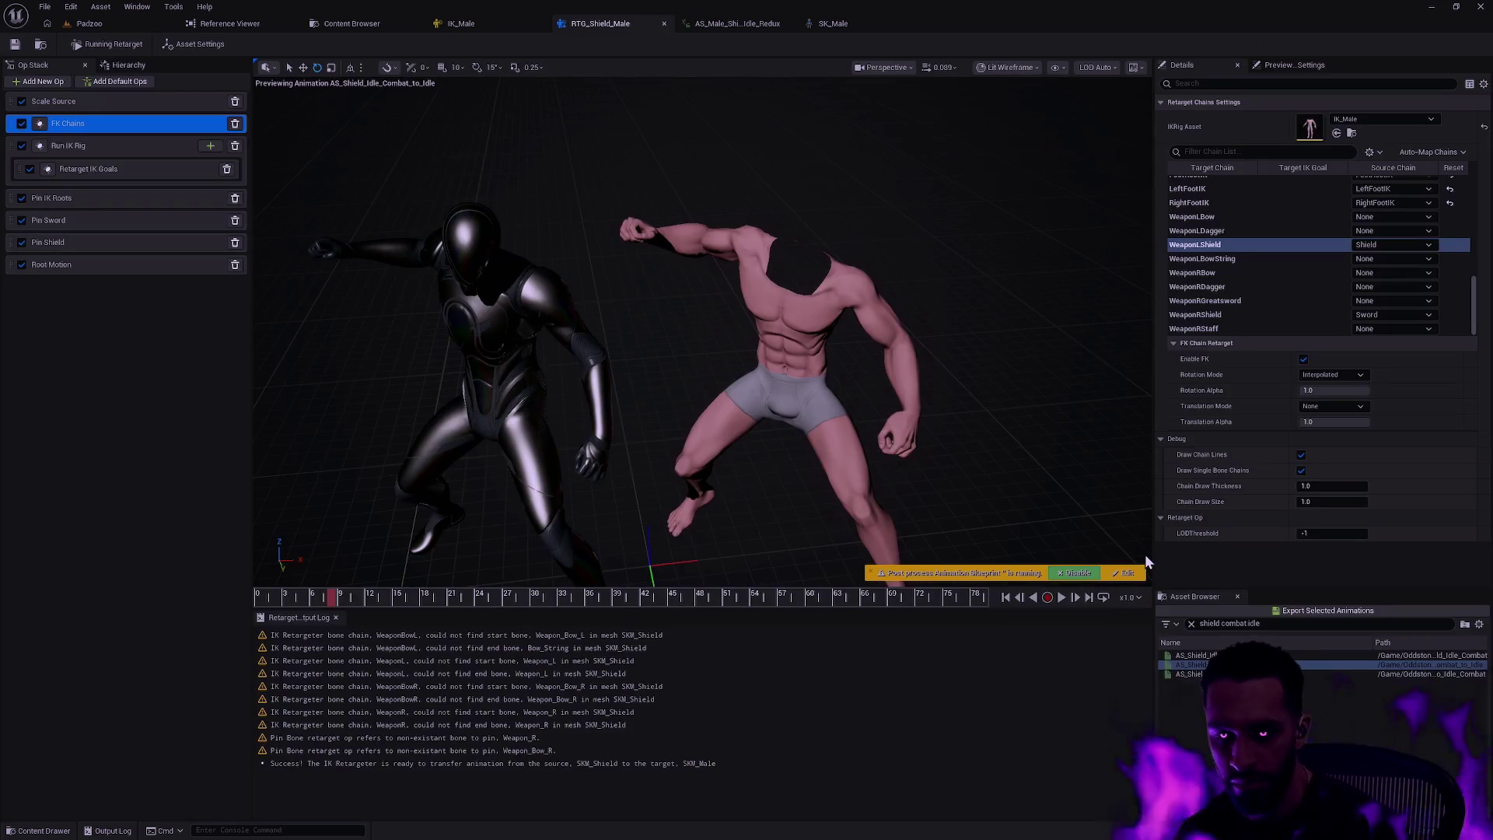
- Export the retargeted shield idle with suffix _Redux, replacing AS_ with AS_Male_
left_click(1303, 613)
left_click(783, 524)
left_click(784, 536)
type("_Redux")
key("Tab")
type("AS_")
key("Tab")
type("AS_Male_")
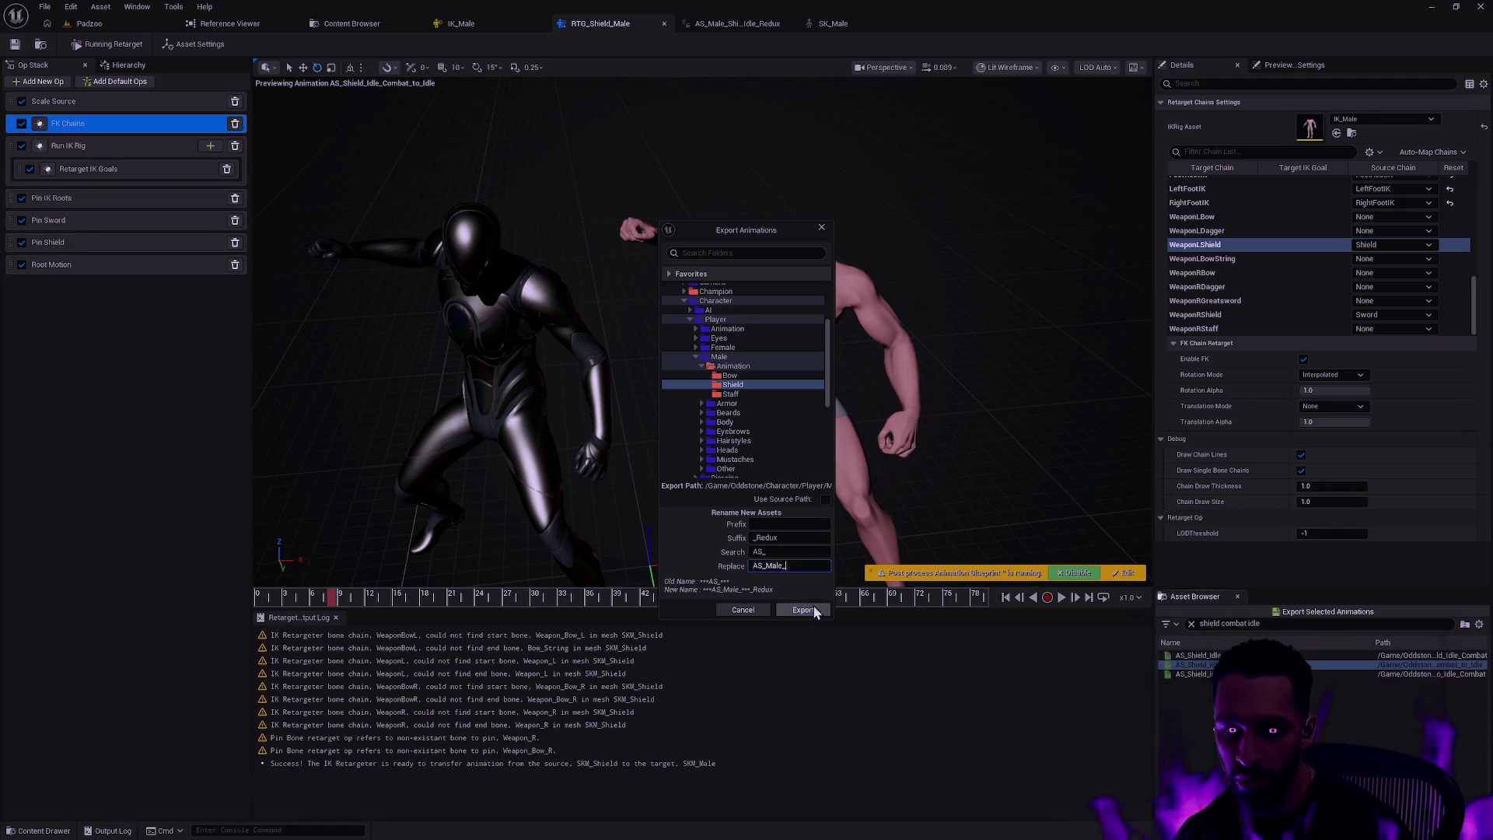
left_click(802, 609)
left_click(849, 482)
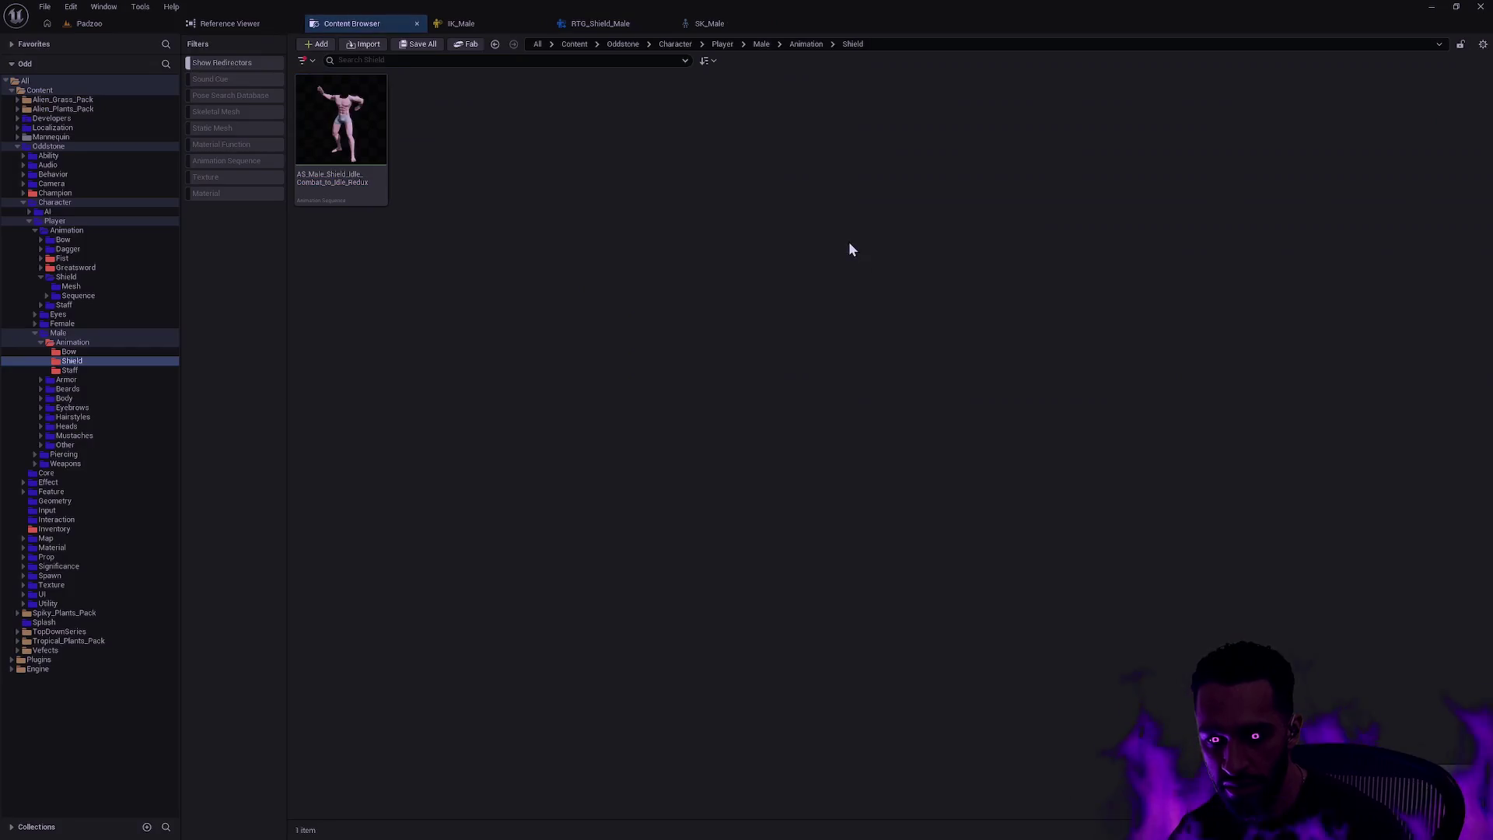
- Open AS_Male_Shield_Idle_Combat_to_Idle_Redux, scrub through its preview, then close it
double_click(355, 143)
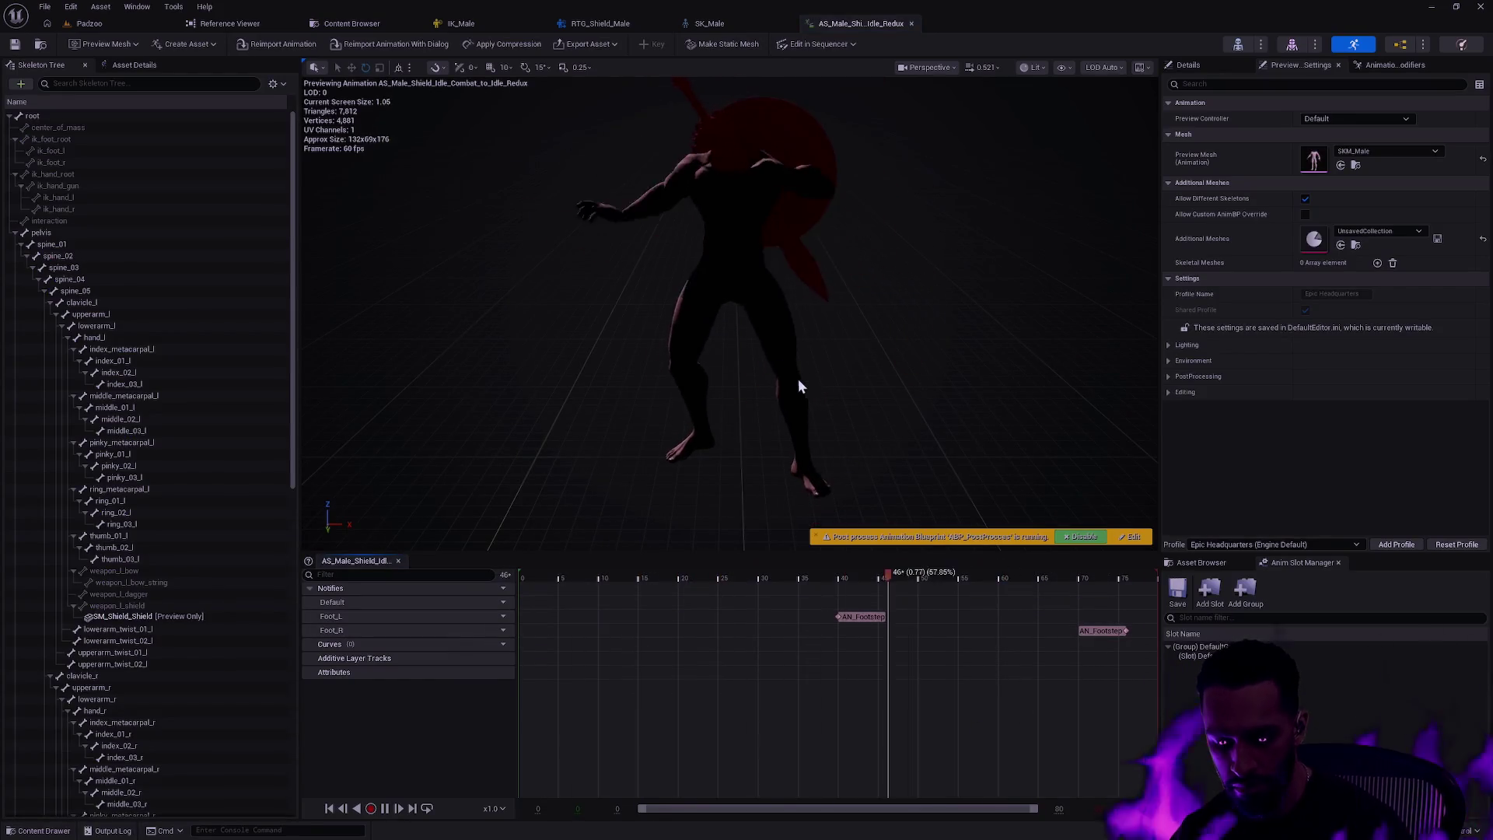
left_click_drag(824, 530, 768, 530)
mouse_move(640, 580)
left_mouse_down()
mouse_move(493, 567)
mouse_move(1232, 566)
left_mouse_up()
left_click_drag(778, 349, 777, 171)
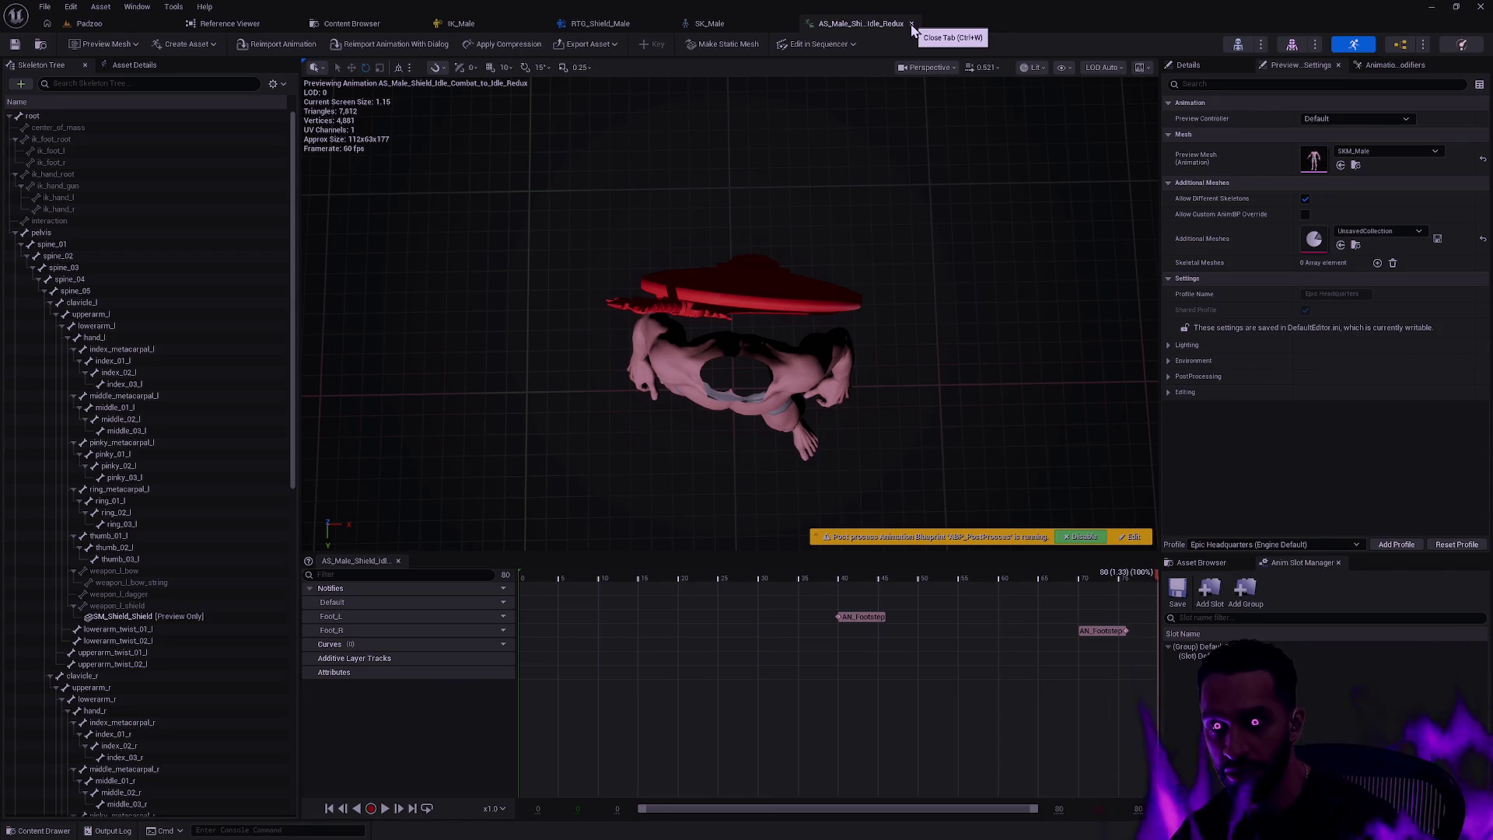
left_click(912, 24)
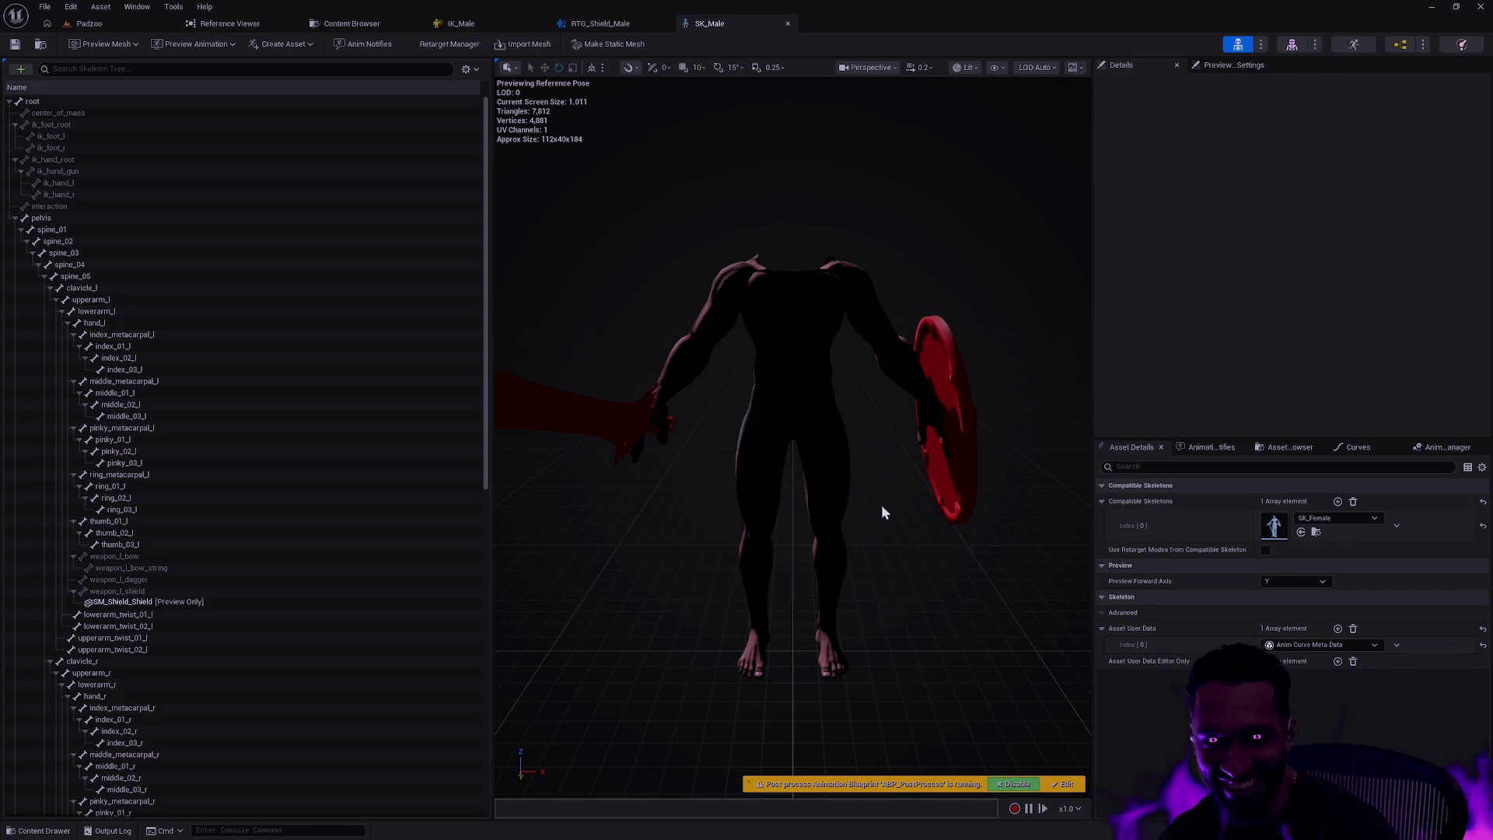
- Widen the SK_Male viewport past the skeleton tree, then return to RTG_Shield_Male
left_click_drag(490, 450, 321, 457)
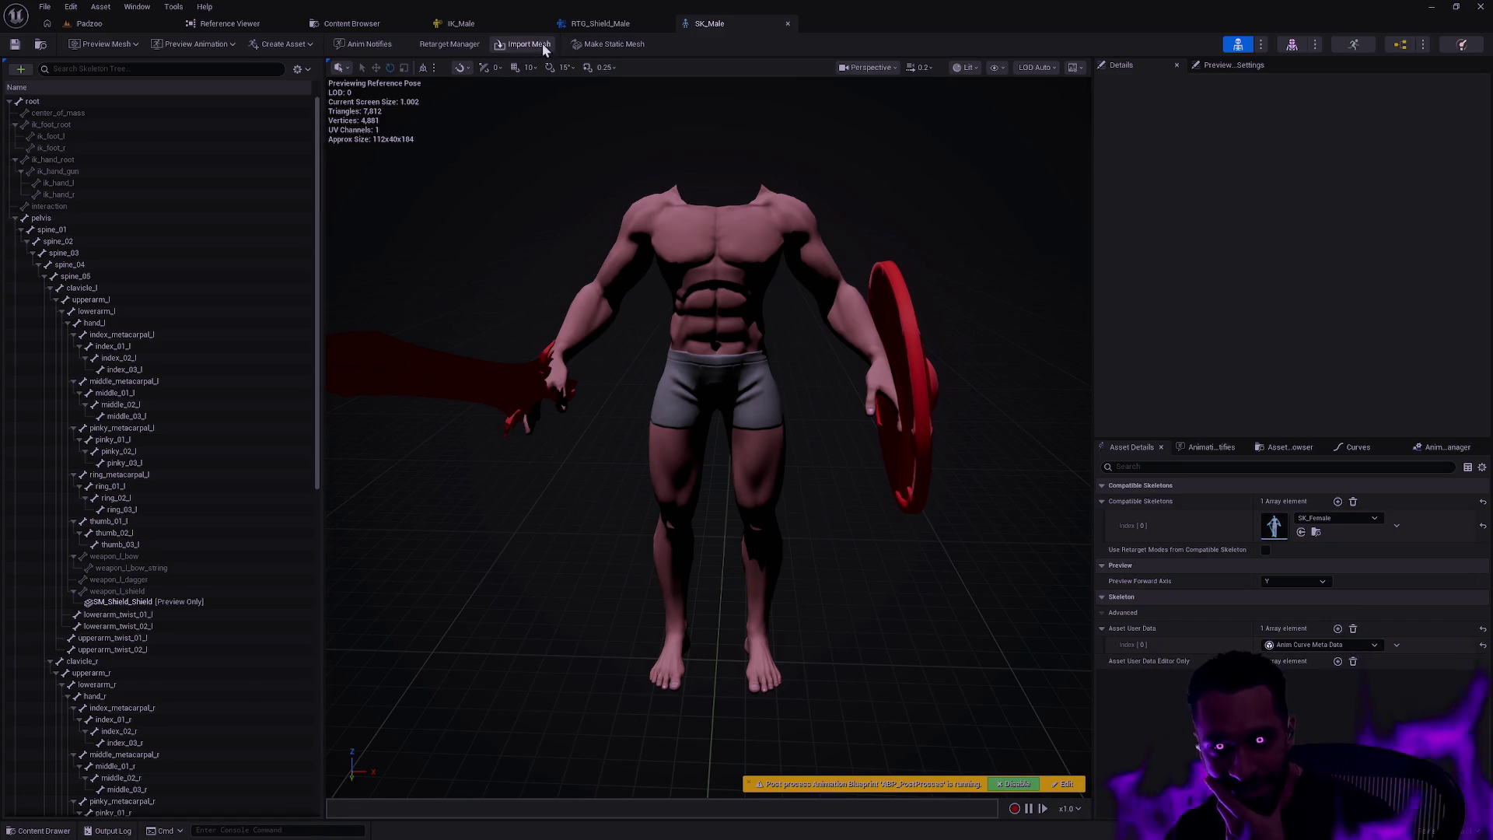
left_click(580, 23)
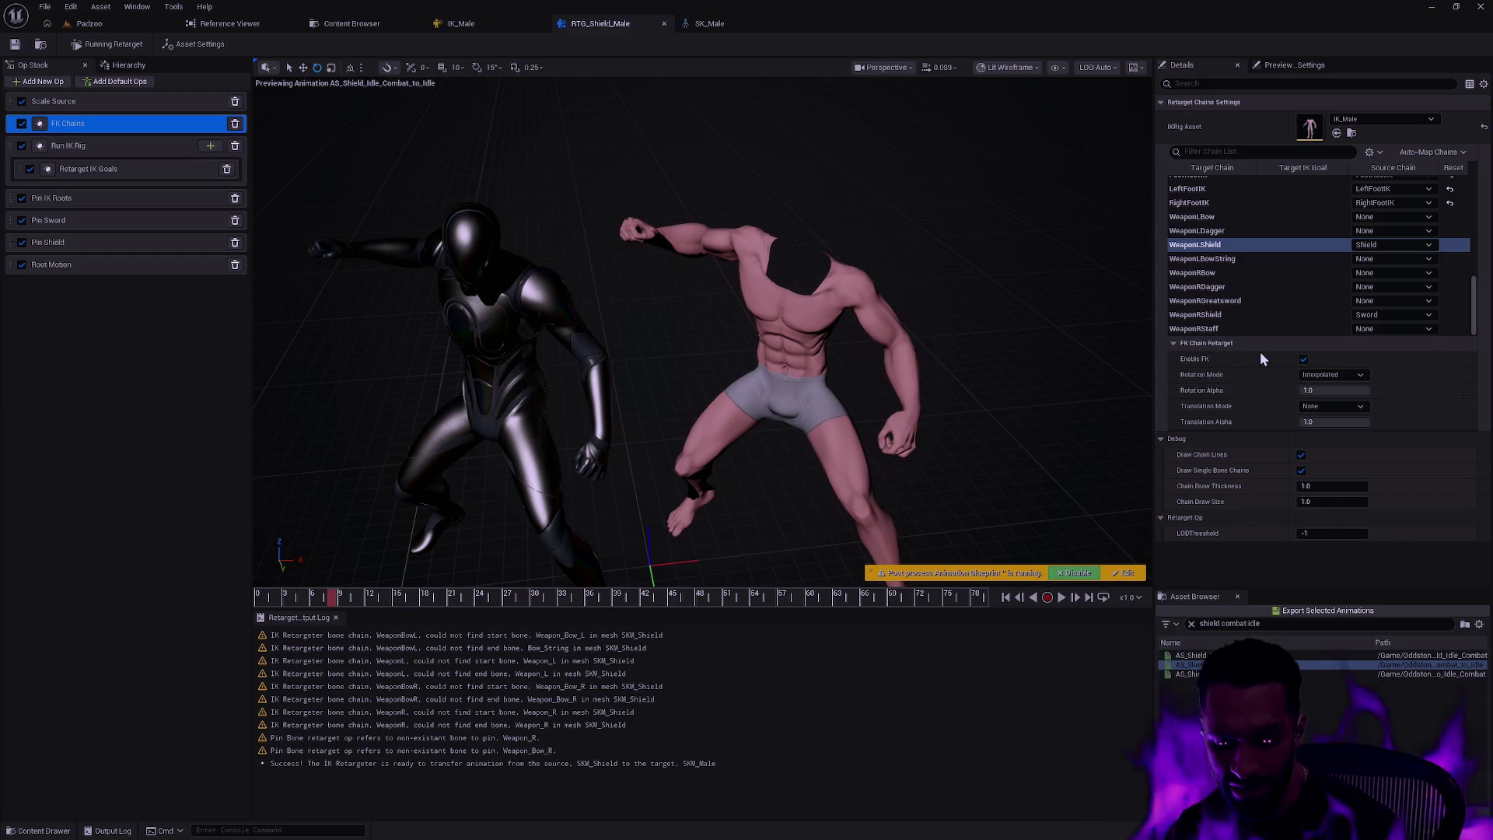
- Scroll through the retarget chains, view IK_Male, then move via RTG_Shield_Male to SK_Male
mouse_move(1474, 305)
left_mouse_down()
mouse_move(1481, 180)
mouse_move(1467, 308)
left_mouse_up()
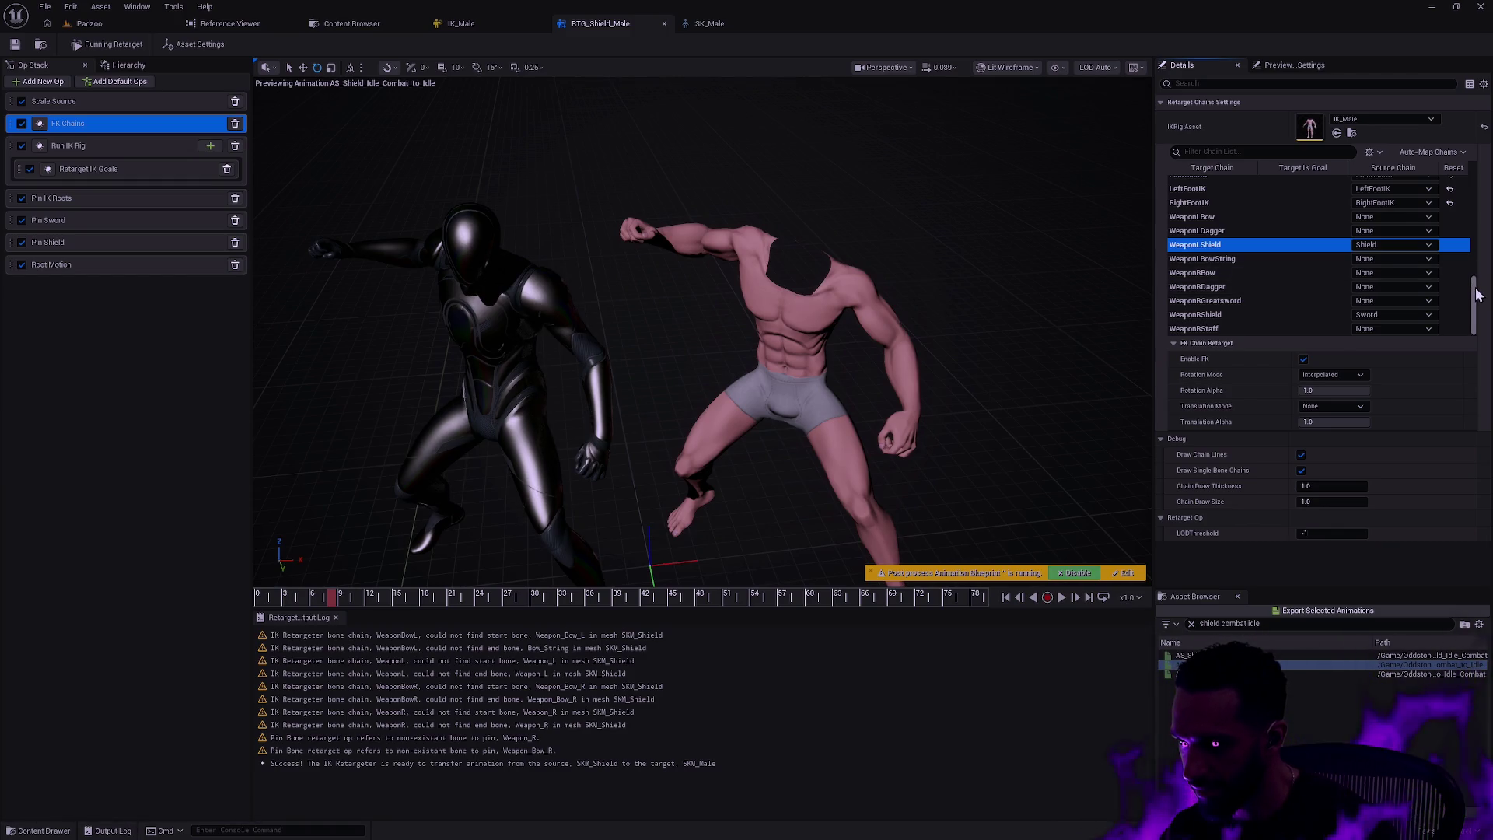
left_click_drag(1477, 294, 1477, 187)
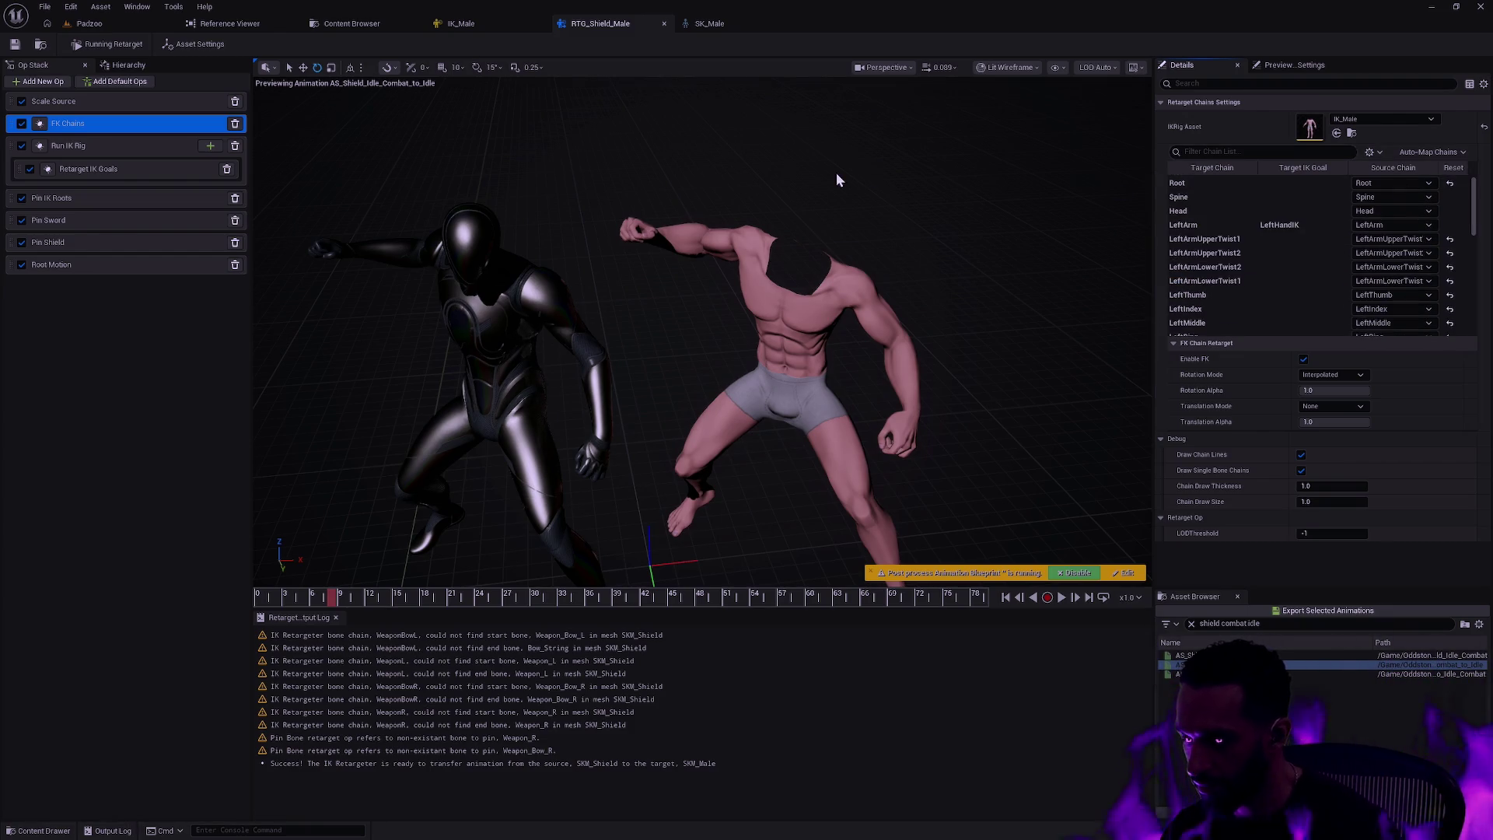
left_click(460, 23)
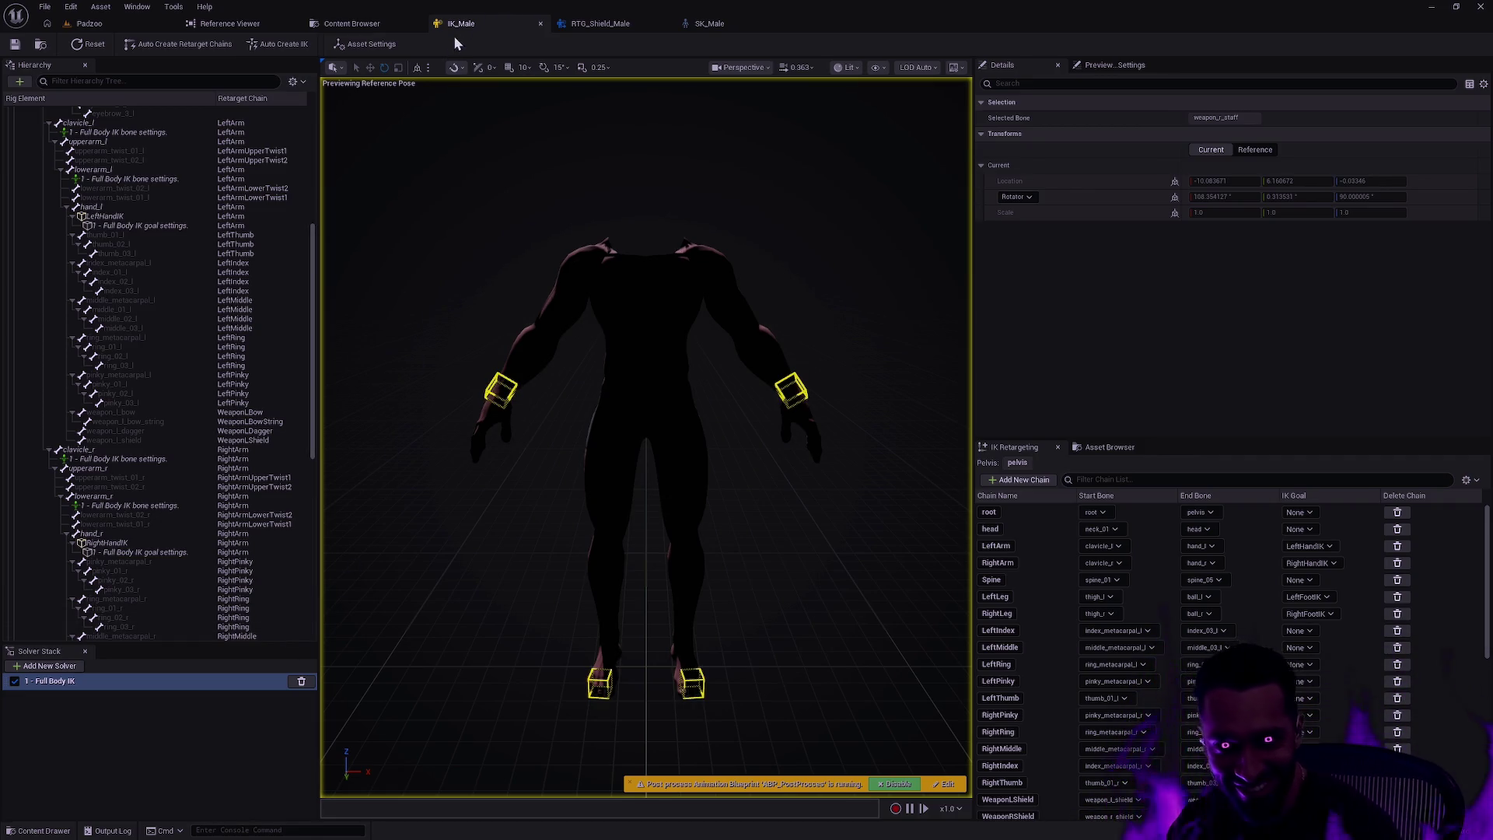
left_click(614, 25)
left_click(712, 24)
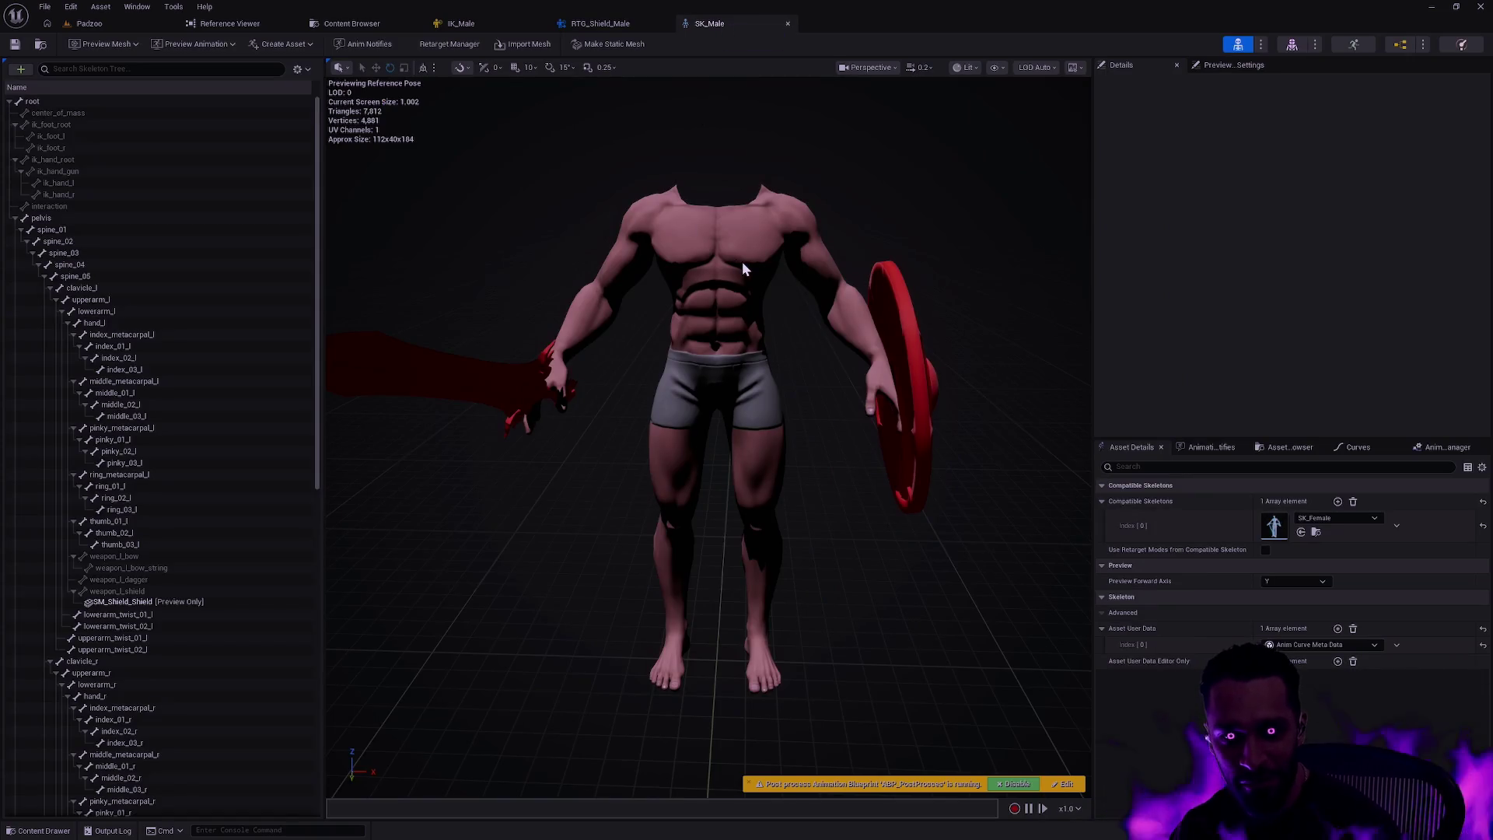
- Zoom out the SK_Male viewport, then return to the RTG_Shield_Male retargeter
scroll(902, 287, "down", 3)
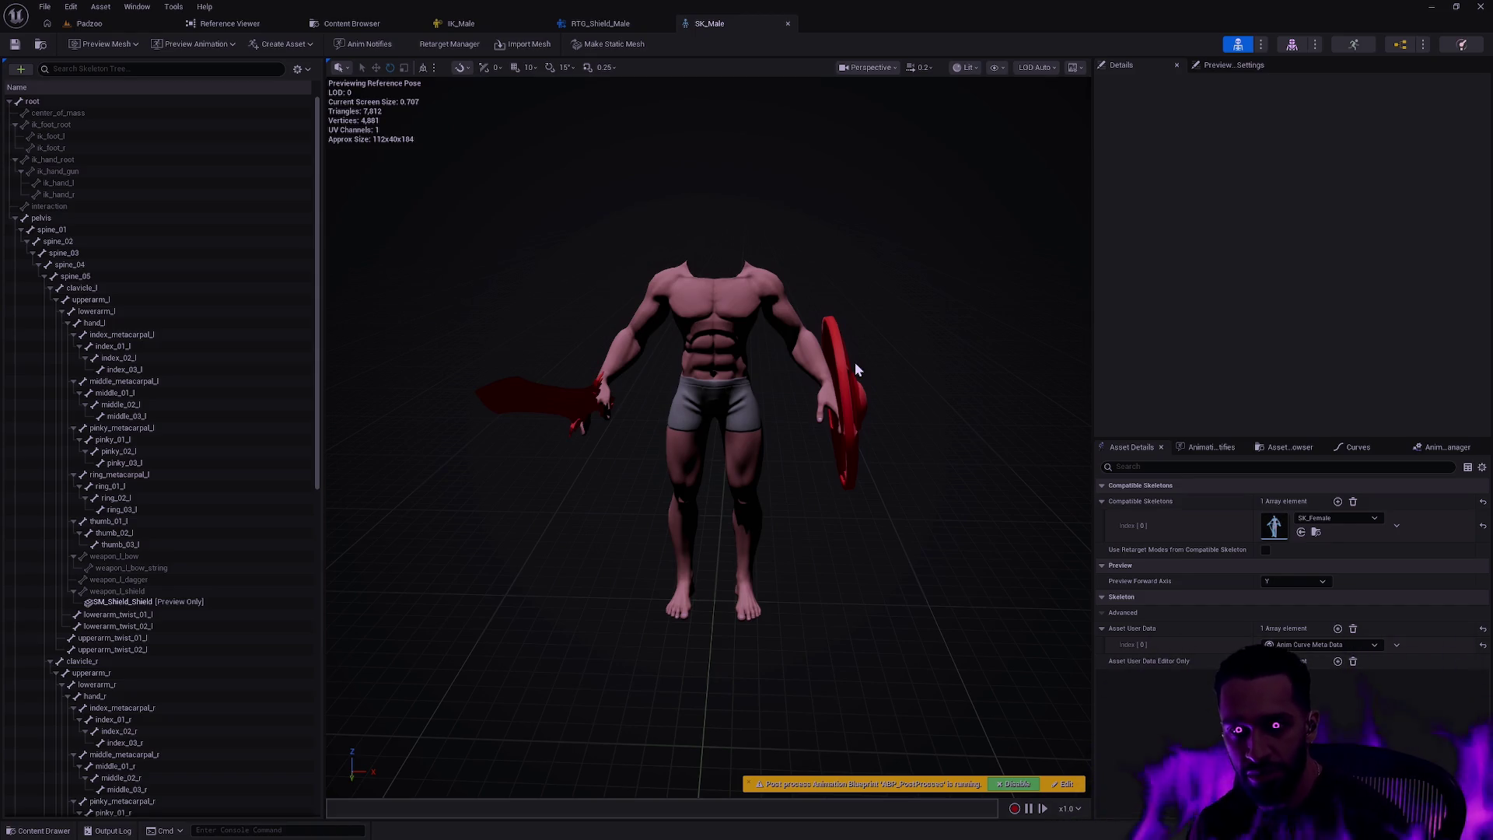
left_click(600, 23)
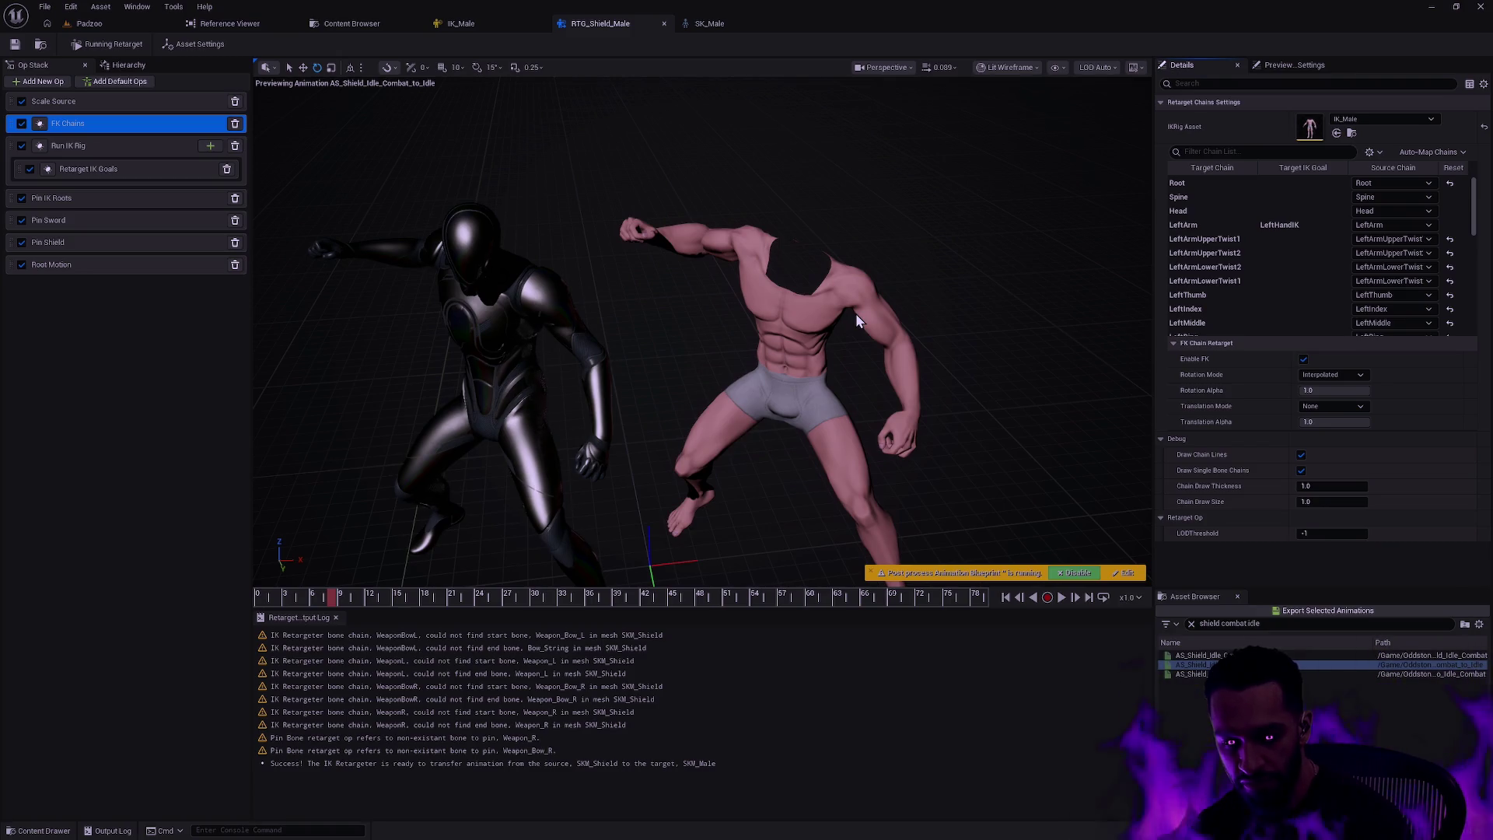
- Open the content drawer at the Champion folder and briefly toggle the Animation Sequence filter
key("ctrl+space")
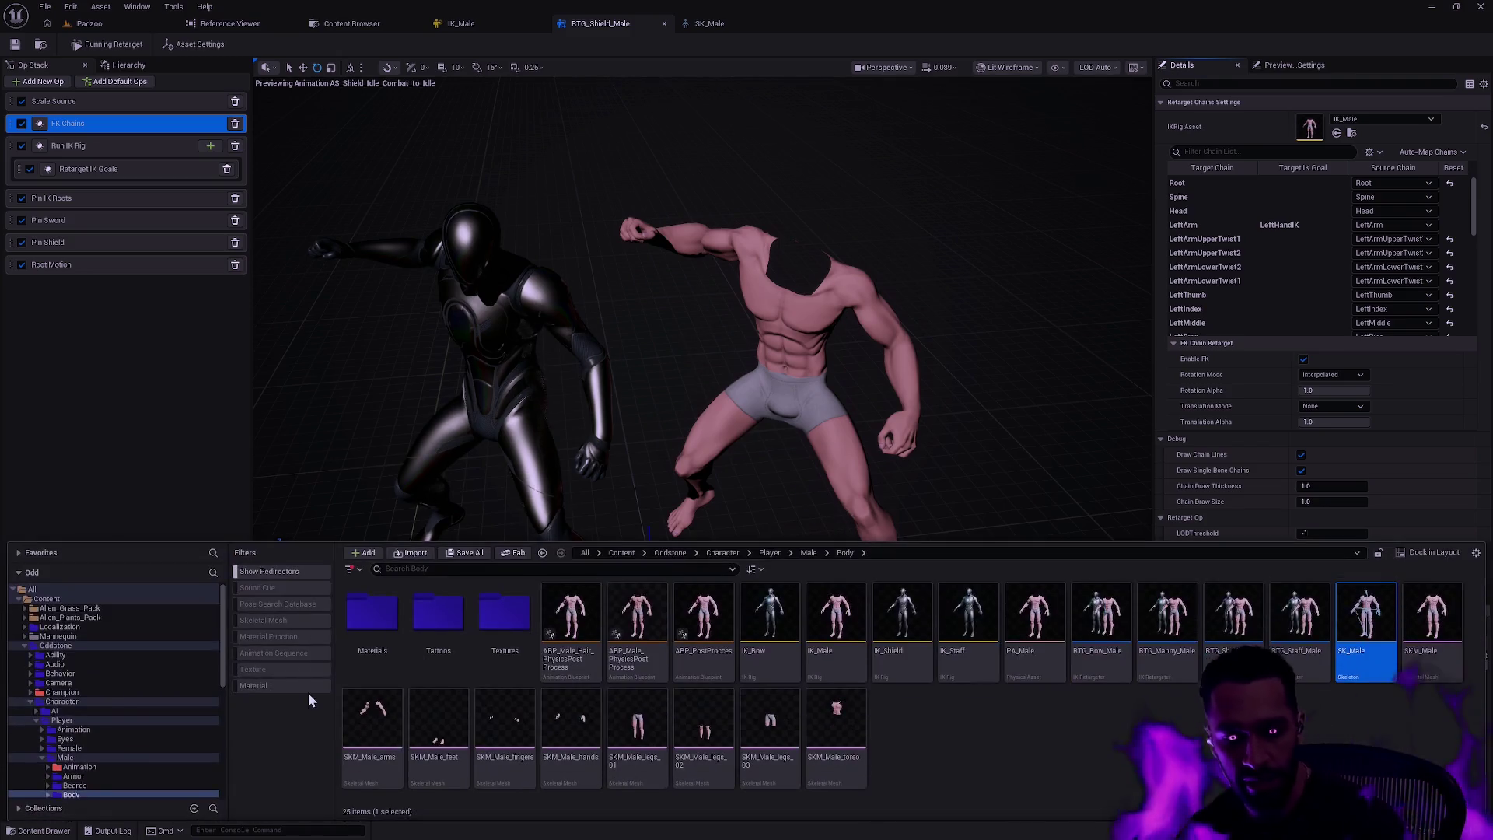
left_click(94, 694)
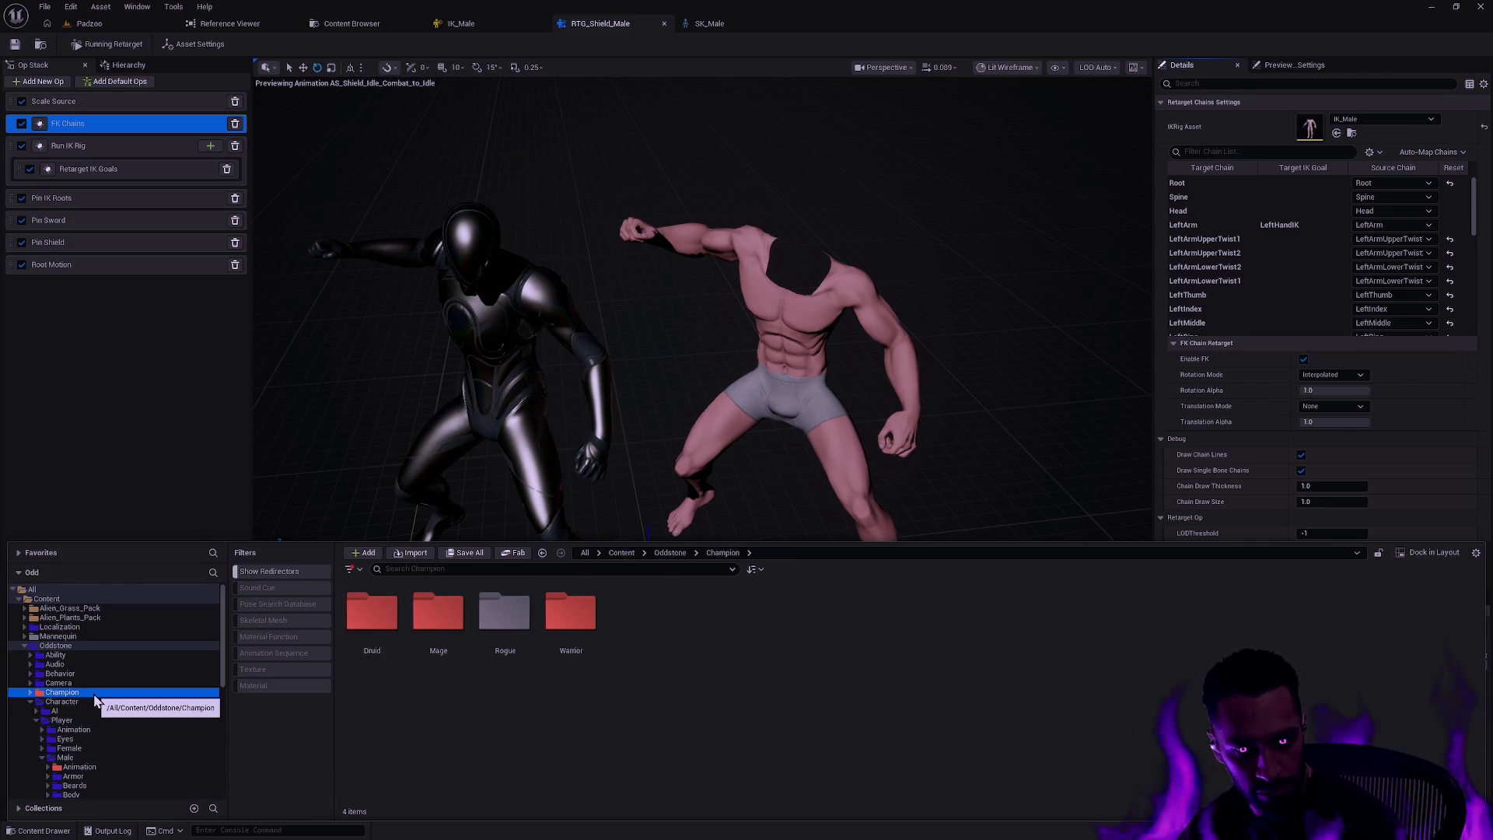
left_click(290, 653)
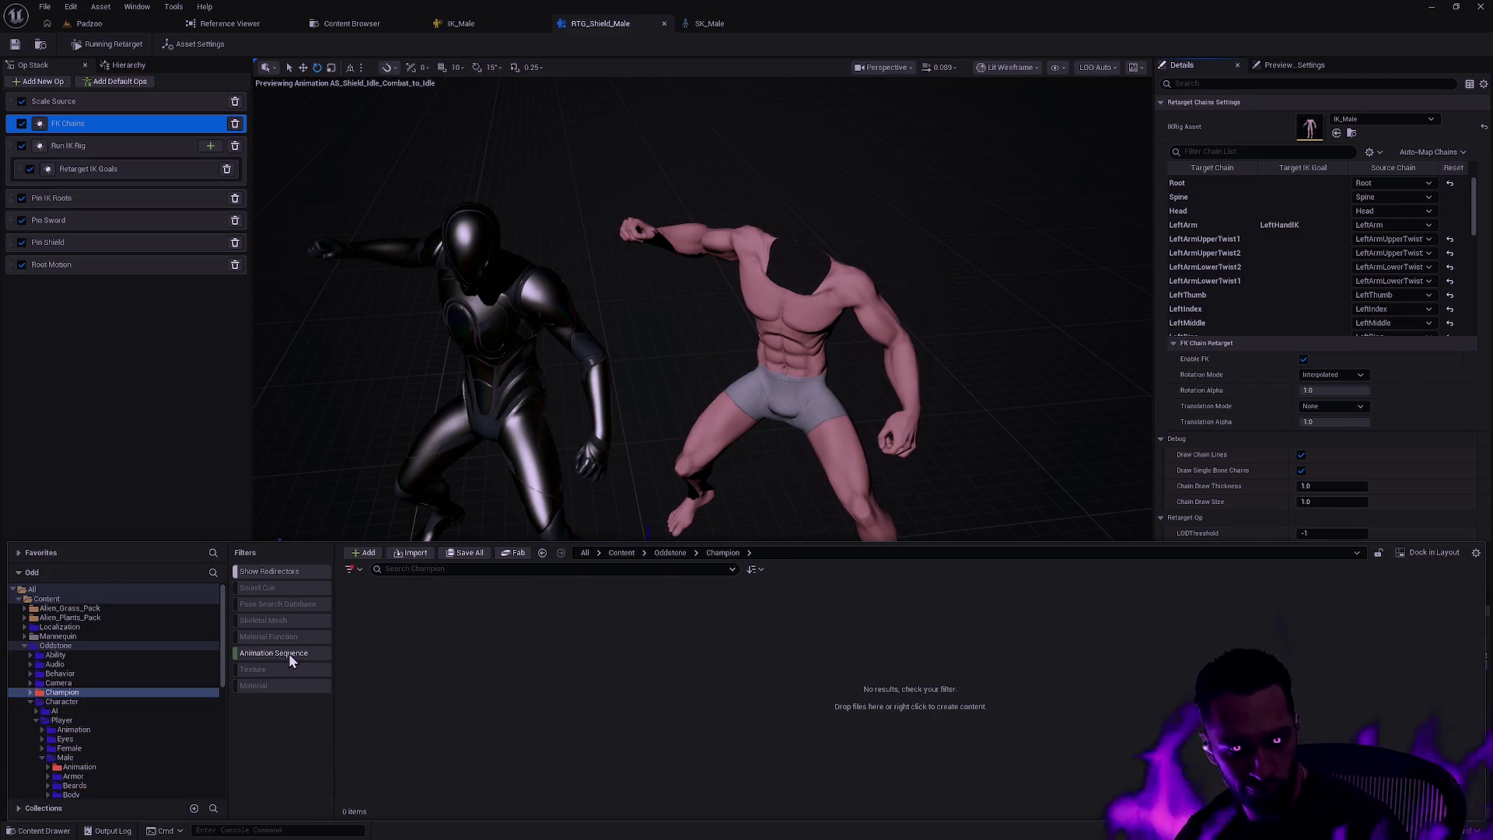
left_click(287, 653)
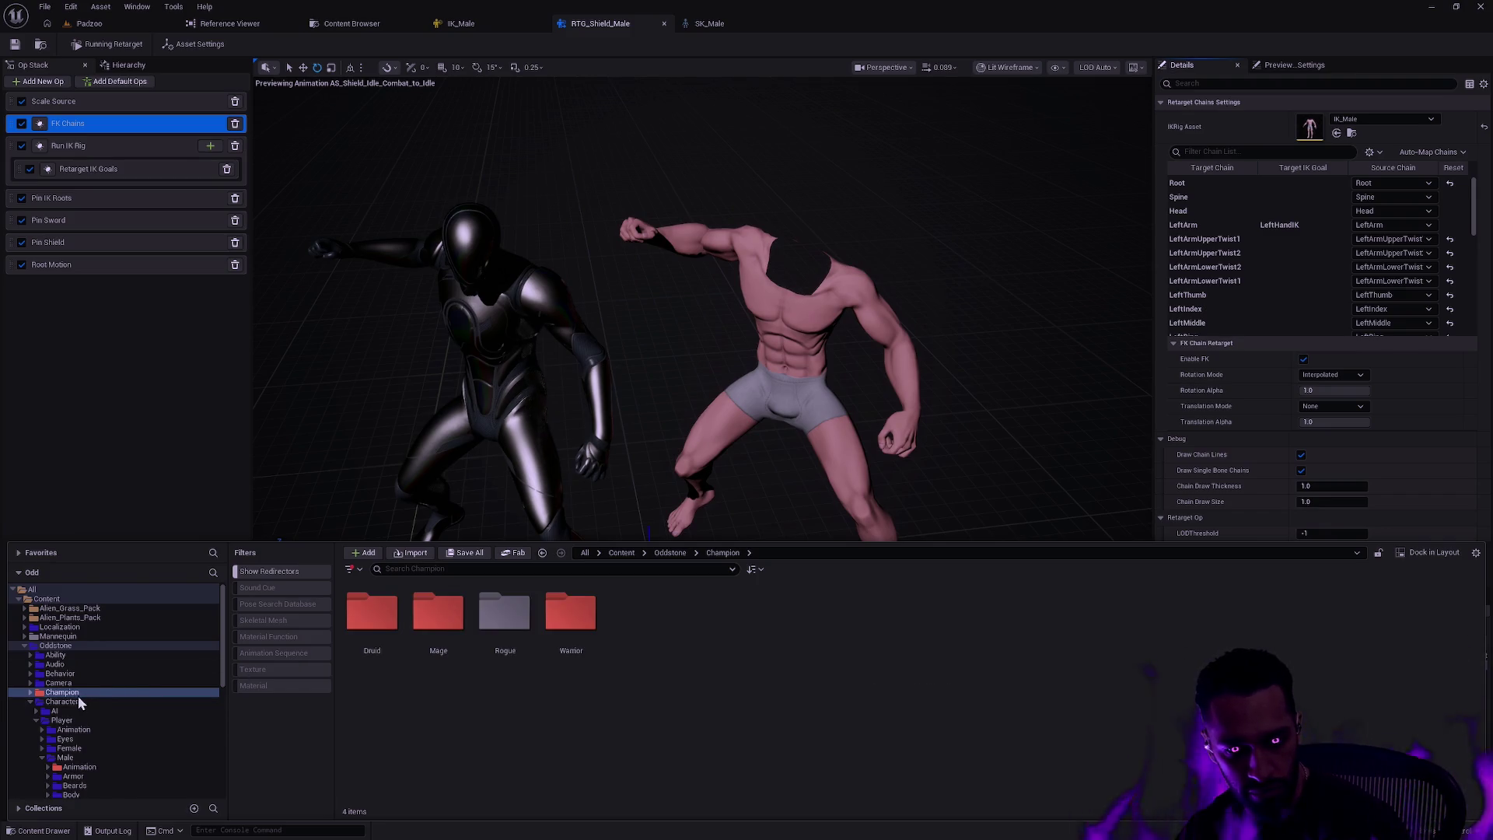
- Browse the player Animation folder filtered to animation sequences, inspecting the AS_Bow thumbnails
left_click(77, 729)
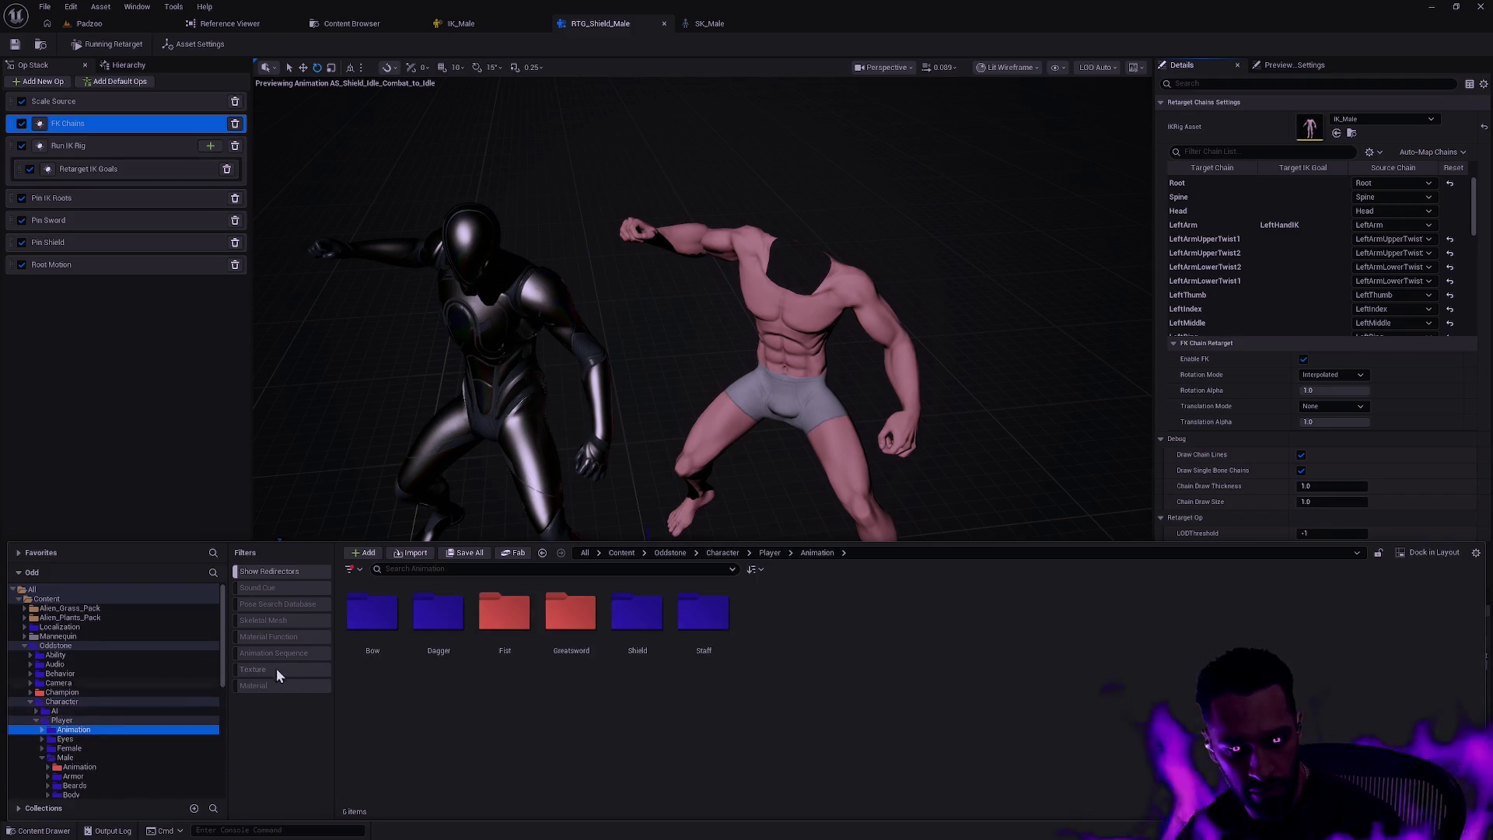
left_click(289, 655)
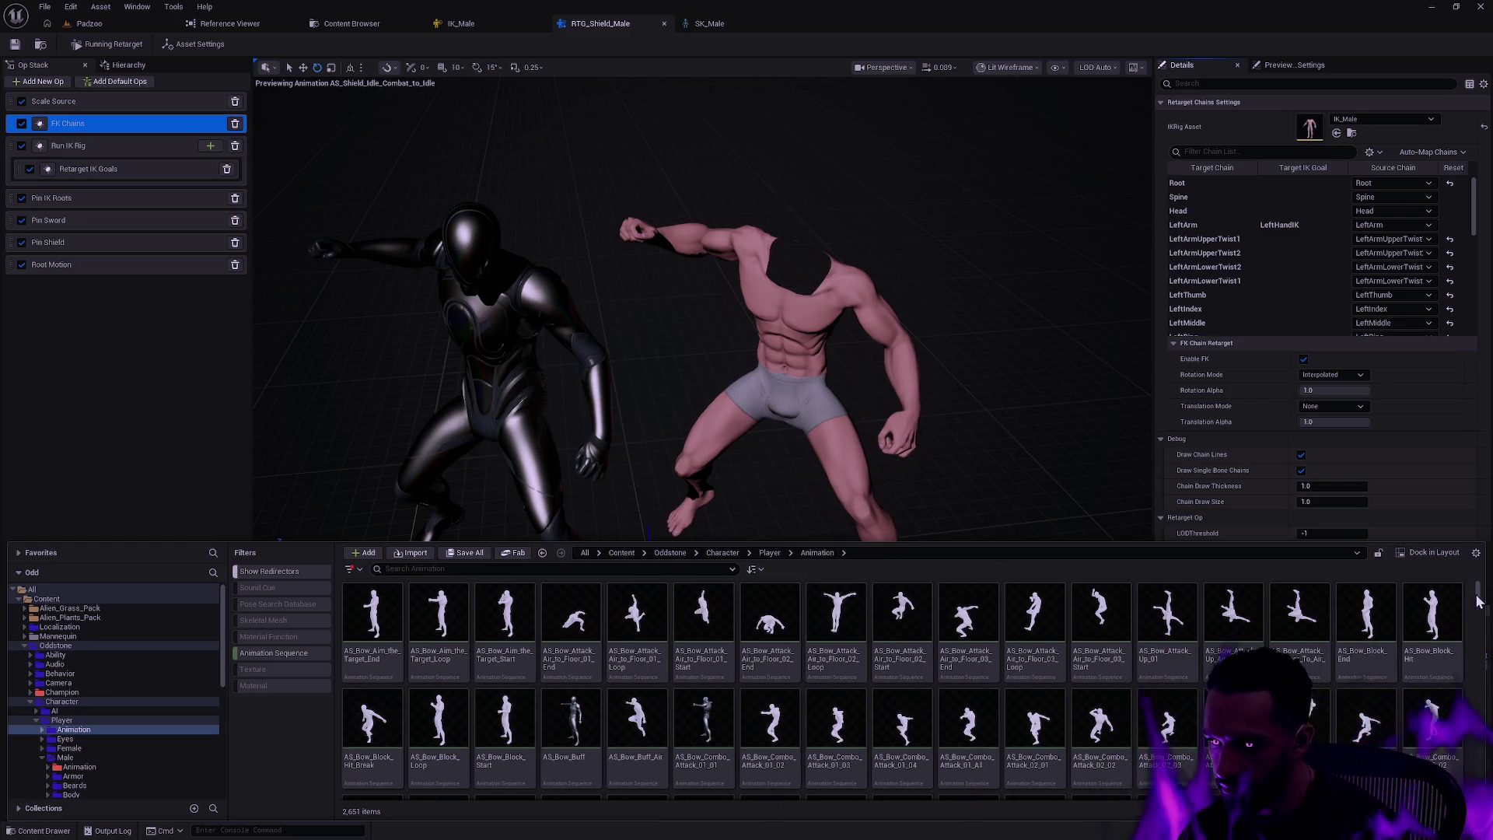
left_click_drag(1480, 600, 1481, 661)
scroll(869, 659, "up", 10)
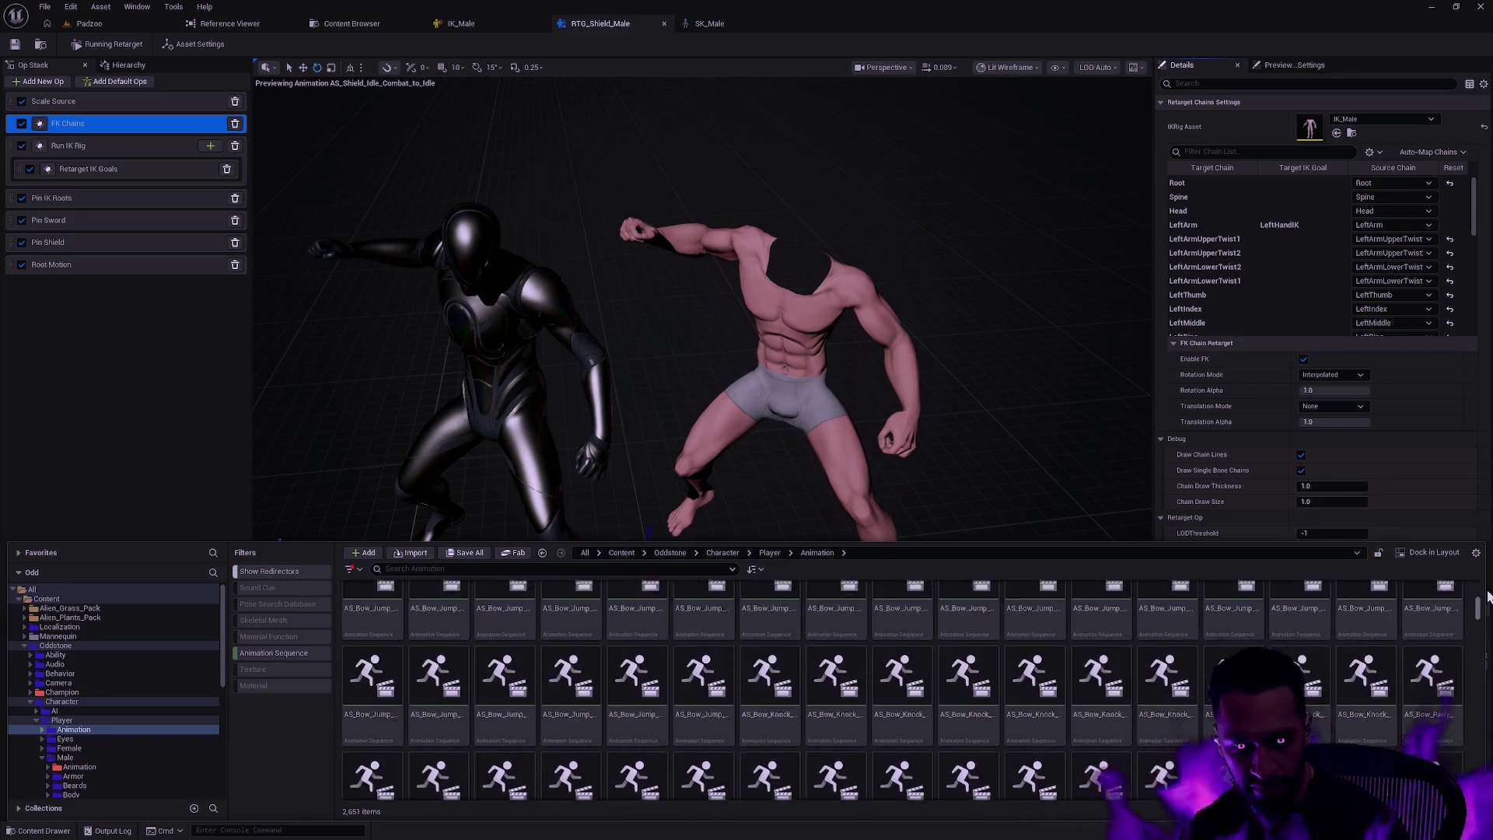
mouse_move(830, 644)
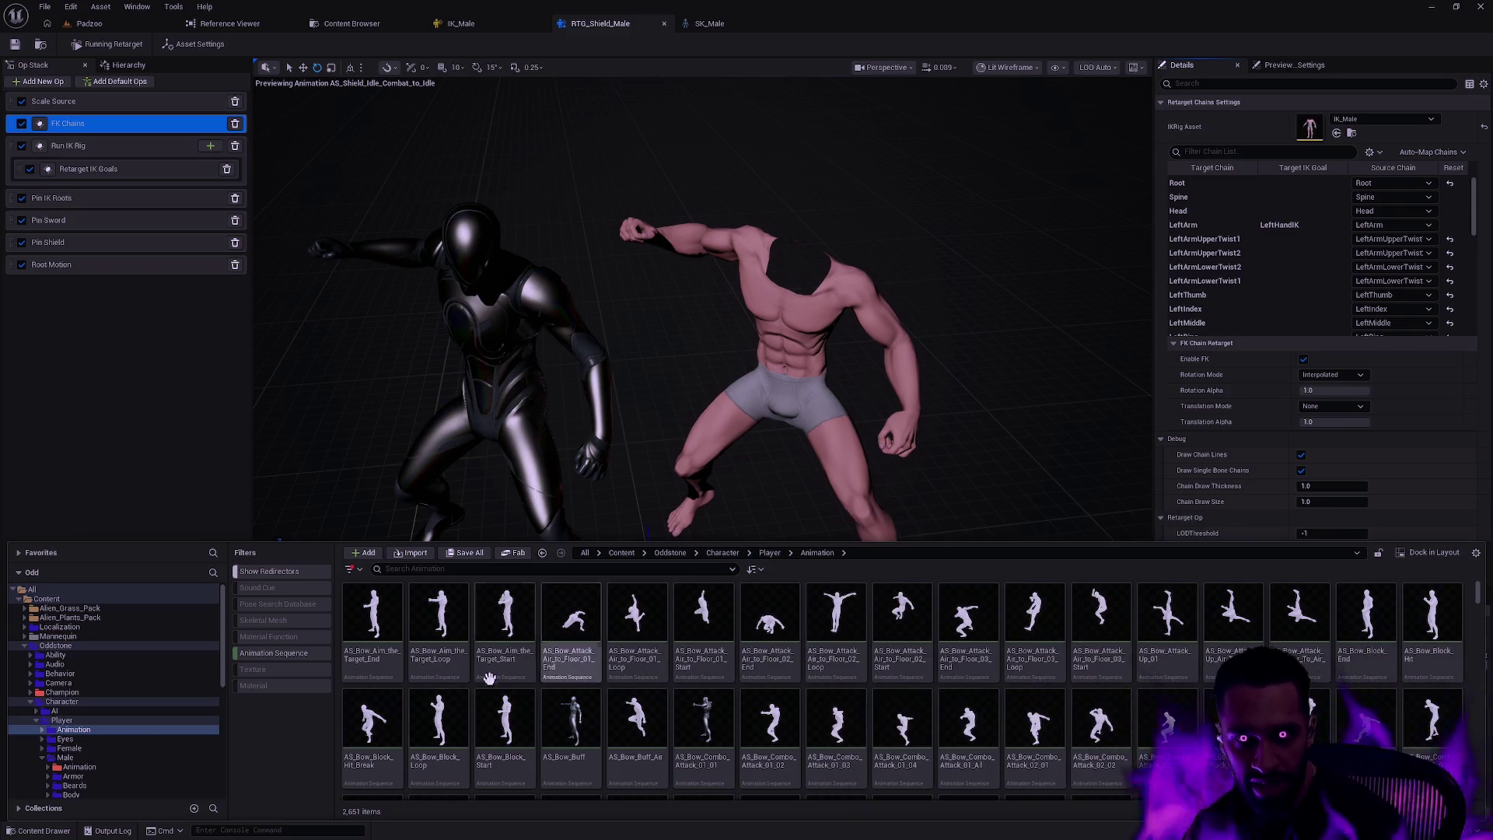
left_click(87, 693)
- Show the Champion > Druid folder's content and resume the halted editor from Rider's debugger
left_click(31, 692)
left_click(60, 701)
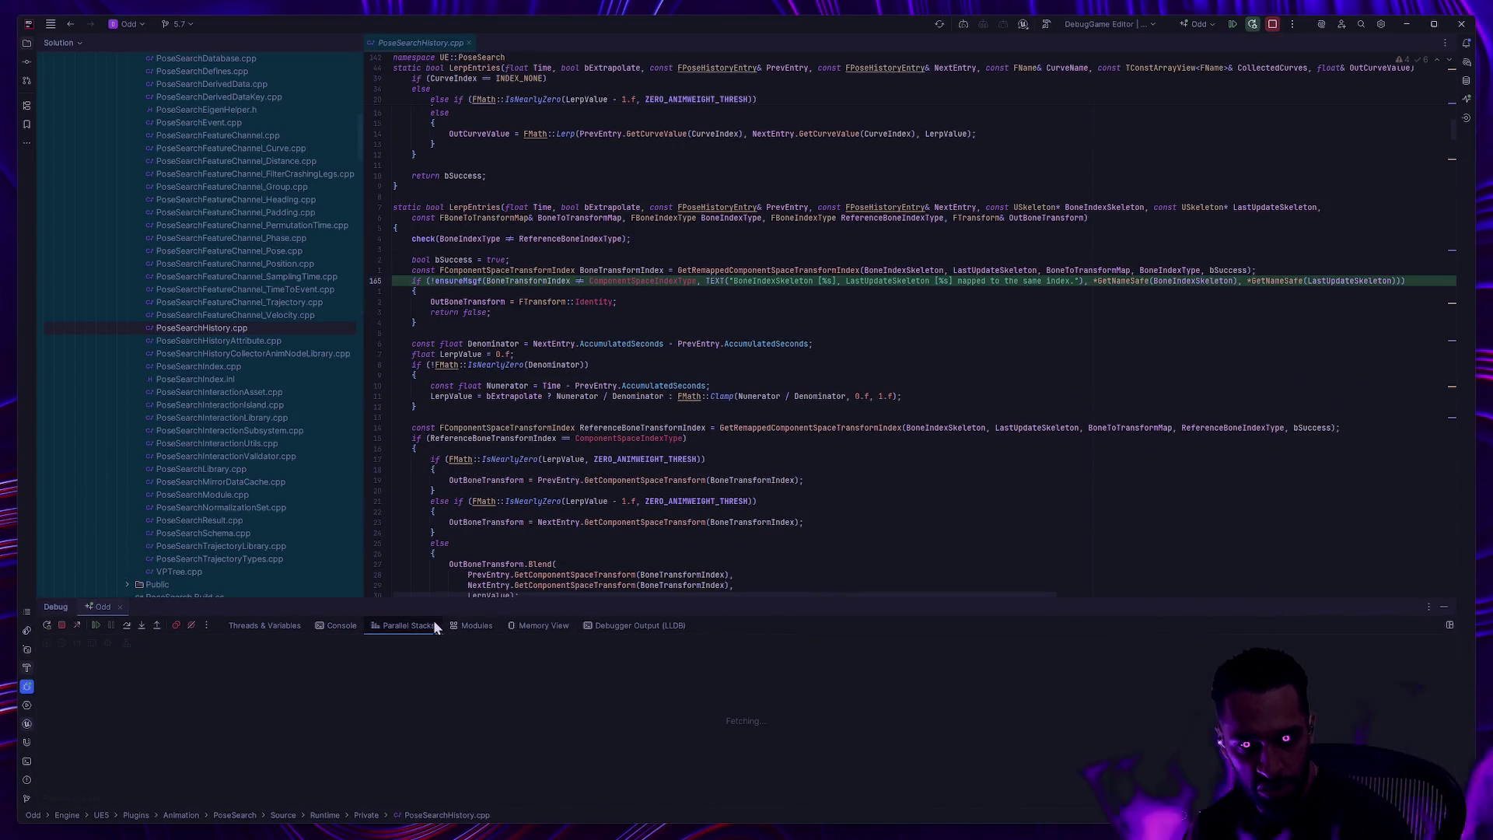
left_click(97, 626)
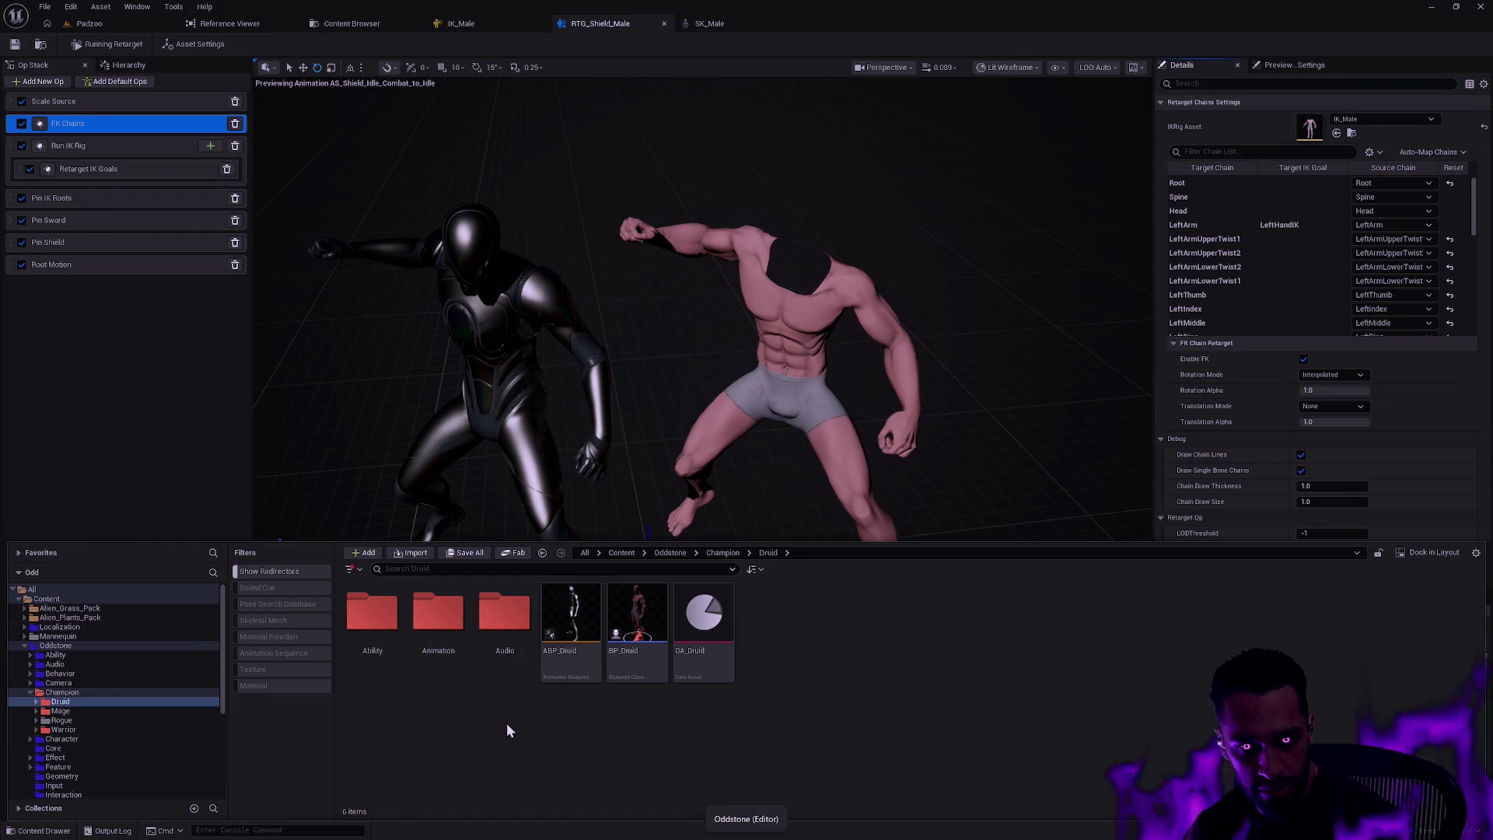
- Select BP_Druid and ABP_Druid to check their details
left_click(637, 618)
left_click(600, 629)
left_click(635, 632)
mouse_move(628, 674)
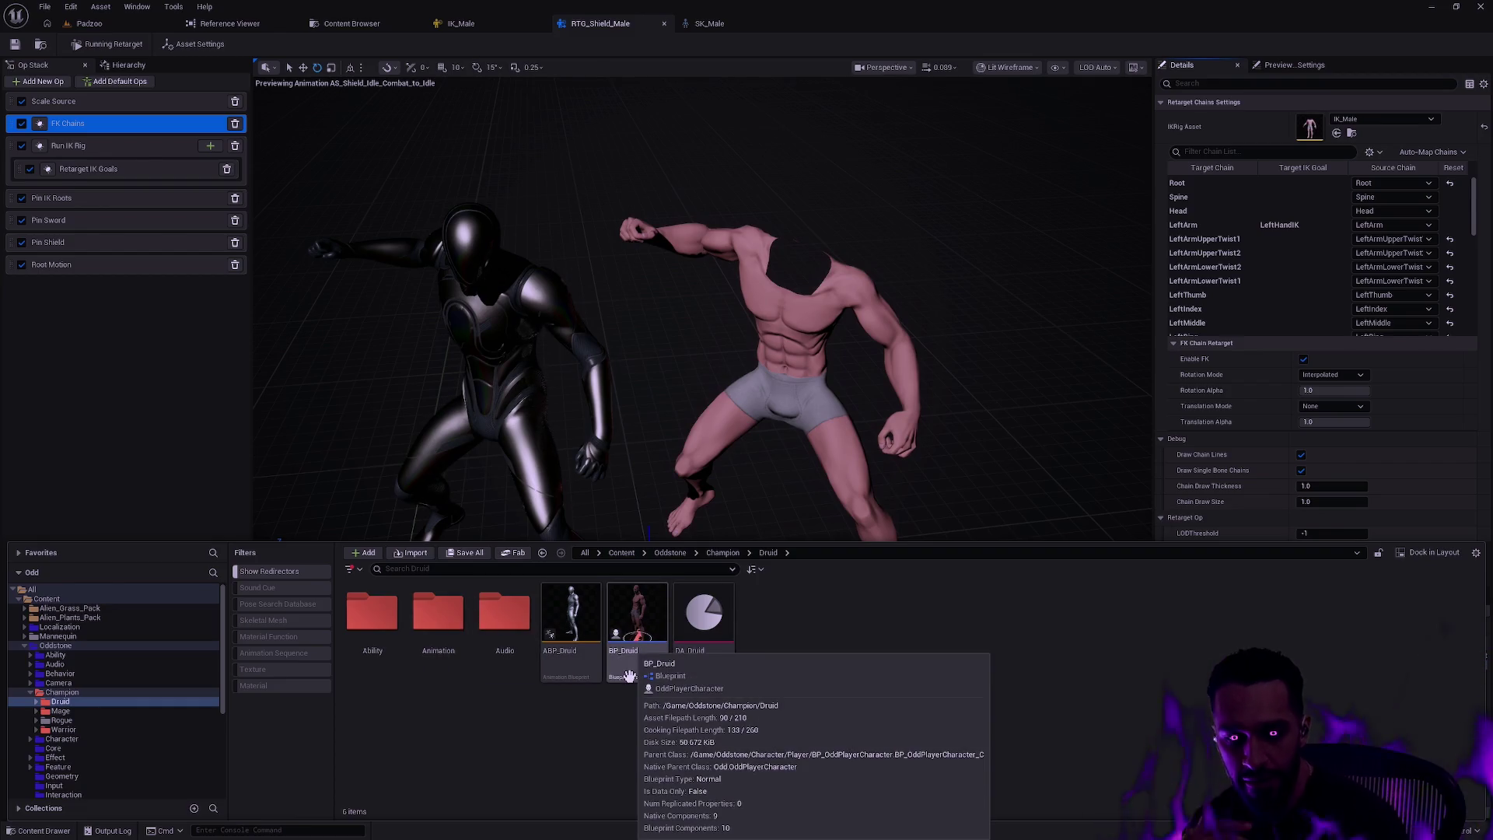
- Drill into Animation > MotionMatching > Male > Databases > Combat, then back up to MotionMatching
double_click(440, 625)
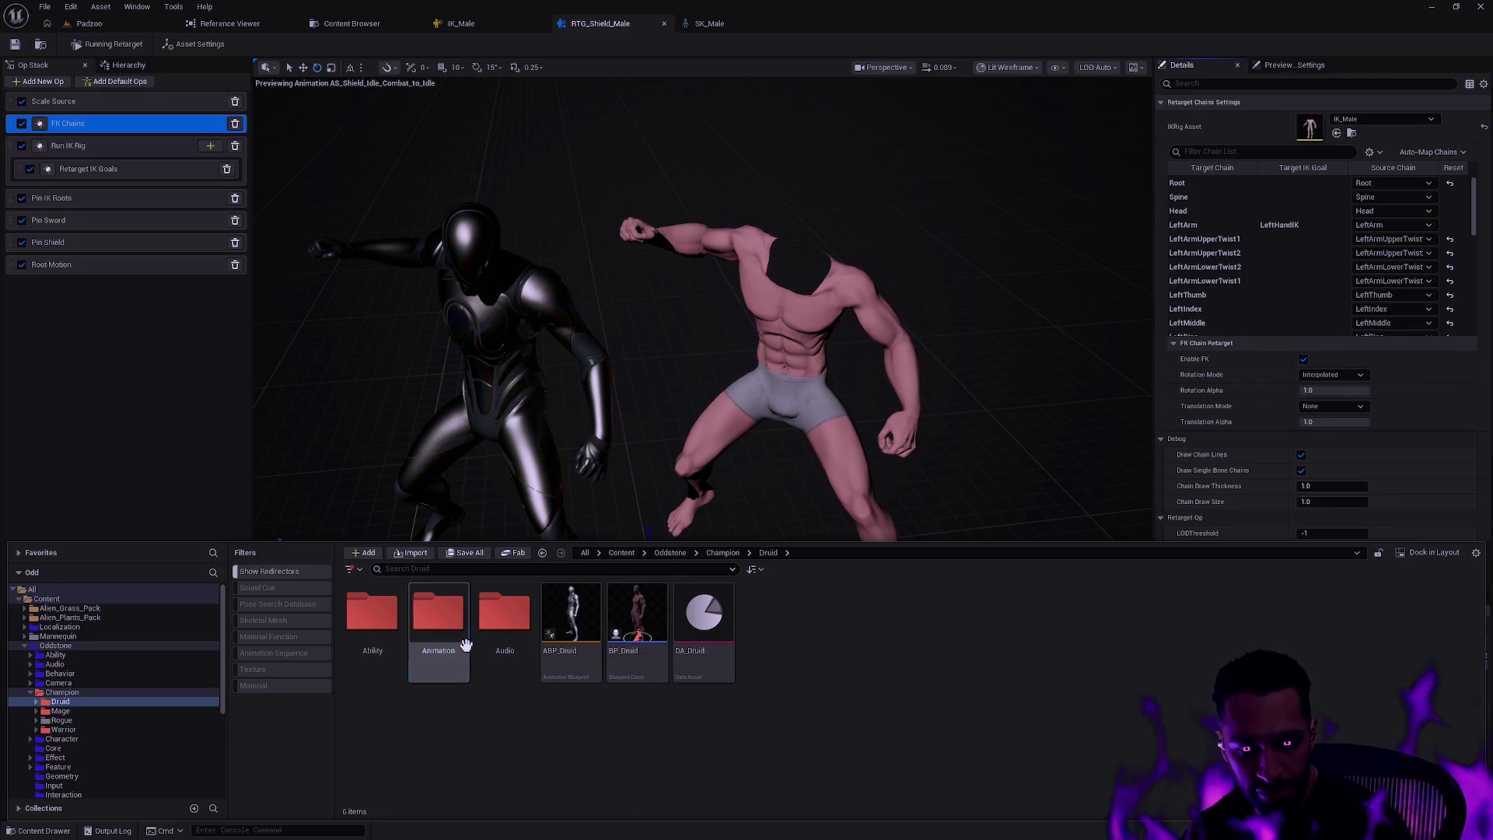
double_click(437, 618)
double_click(438, 618)
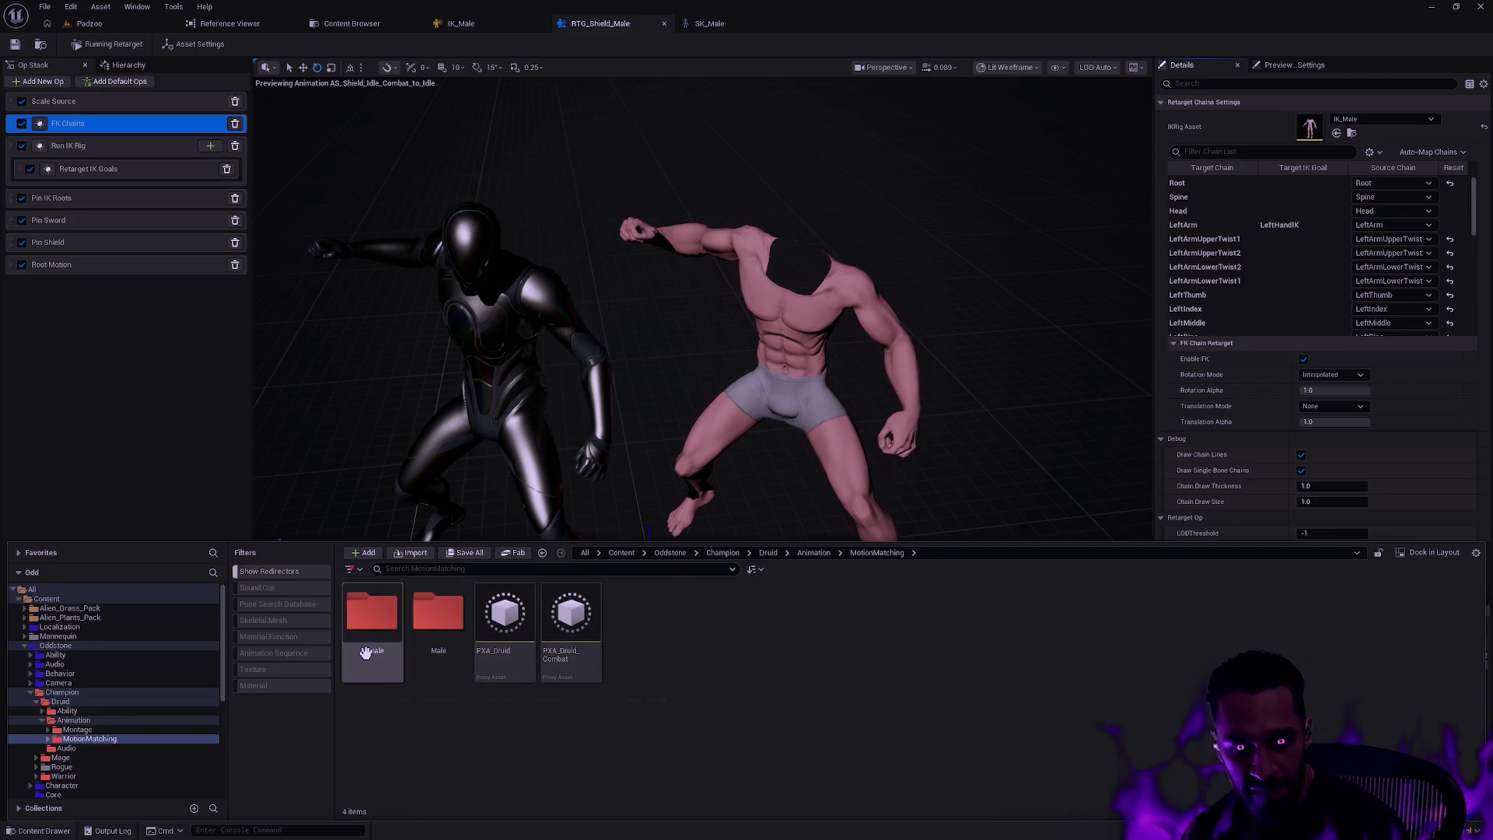
double_click(370, 618)
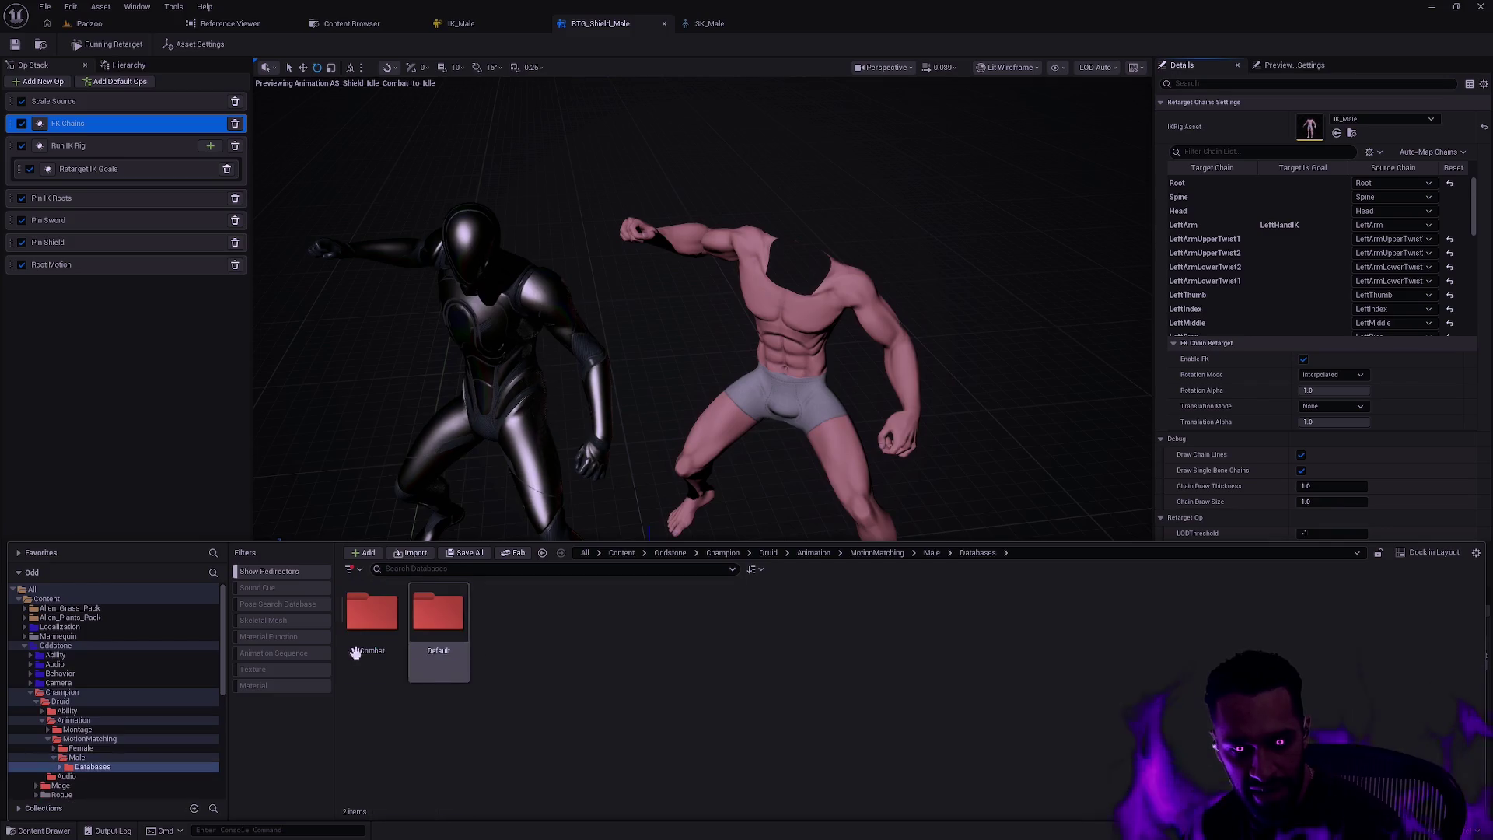
double_click(366, 634)
key("alt+Left")
key("alt+Left")
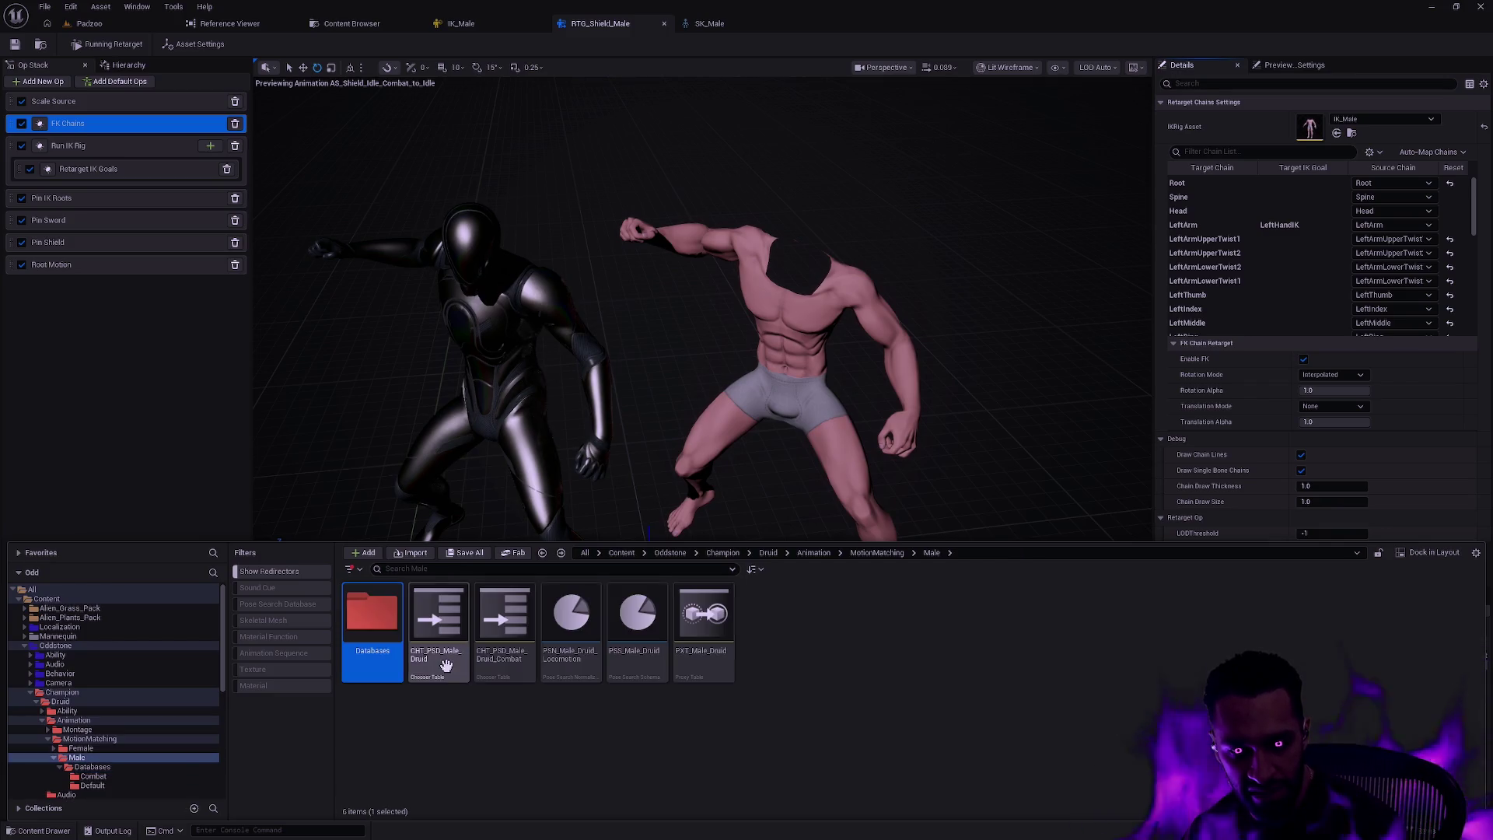
left_click(577, 733)
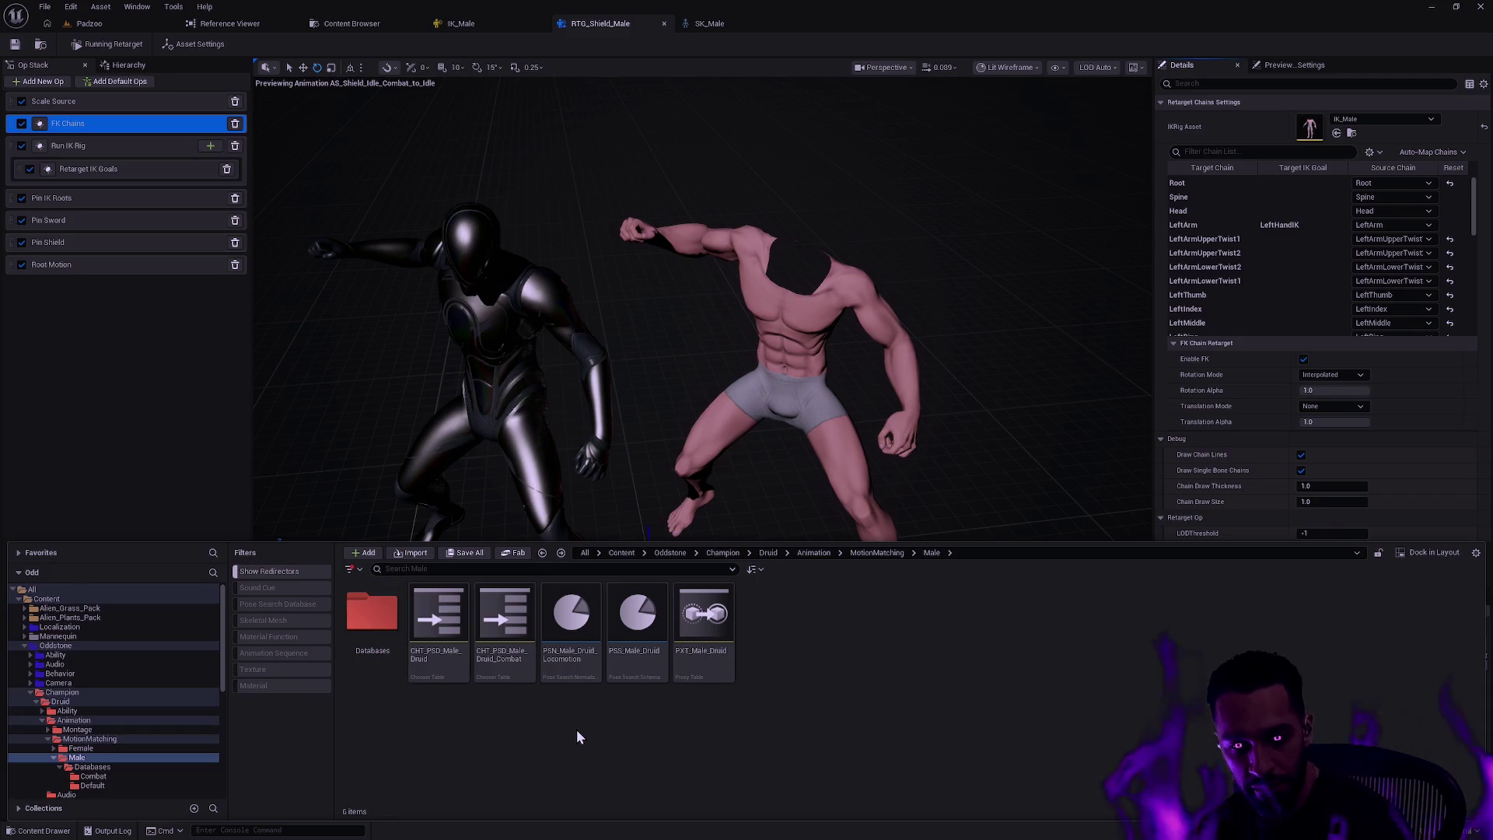
key("alt+Left")
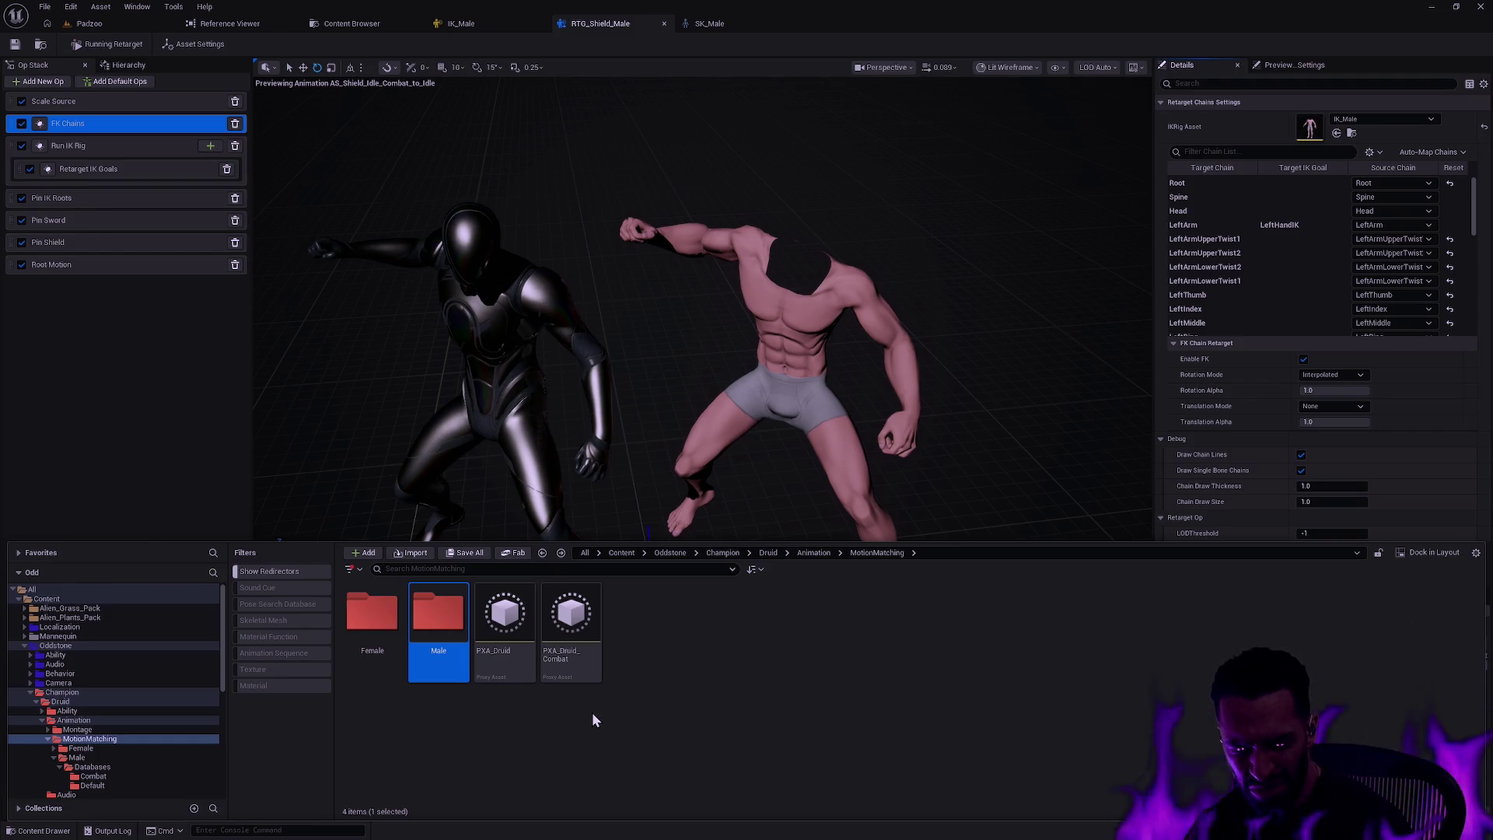
- Reopen Male > Databases > Combat and step back up to the Male folder
double_click(437, 655)
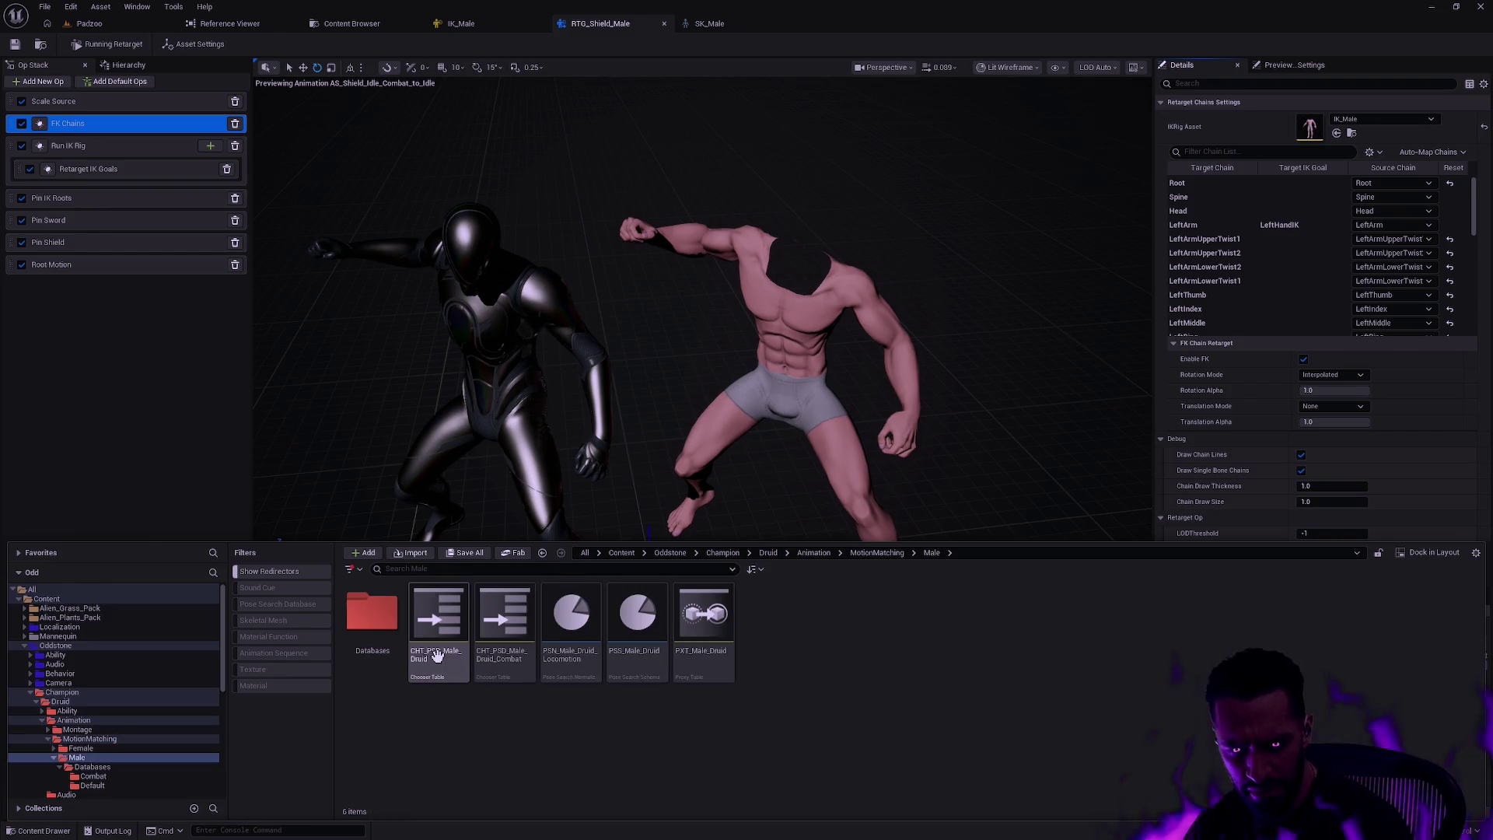
double_click(372, 618)
double_click(372, 618)
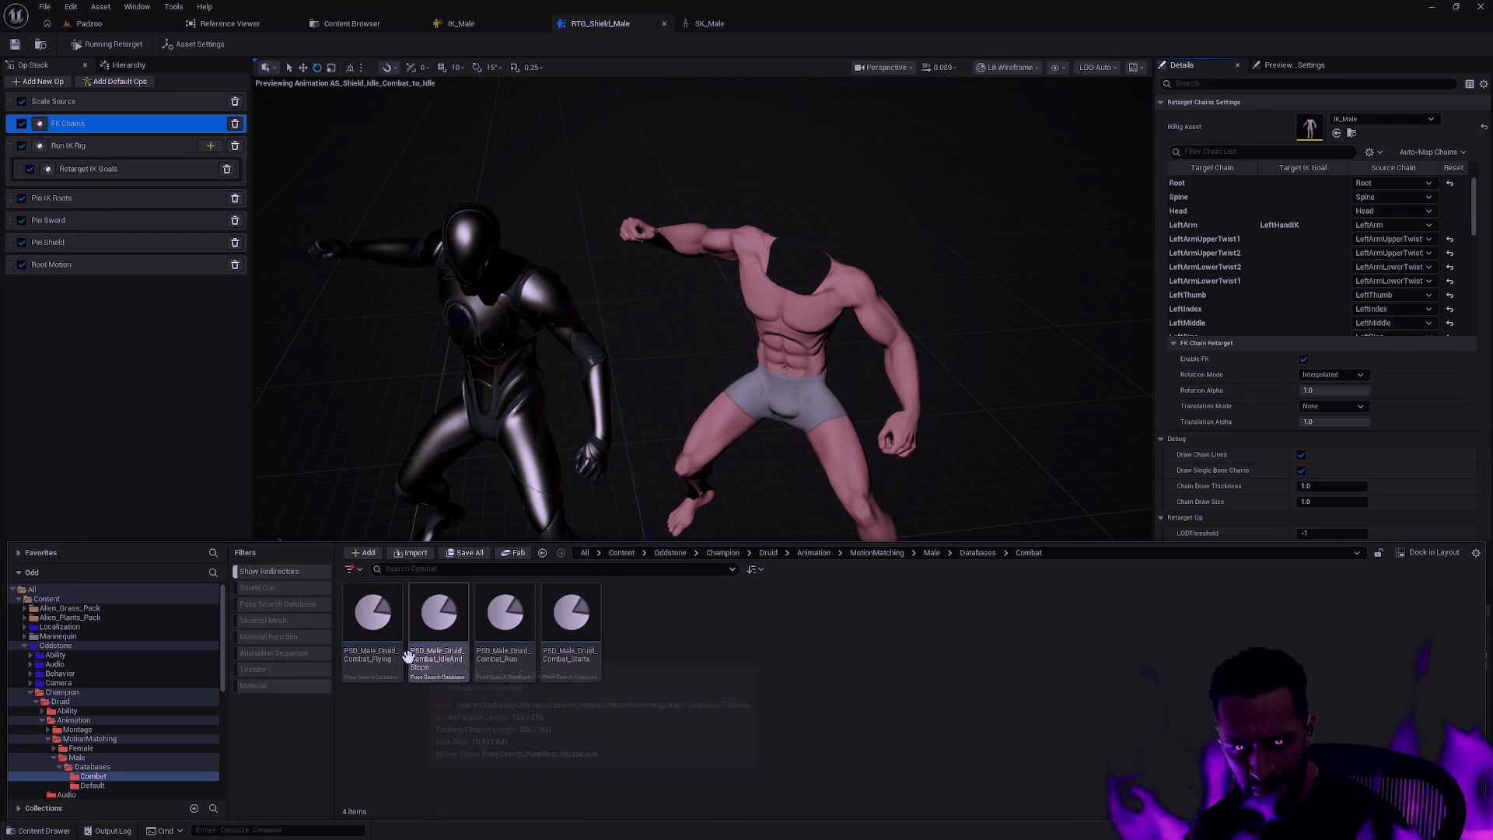
key("alt+Left")
key("alt+Left")
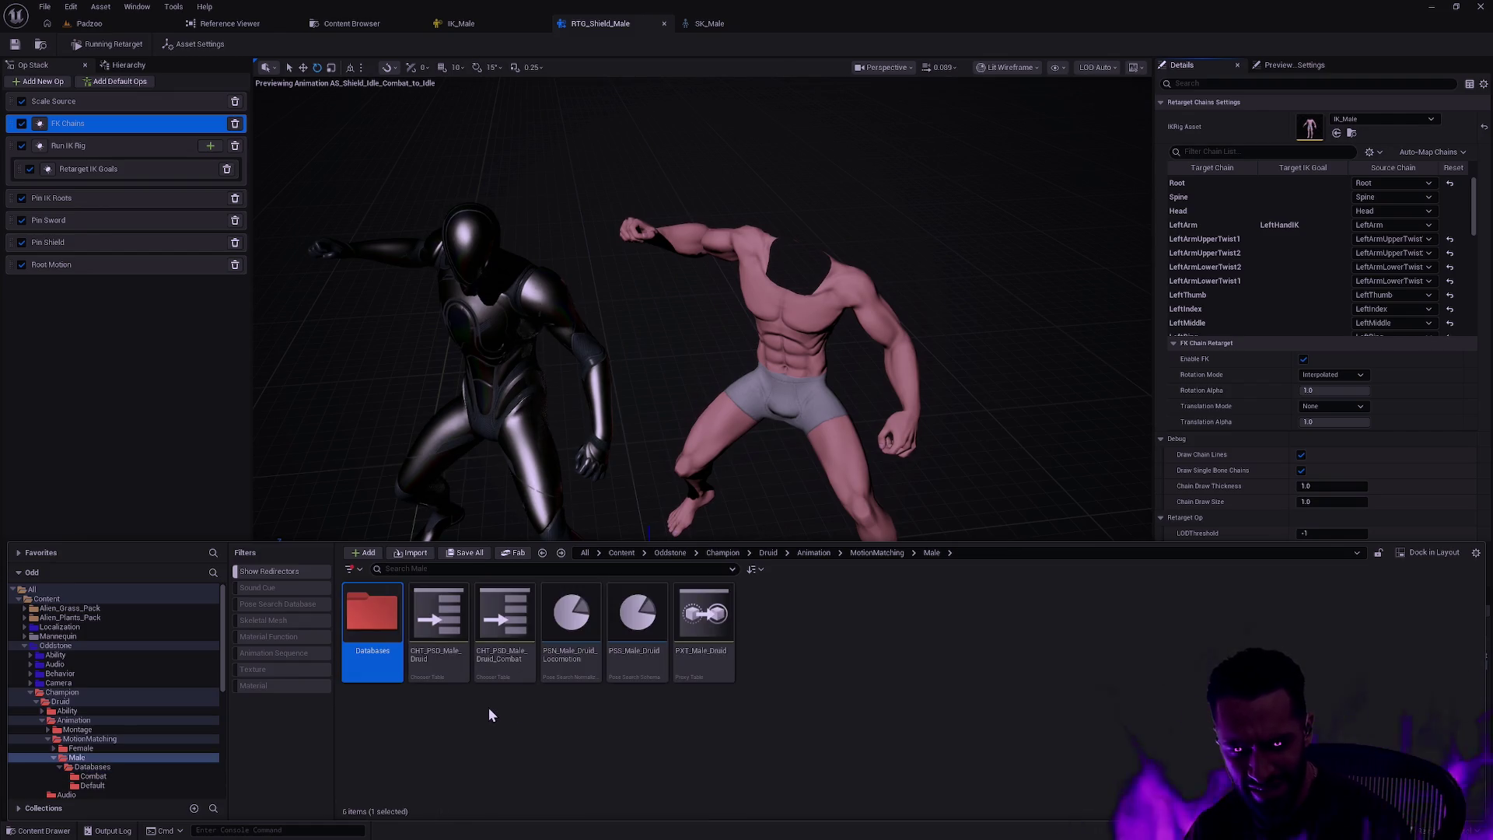
key("alt+Left")
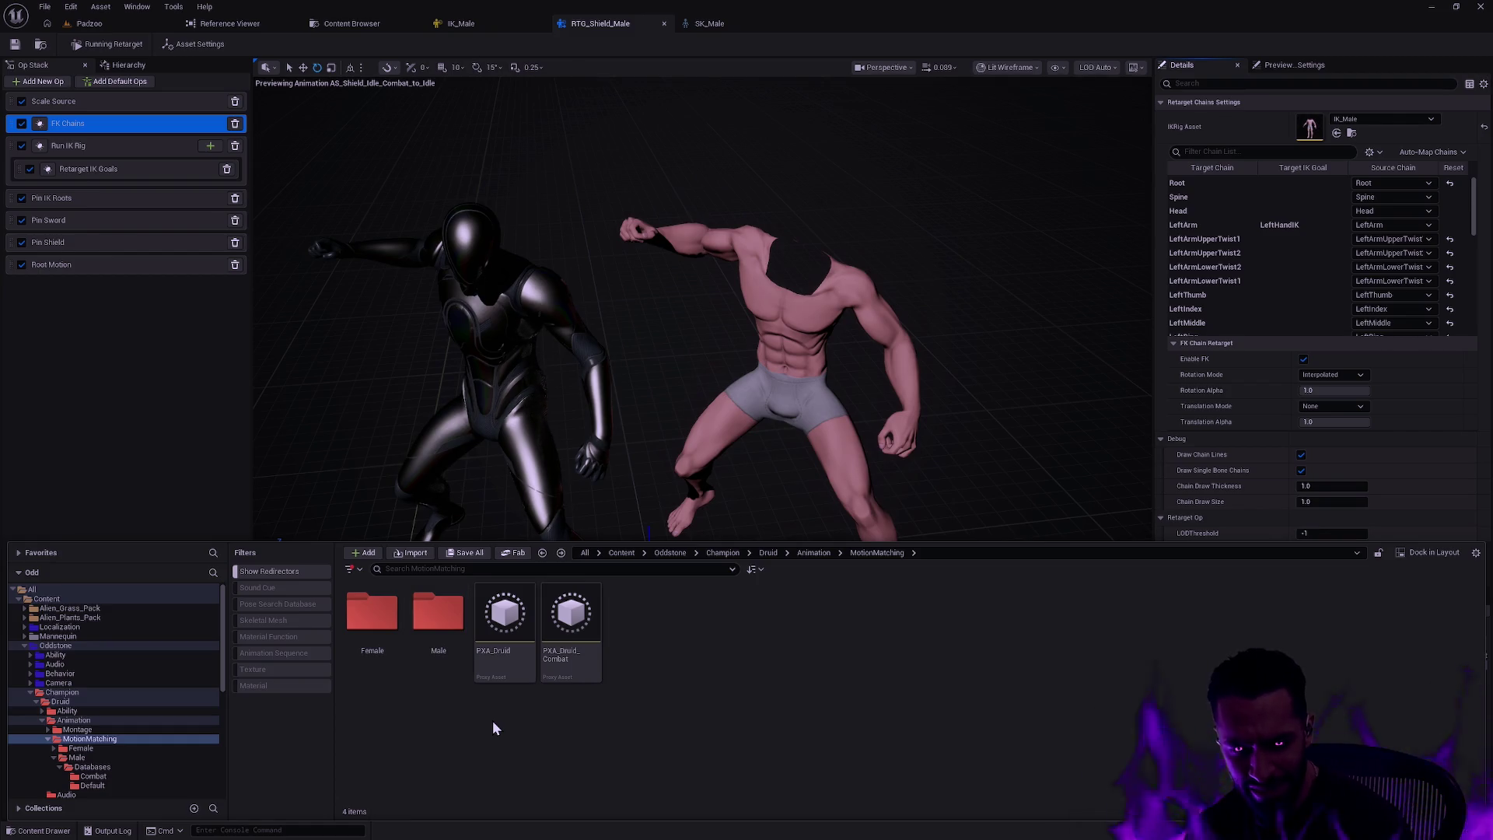
key("super")
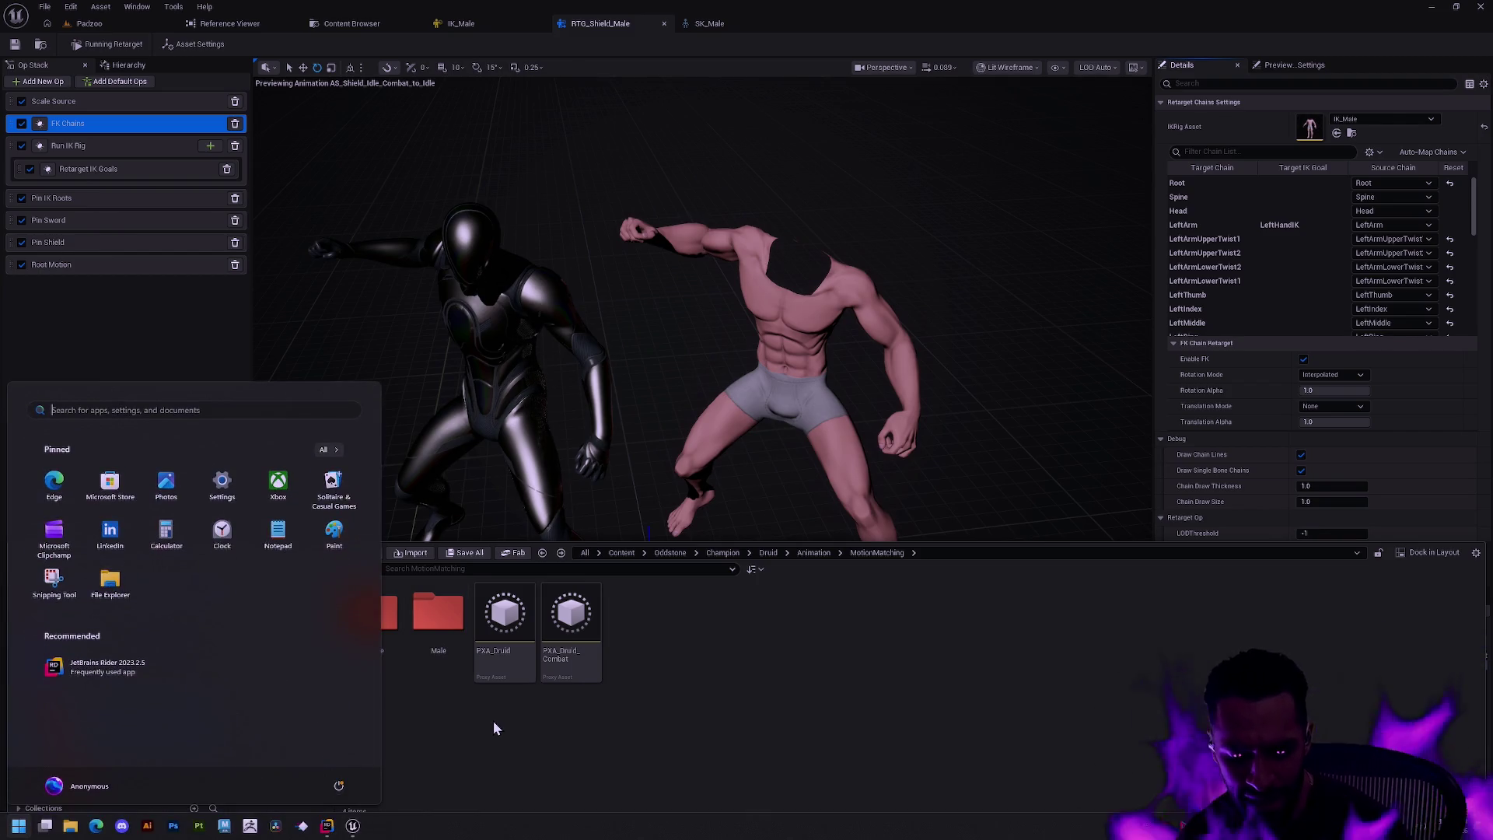
type("3")
key("BackSpace")
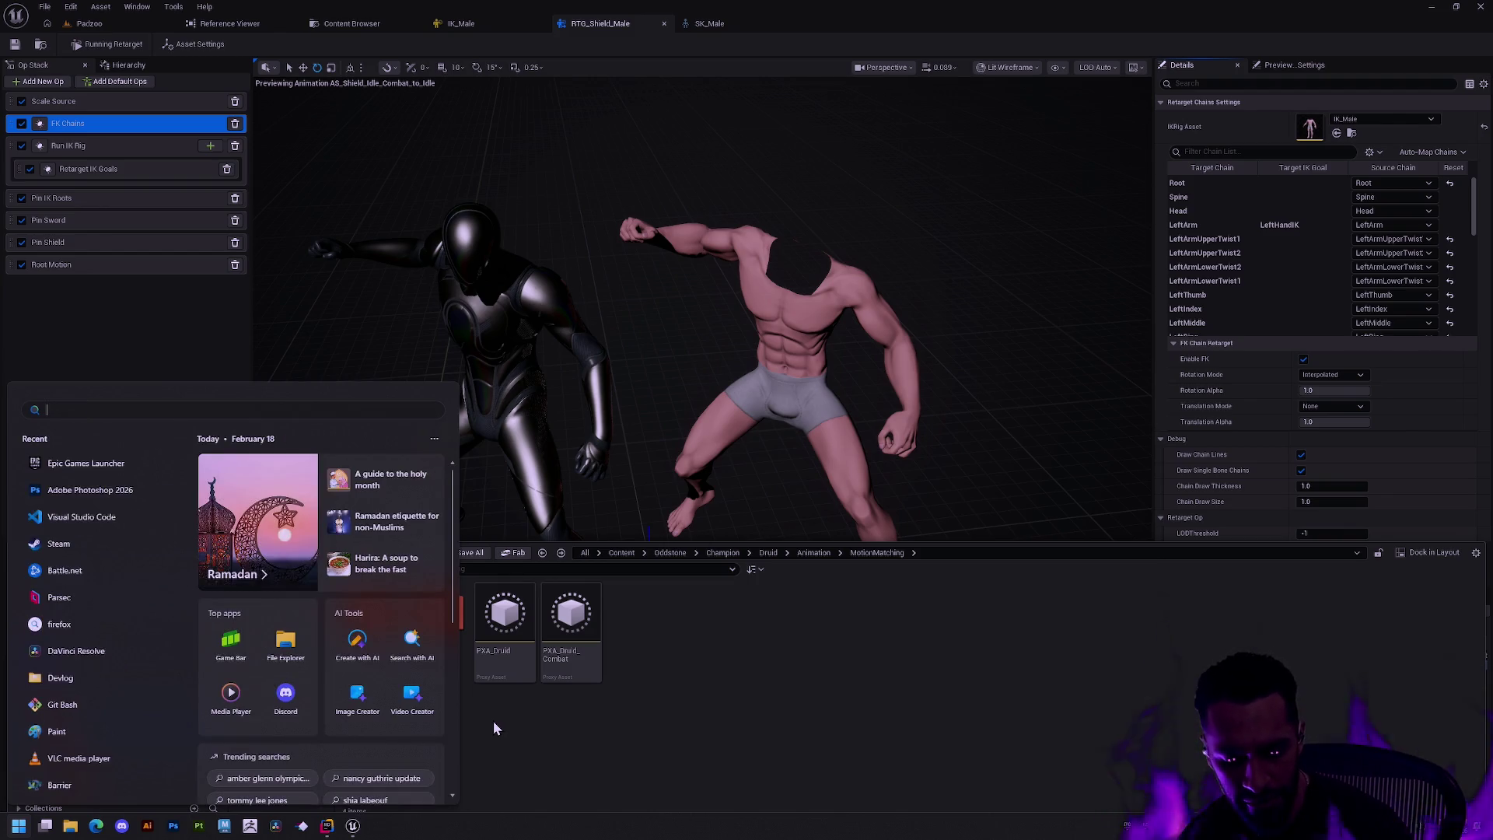
type("4")
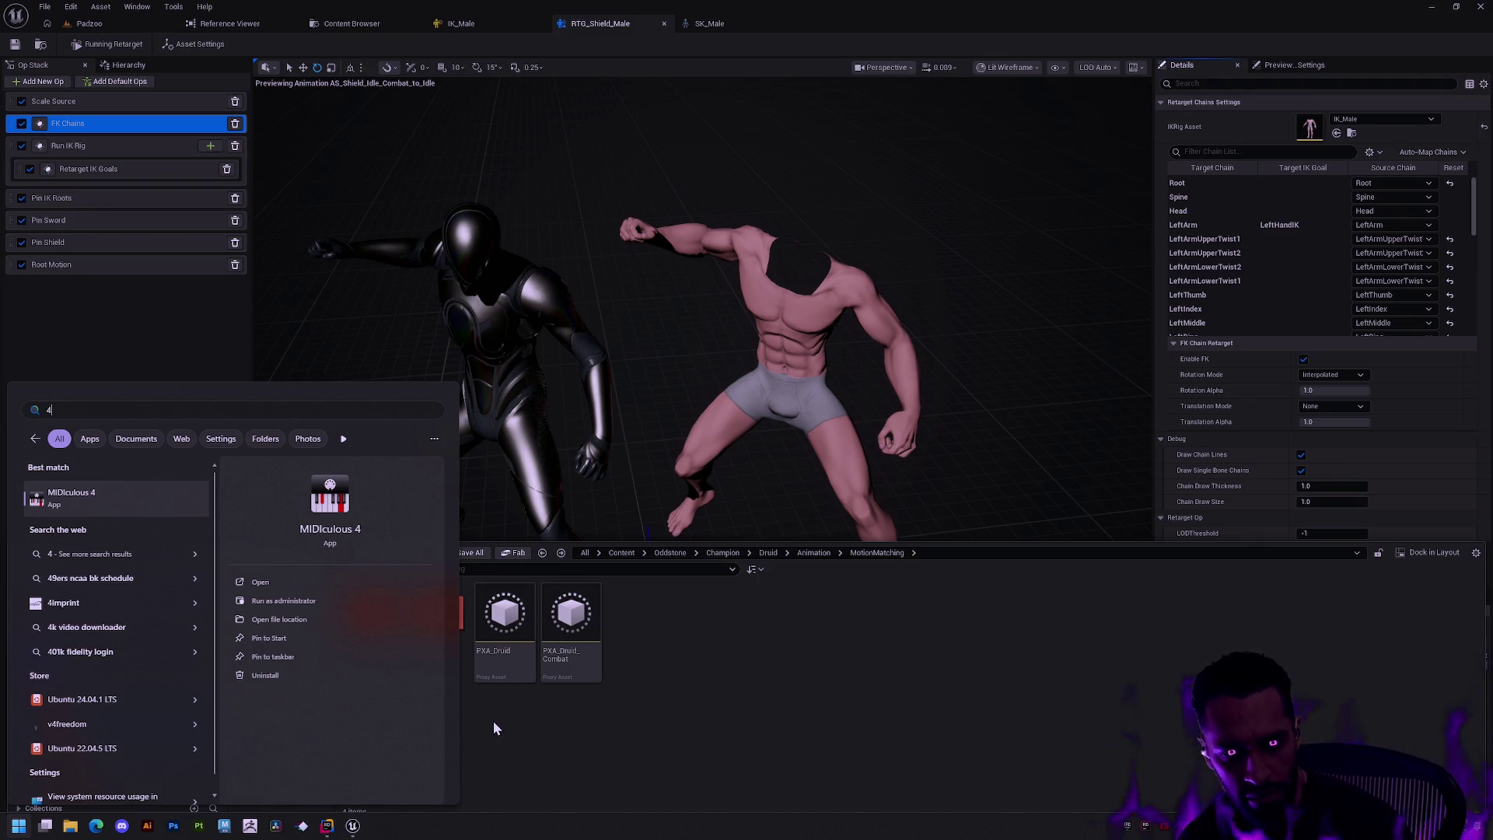
type("*2=")
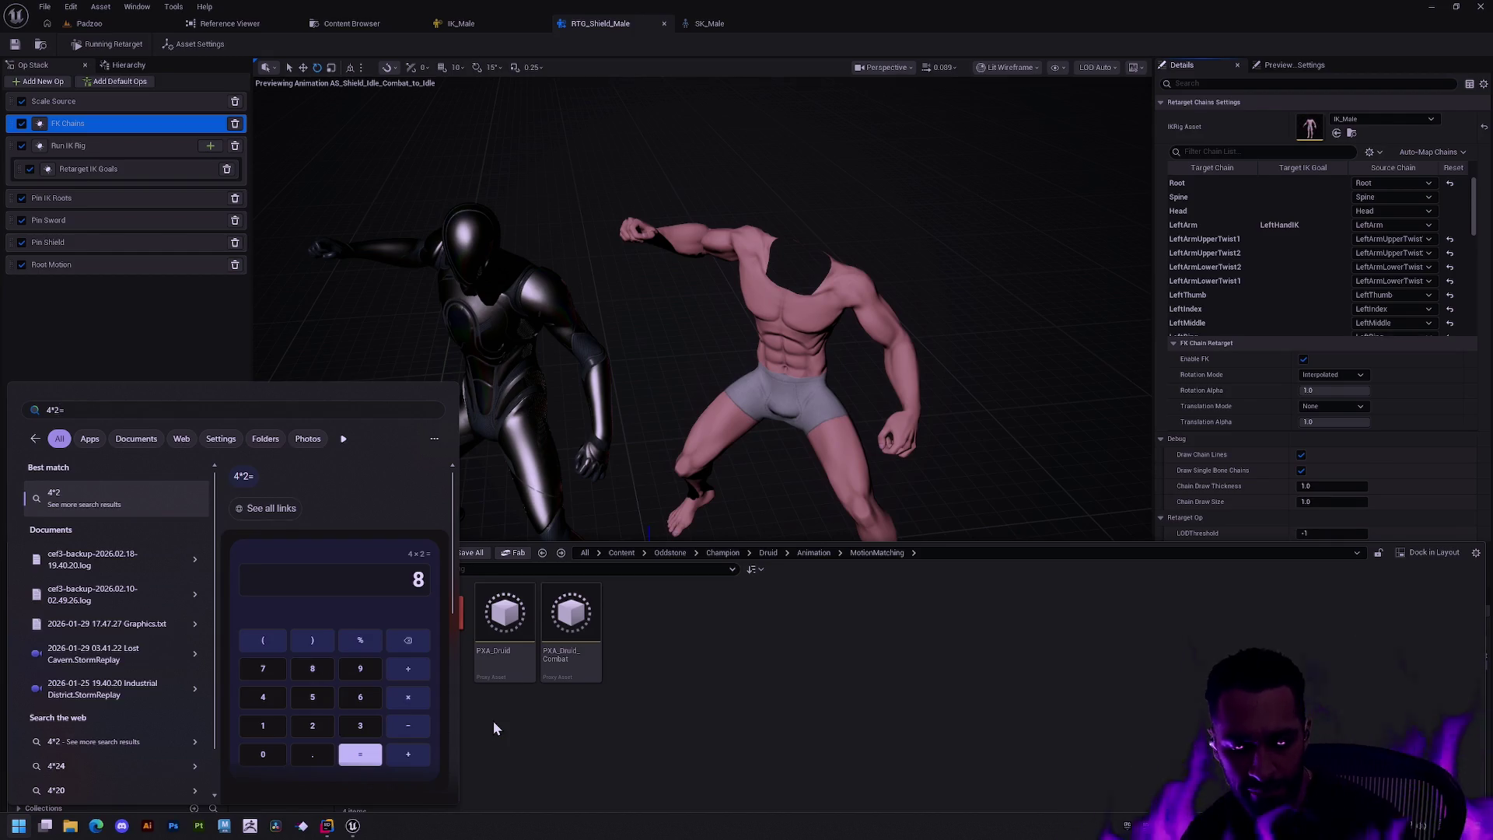
key("BackSpace")
type("*2")
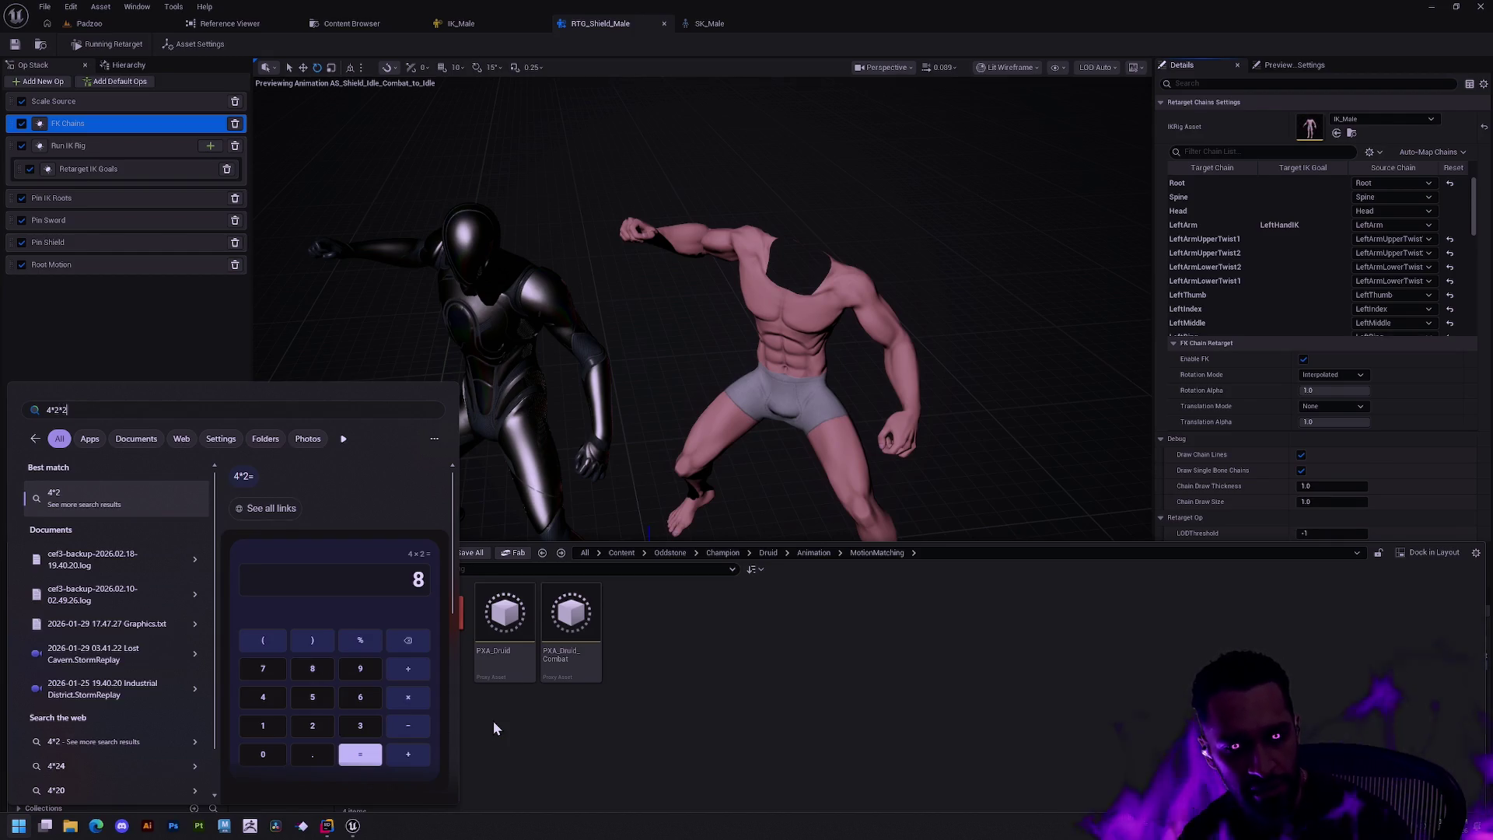
type("*3=")
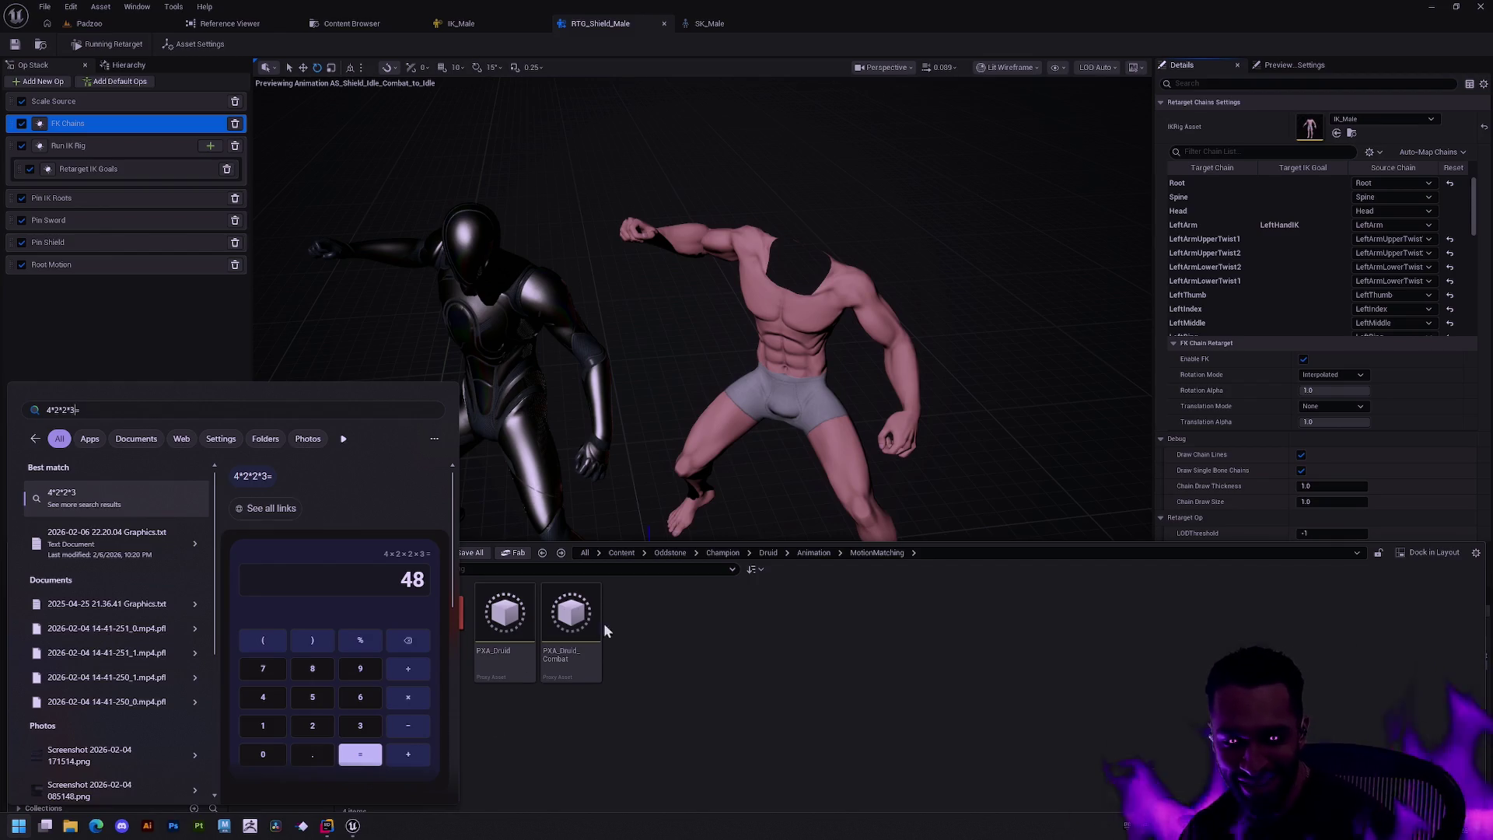
left_click(717, 661)
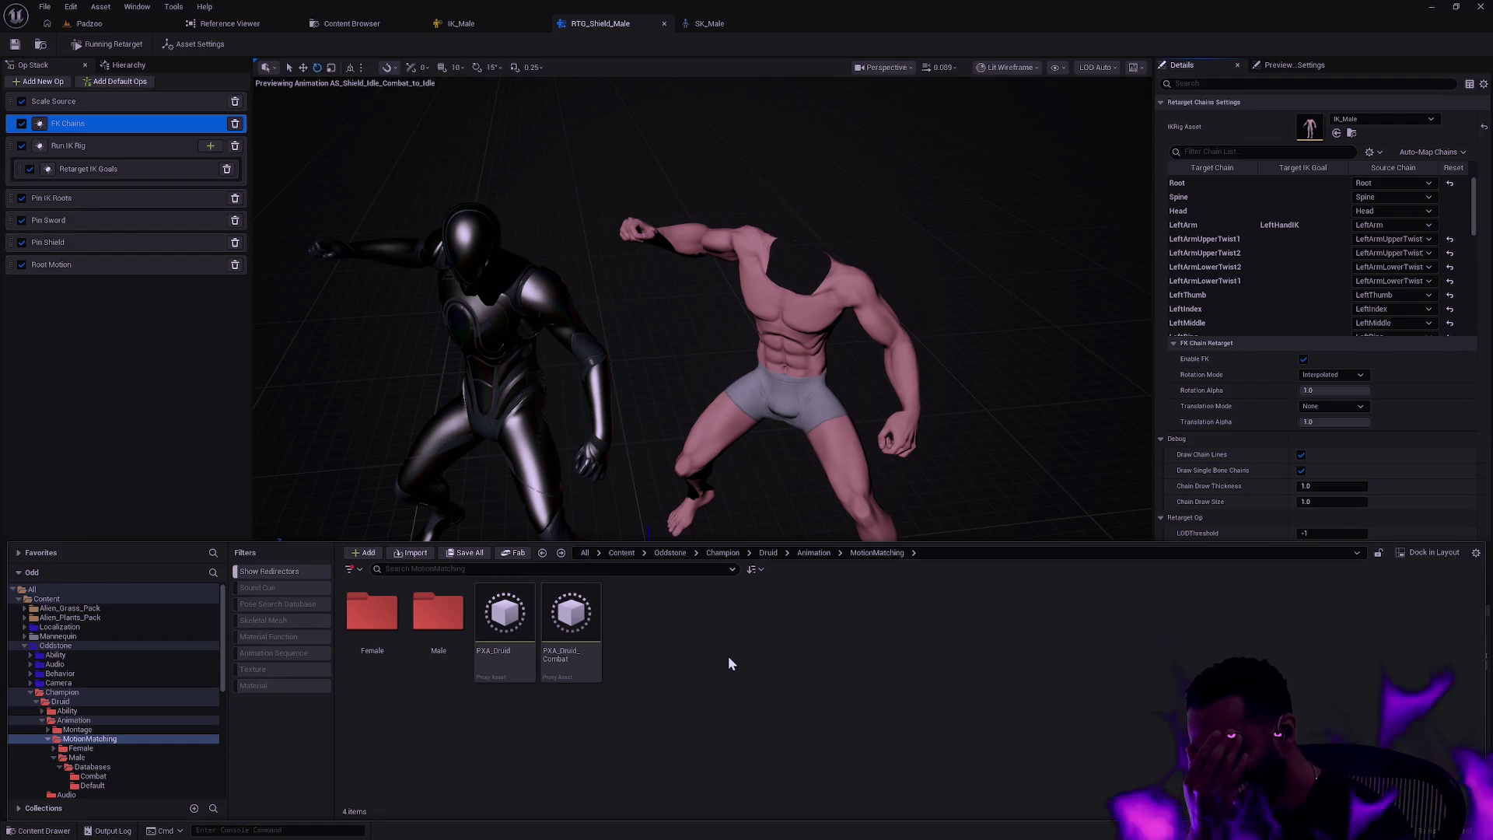
- Open Female > Databases under the Druid's MotionMatching folder, showing Combat and Default
double_click(373, 614)
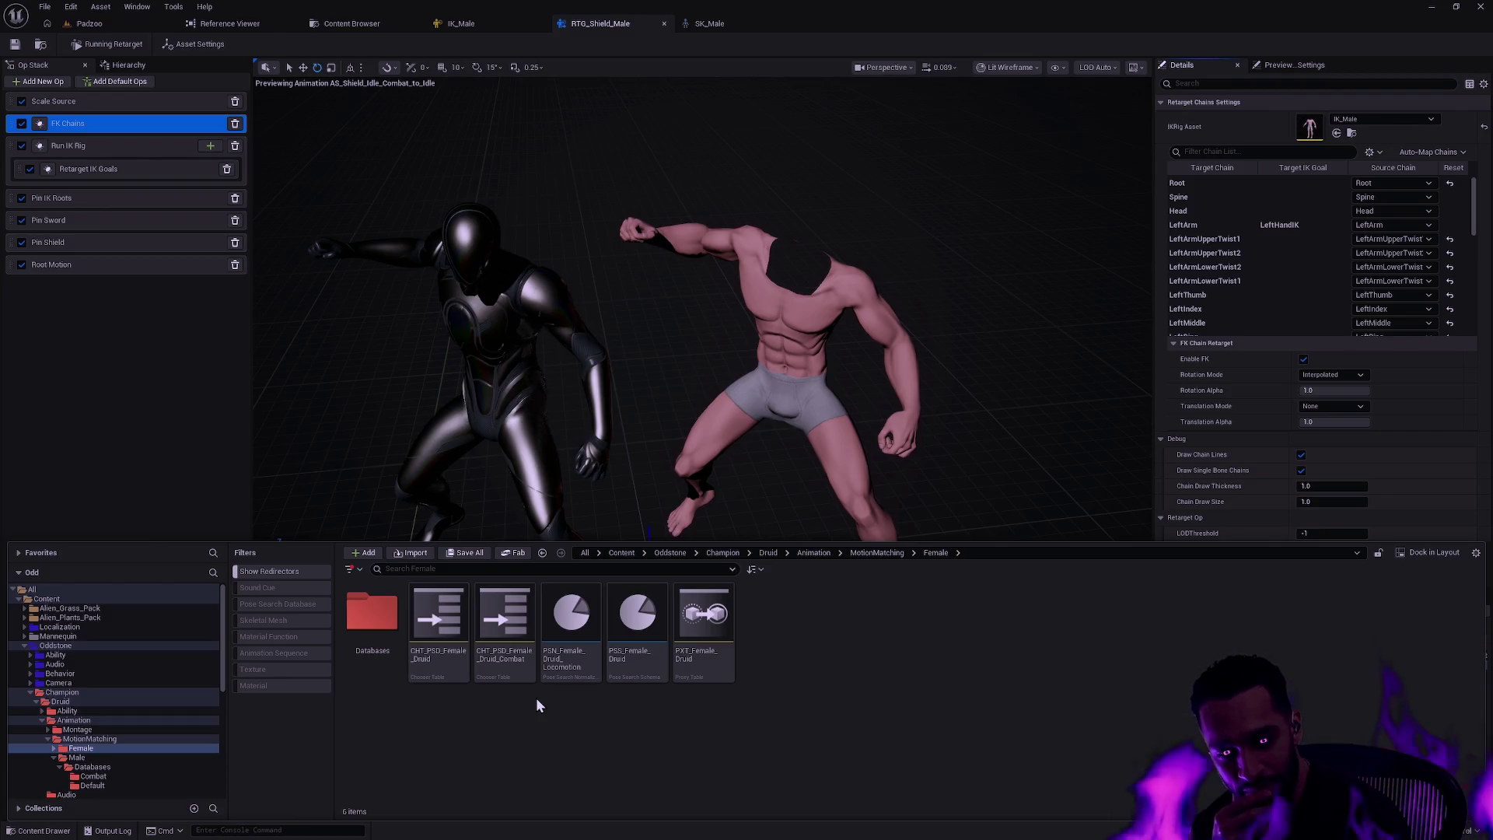
double_click(371, 614)
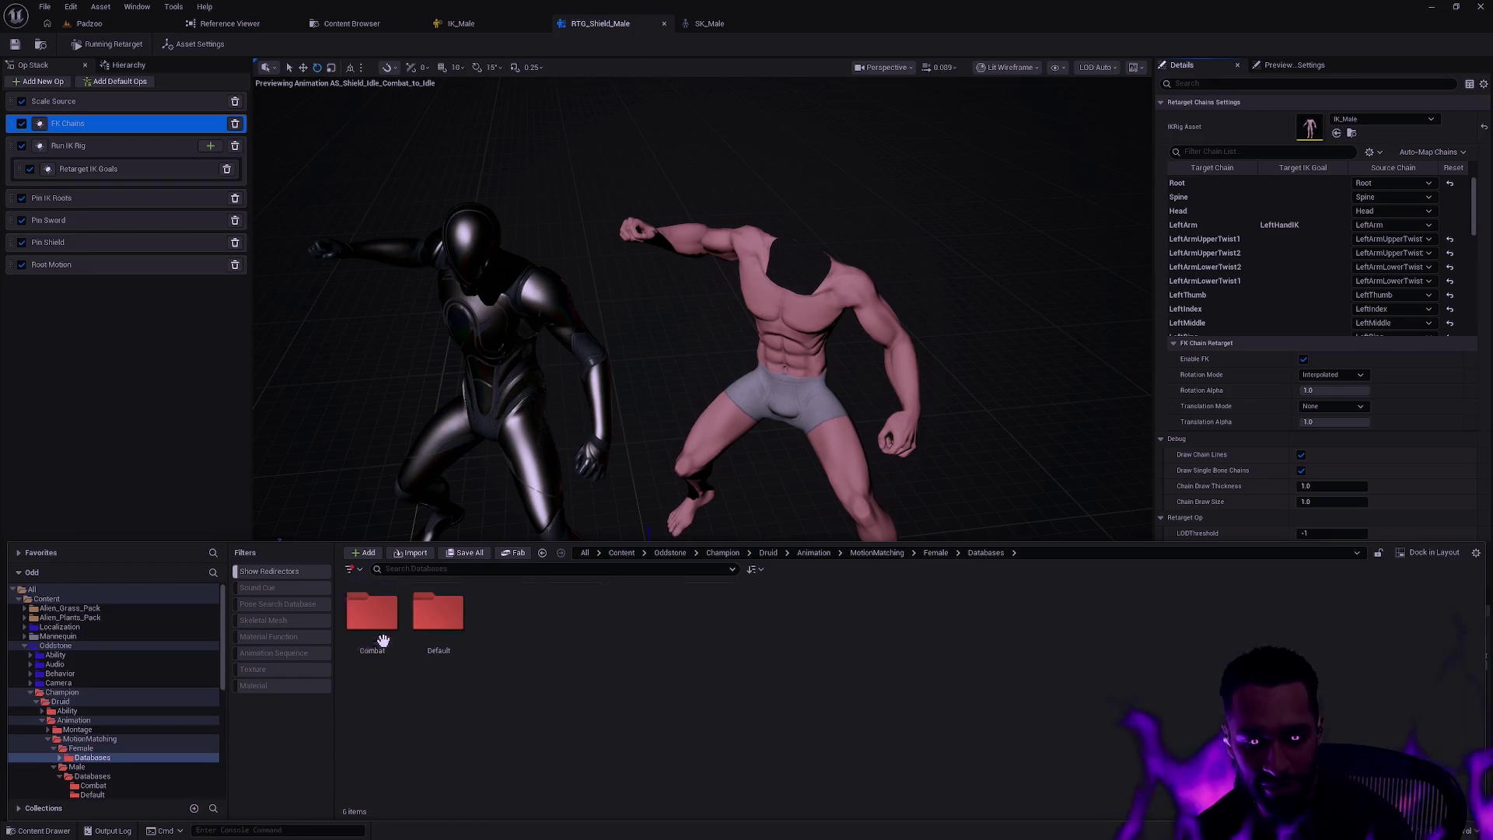
- Open the IdleAndStops Combat database, then select all four PSD Combat databases for their actions
double_click(373, 618)
double_click(407, 657)
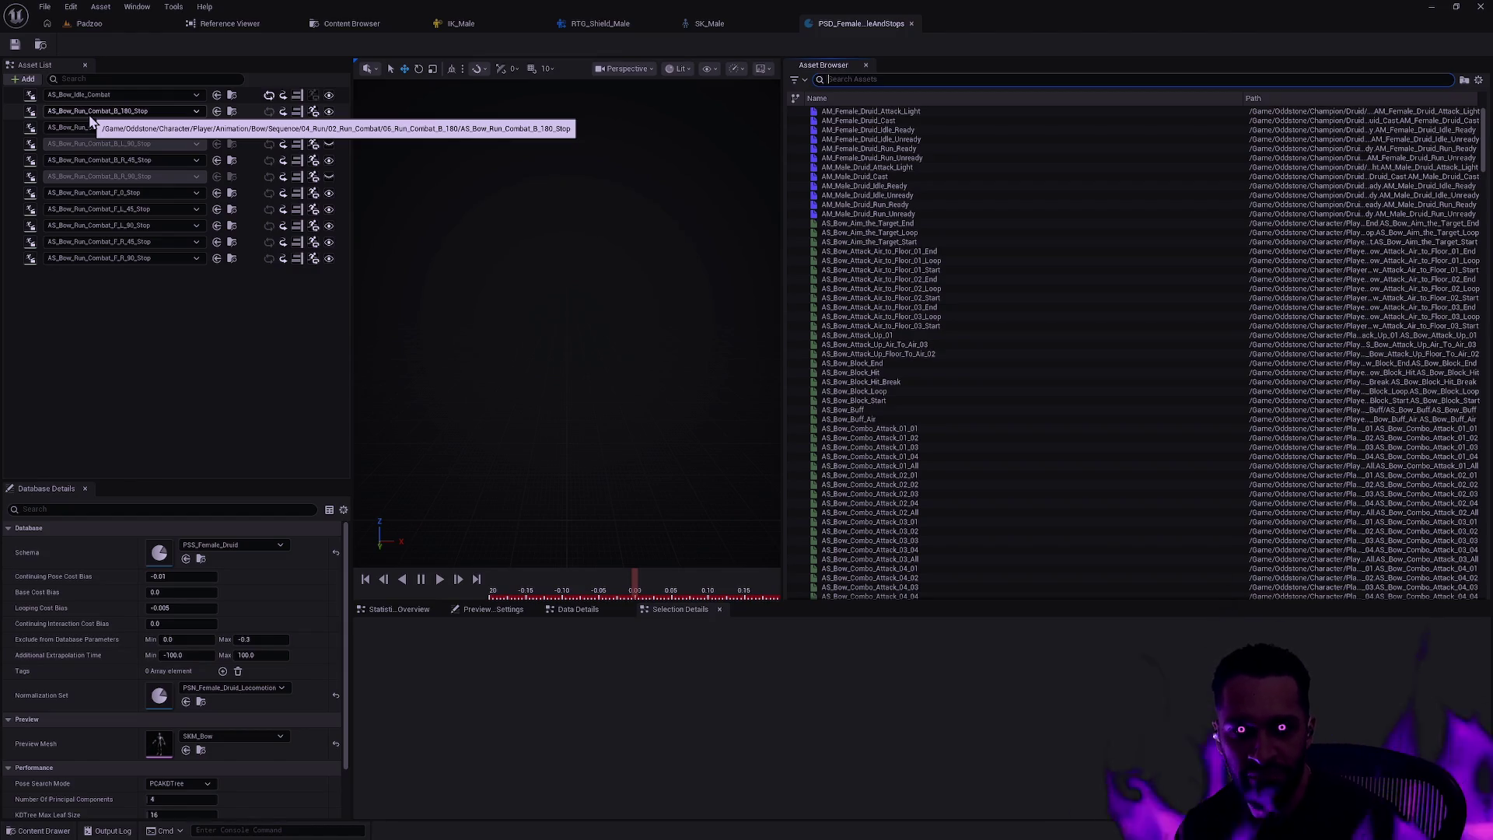
key("ctrl+b")
left_click(559, 612)
left_click(373, 614, "shift")
right_click(373, 614)
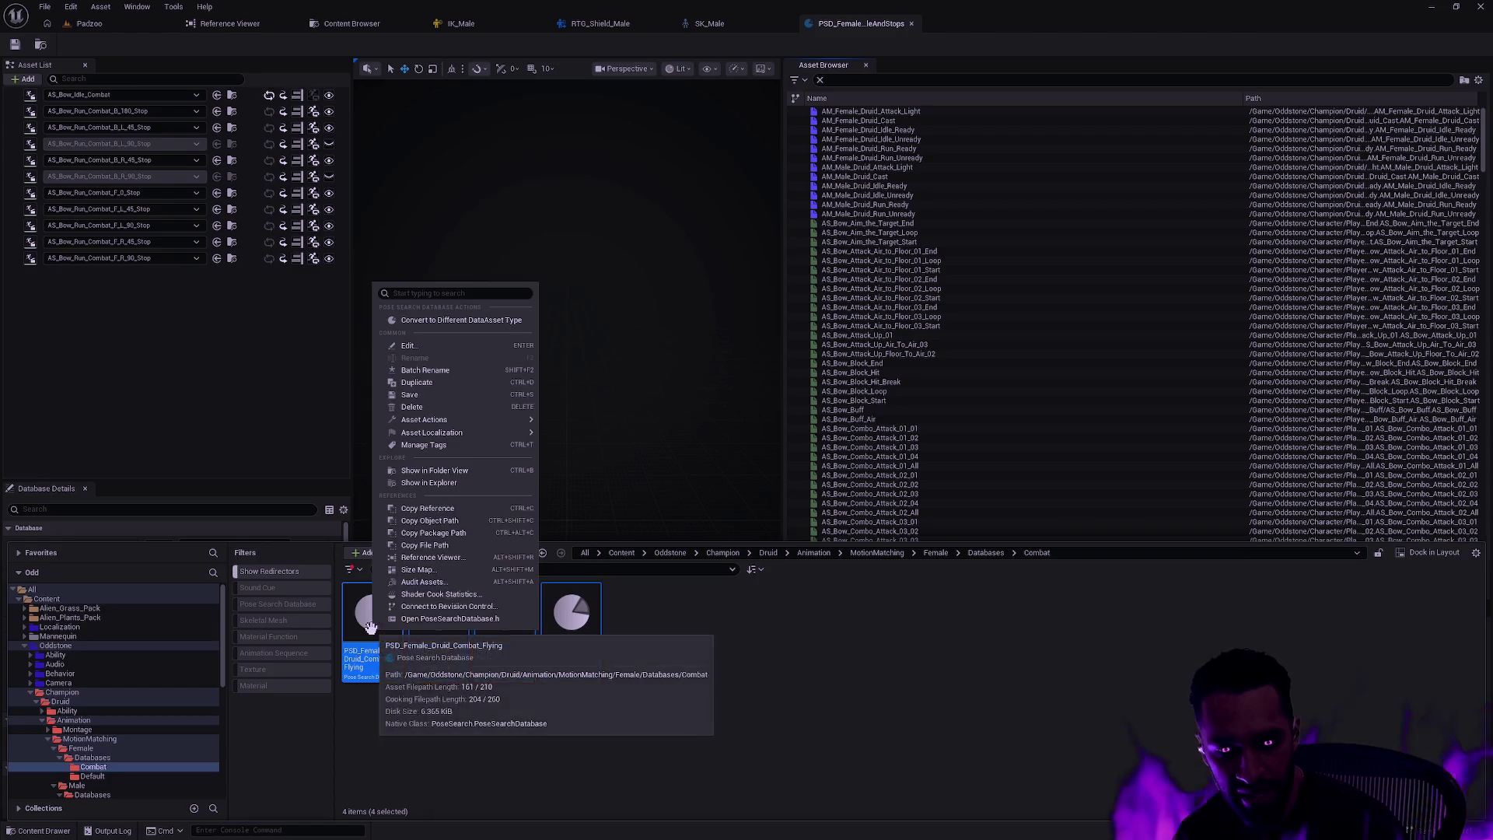
- Compare the four Combat databases in the Property Matrix, checking the Run and IdleAndStops rows, then close it
mouse_move(474, 422)
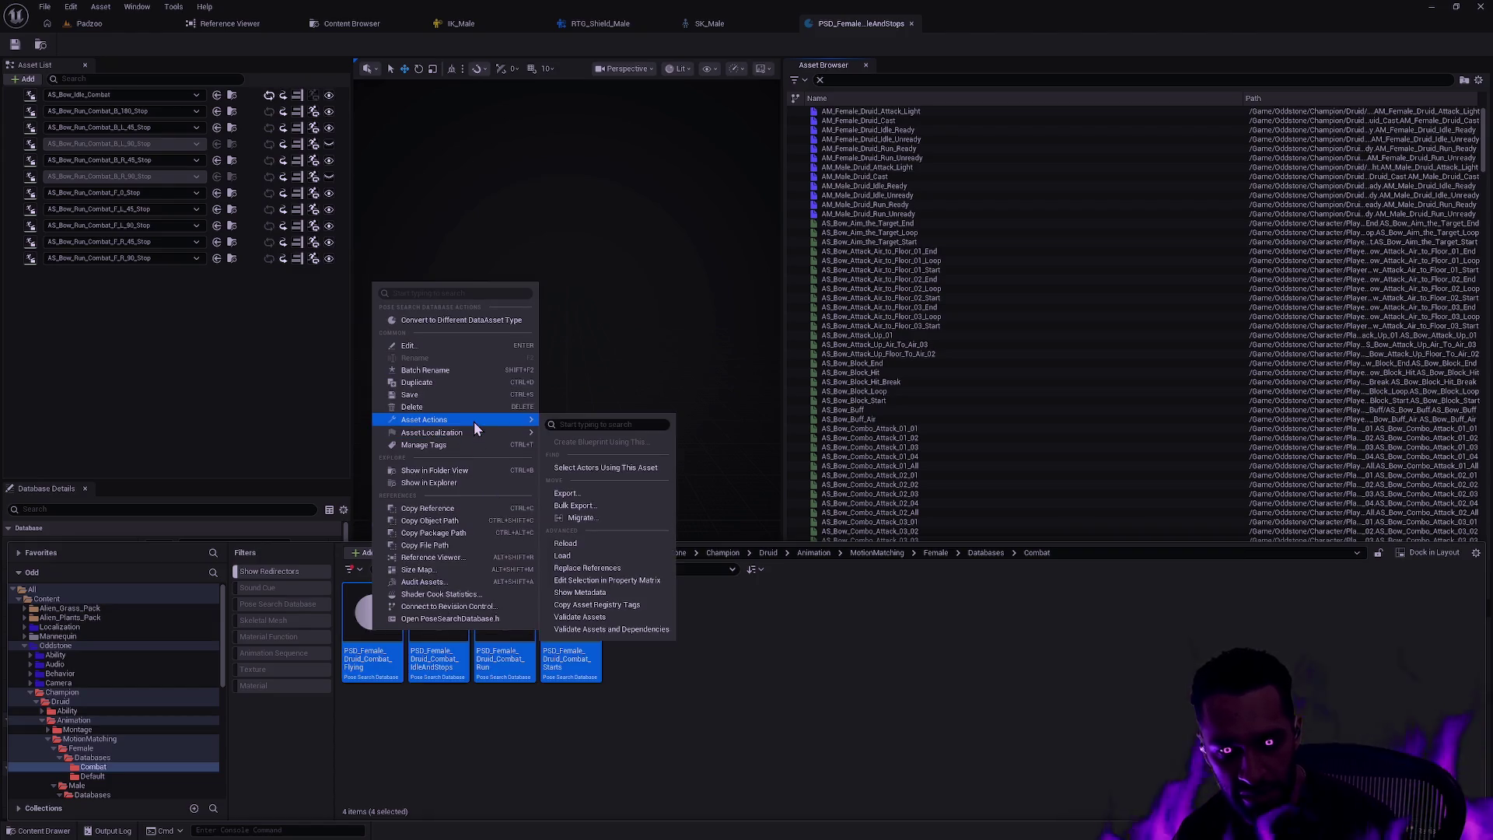
left_click(641, 580)
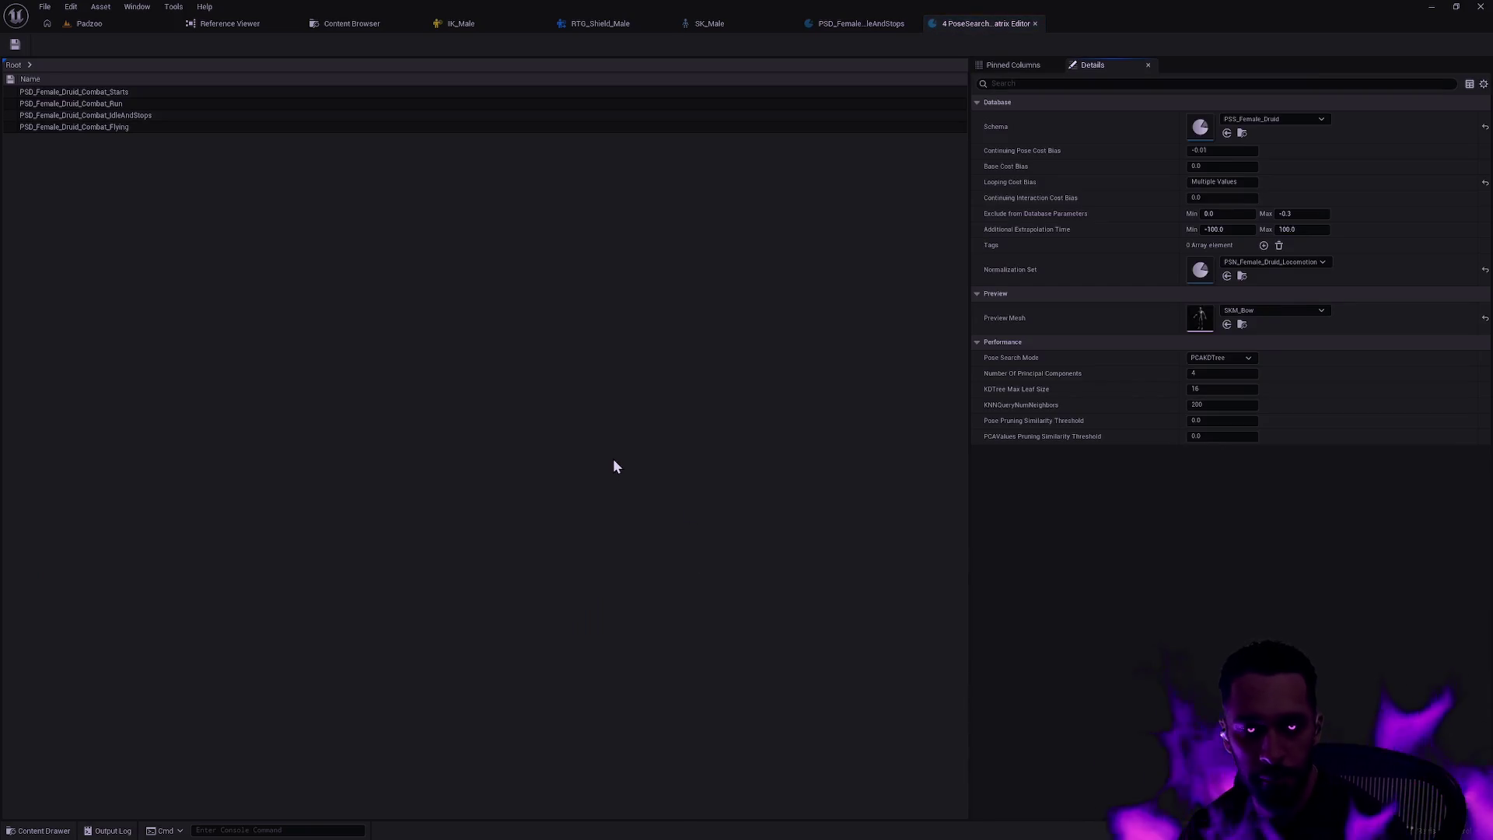
left_click(95, 103)
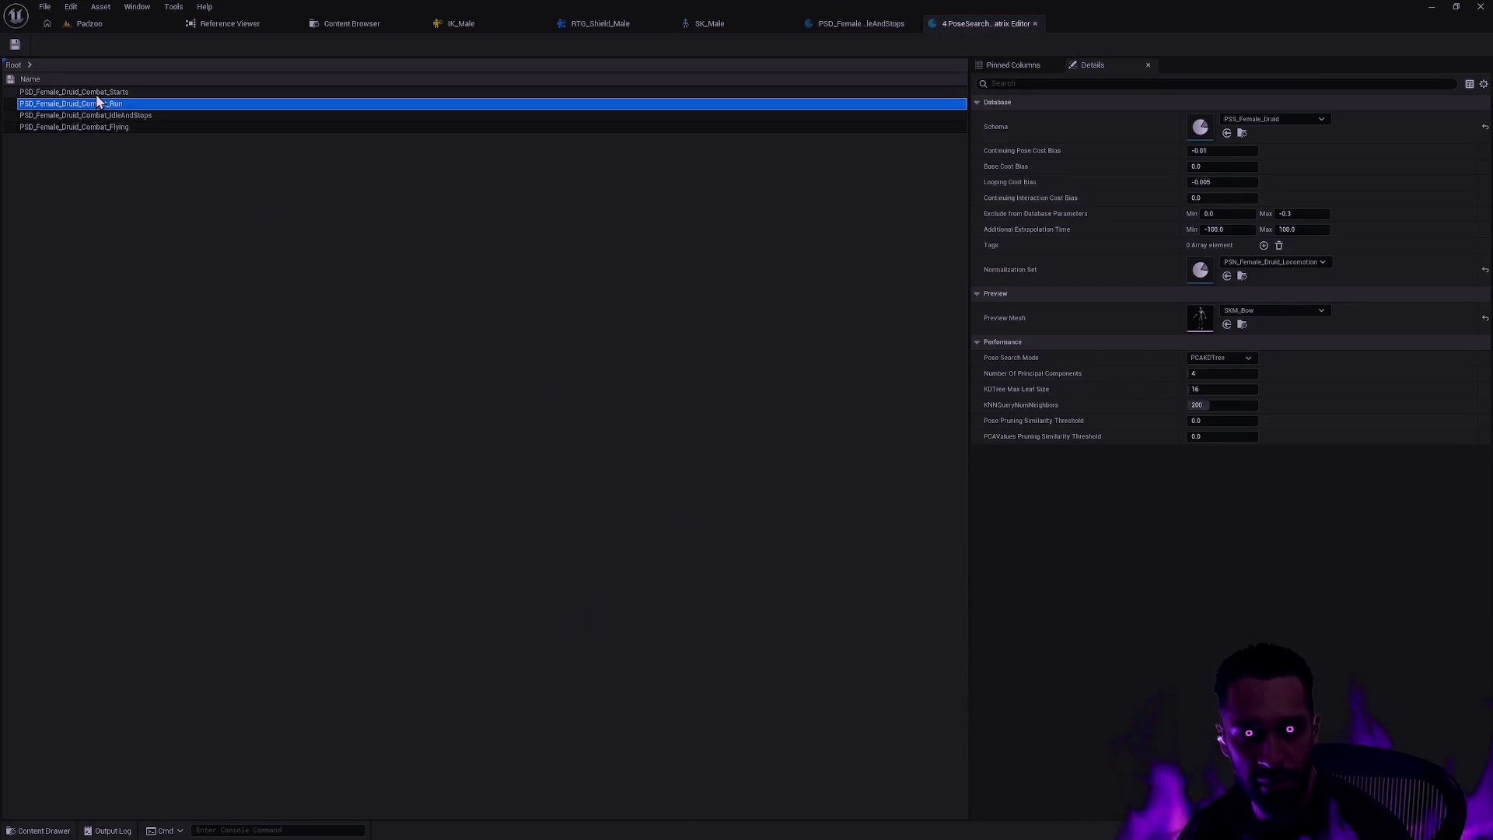
left_click(96, 117)
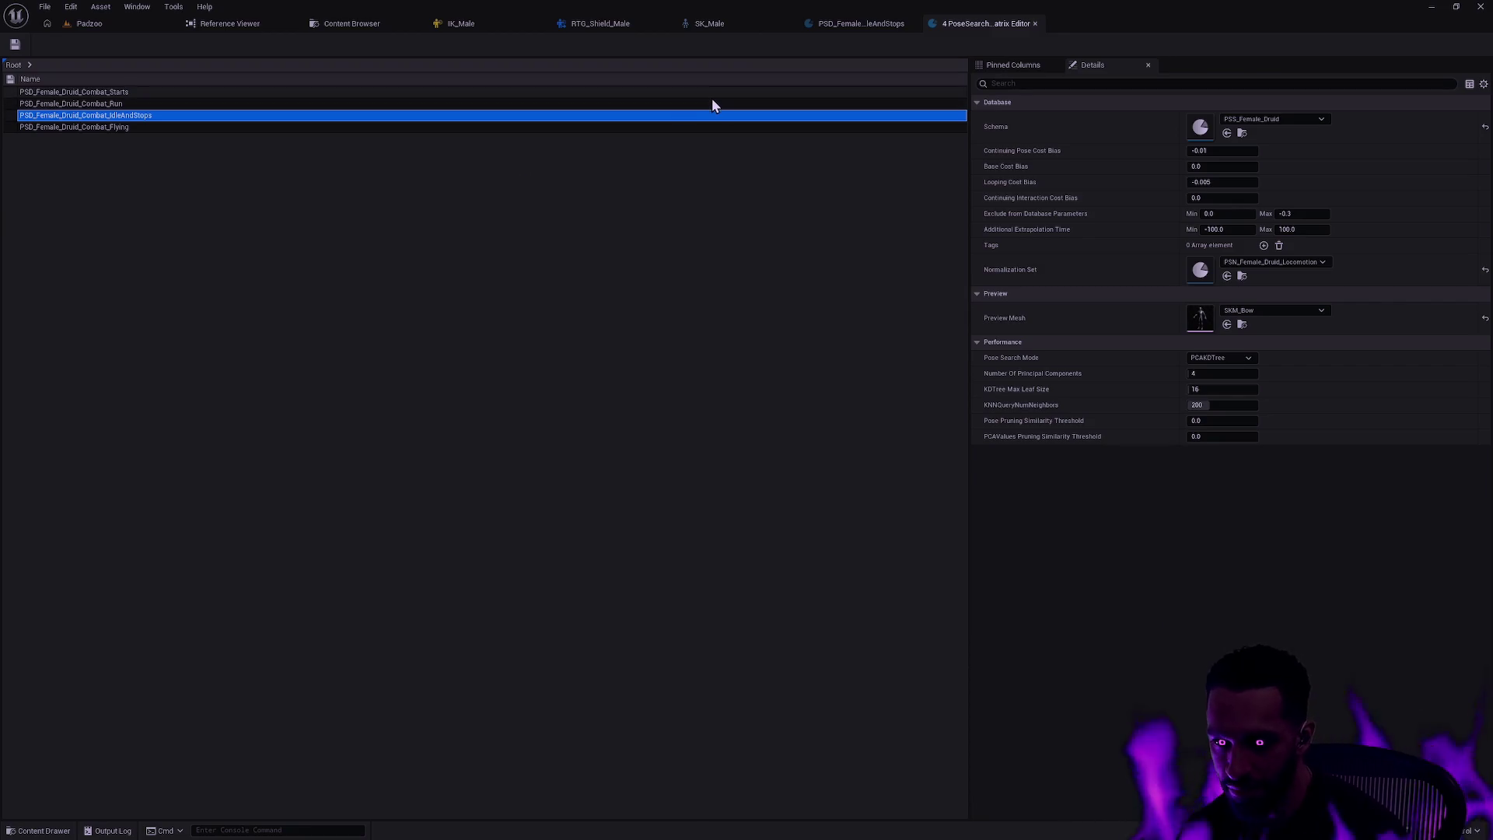
left_click(1035, 24)
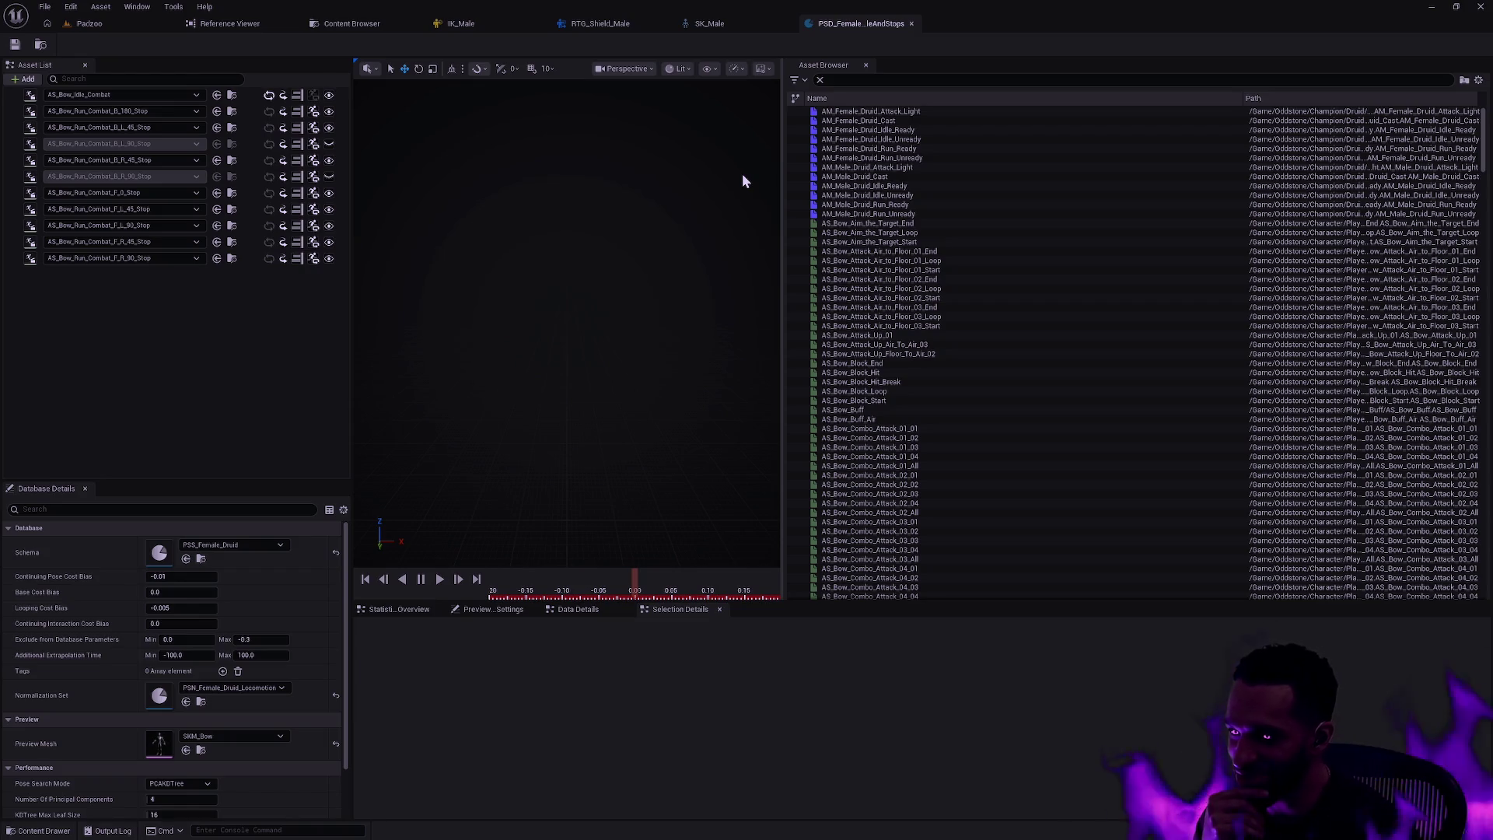
- Preview AS_Bow_Idle_Combat from the Asset List, search the animation assets, then clear the selection
left_click(15, 98)
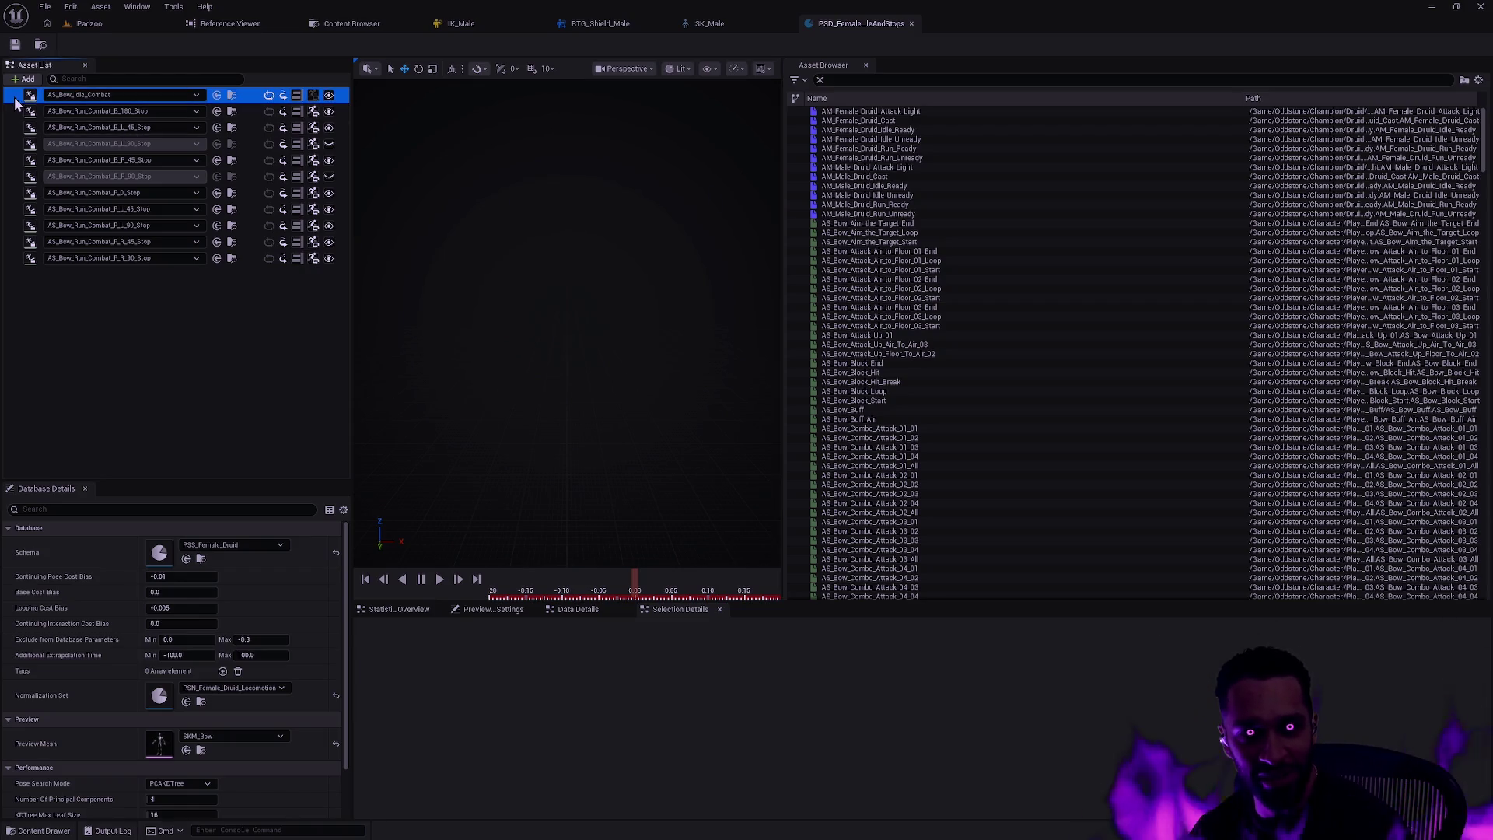
left_click(834, 80)
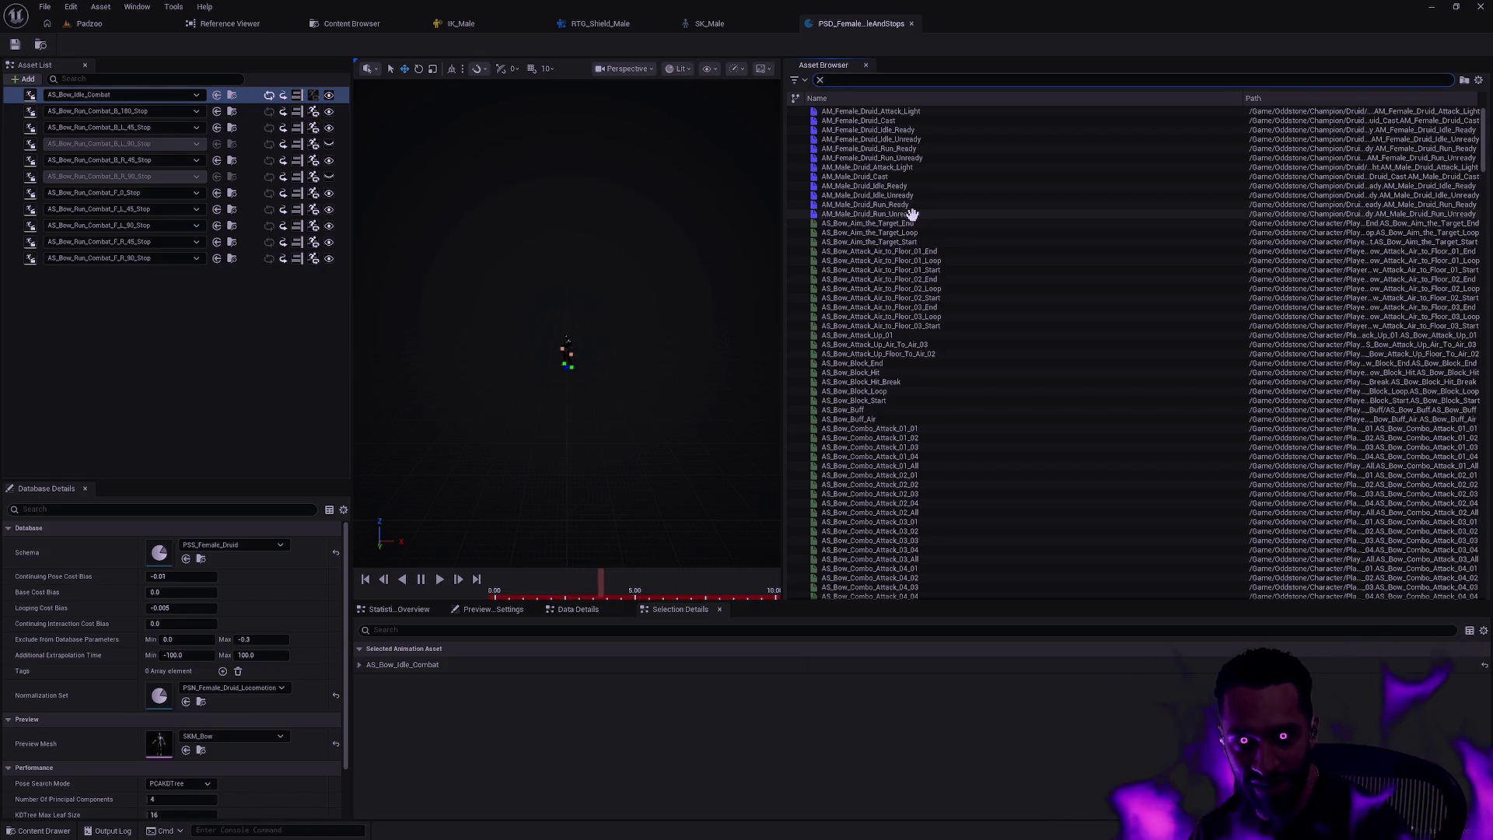
left_click(242, 384)
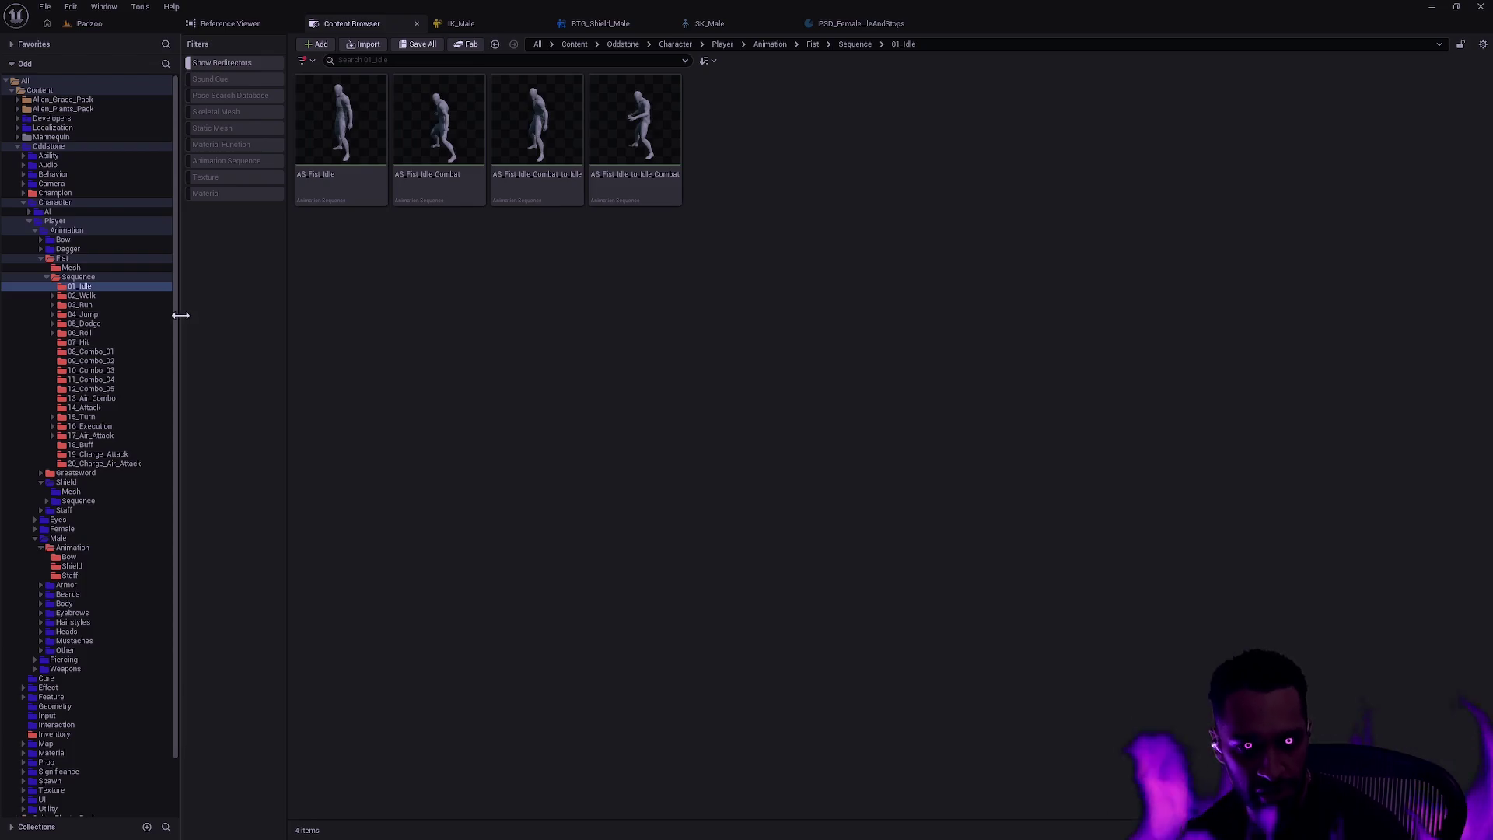
- Show the Sequence and Fist folders' contents together, then switch to the SK_Female skeleton tab
left_click(45, 279, "ctrl")
left_click(43, 258, "ctrl")
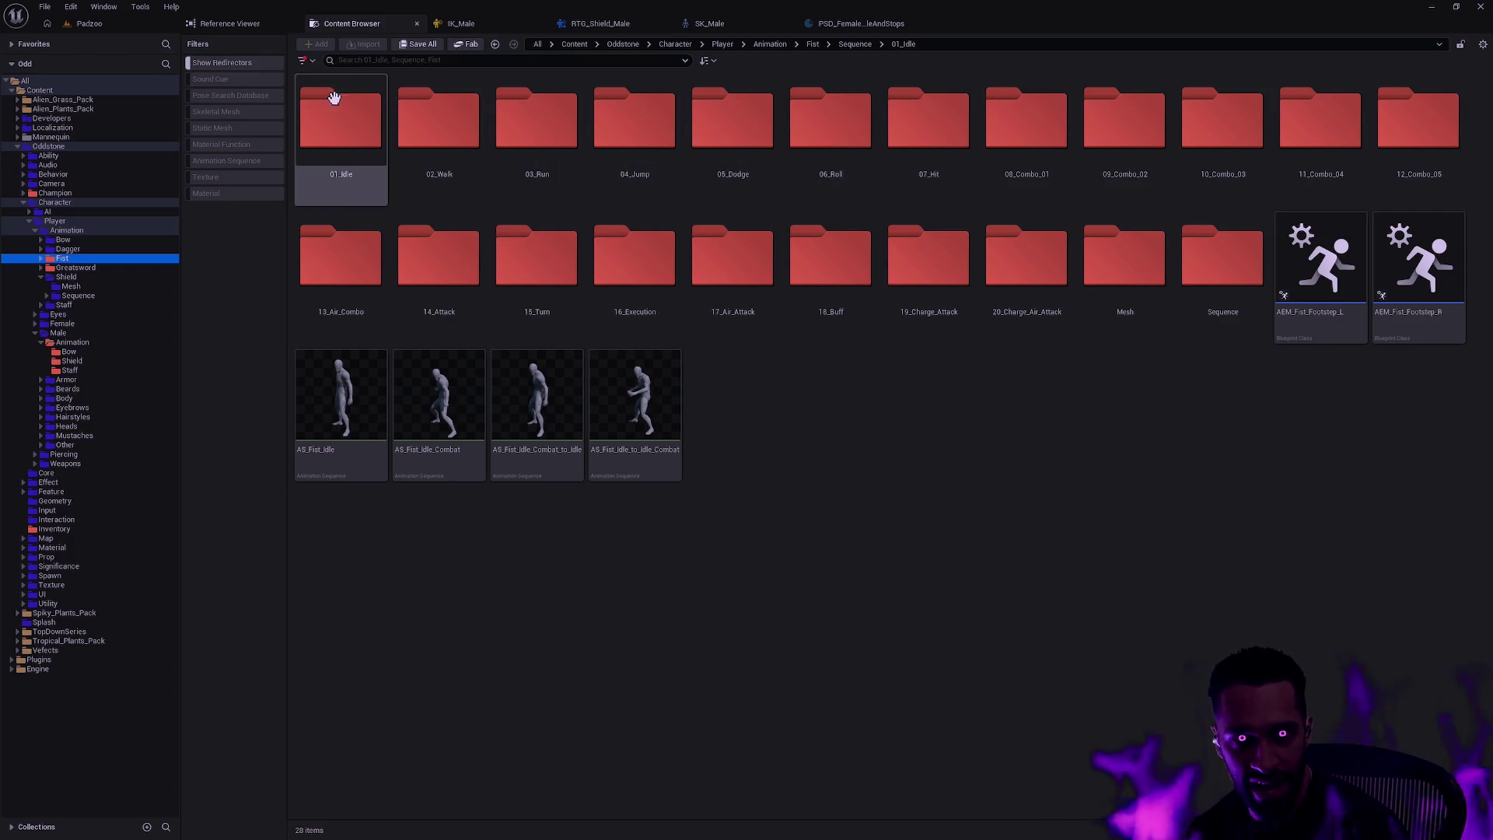
left_click(863, 24)
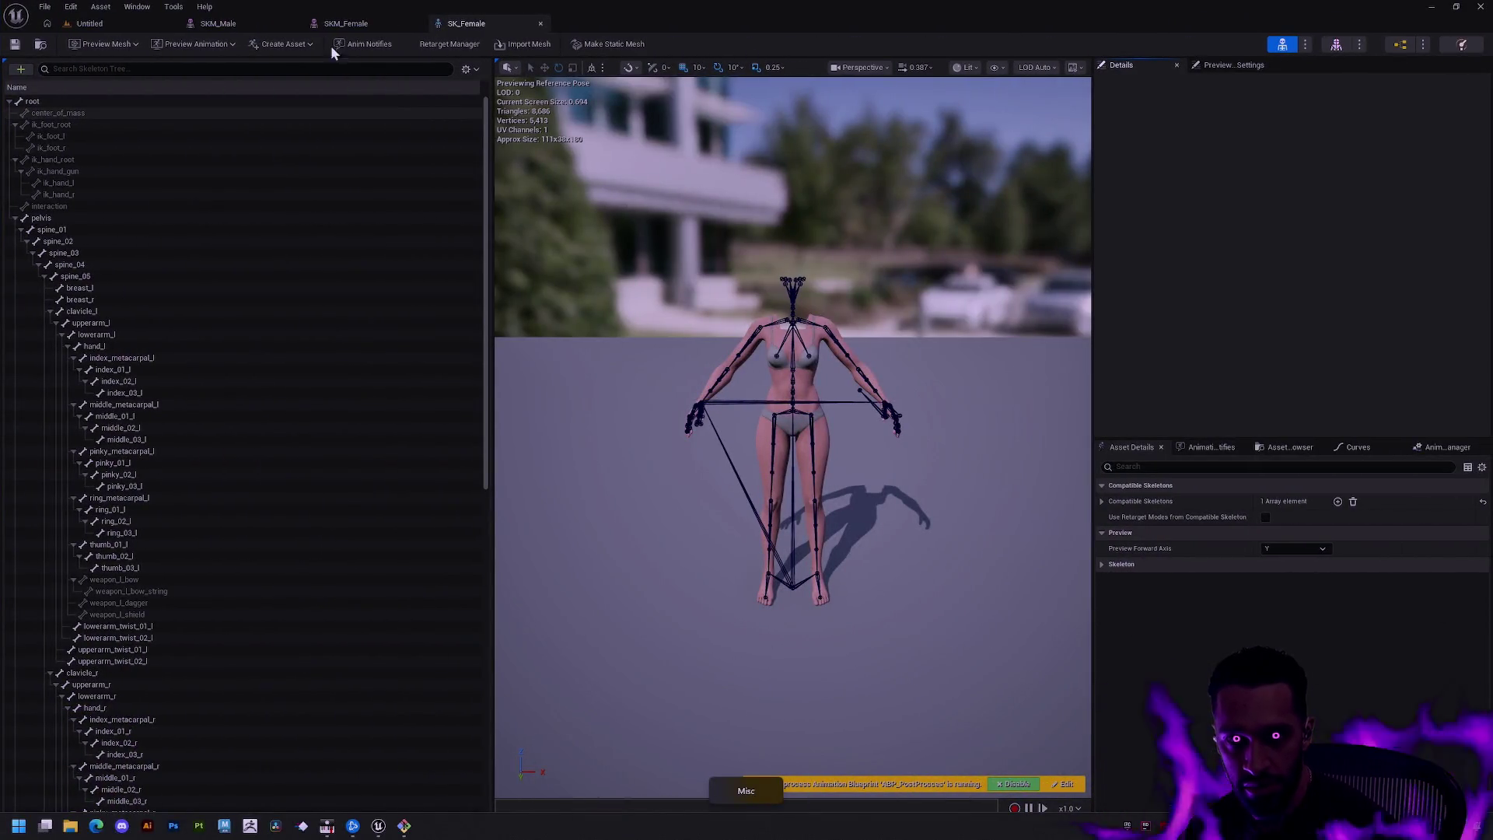
- View SKM_Male, close the second editor window, enlarge the database details area, and return to SK_Male
left_click(232, 31)
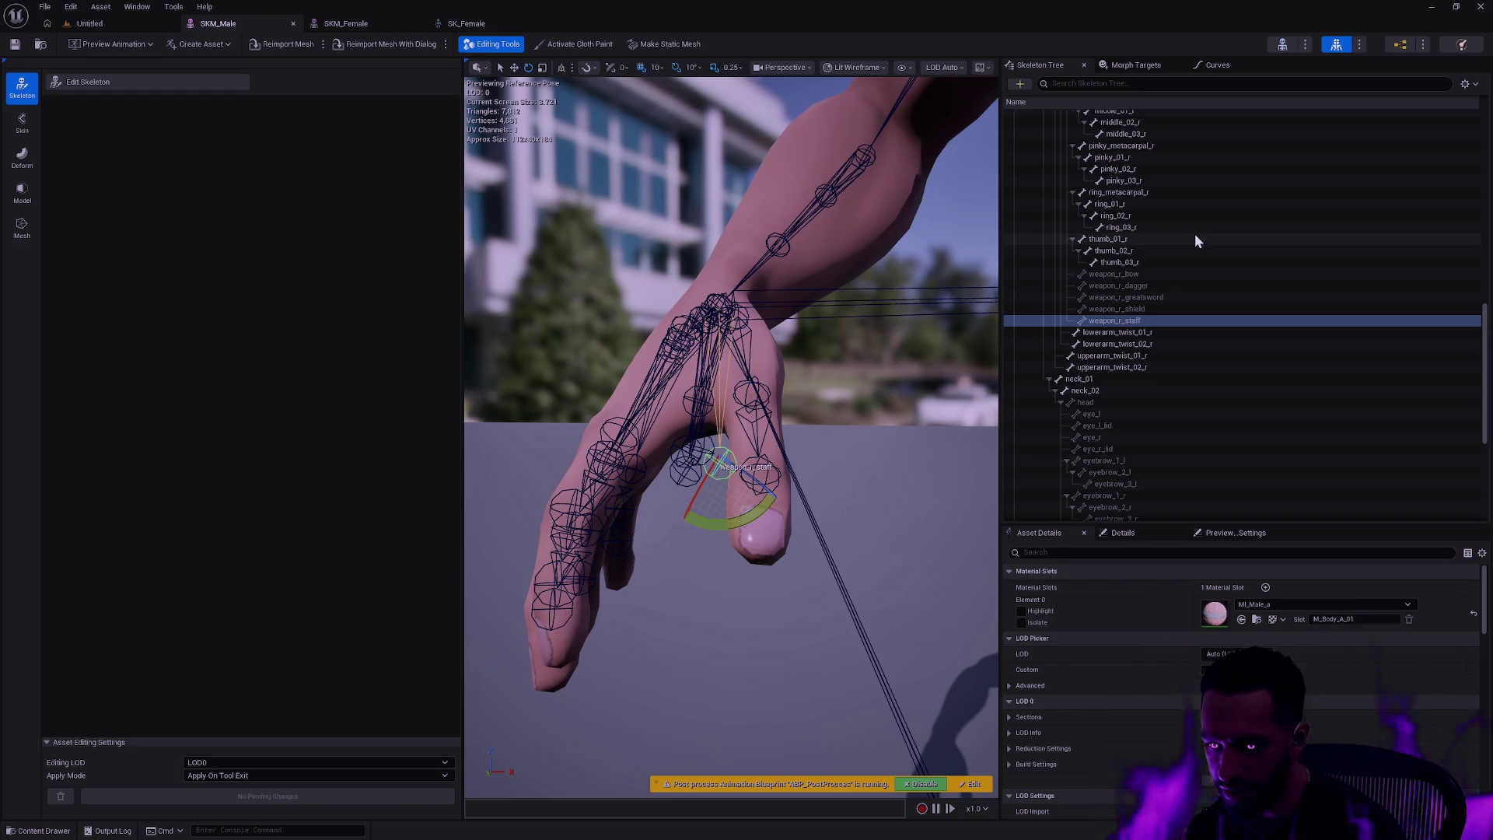
left_click(1482, 10)
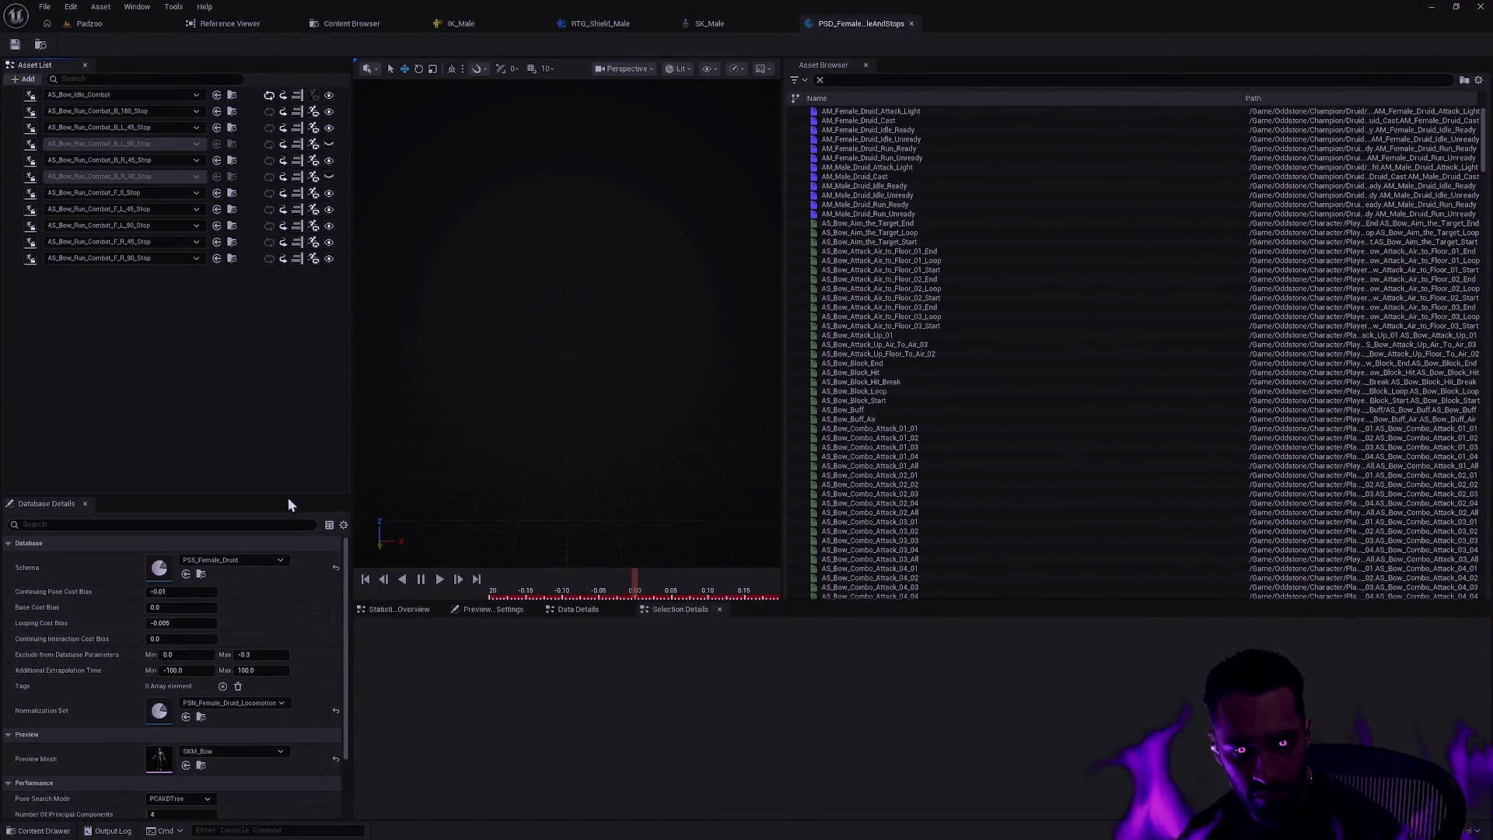
left_click_drag(288, 496, 286, 434)
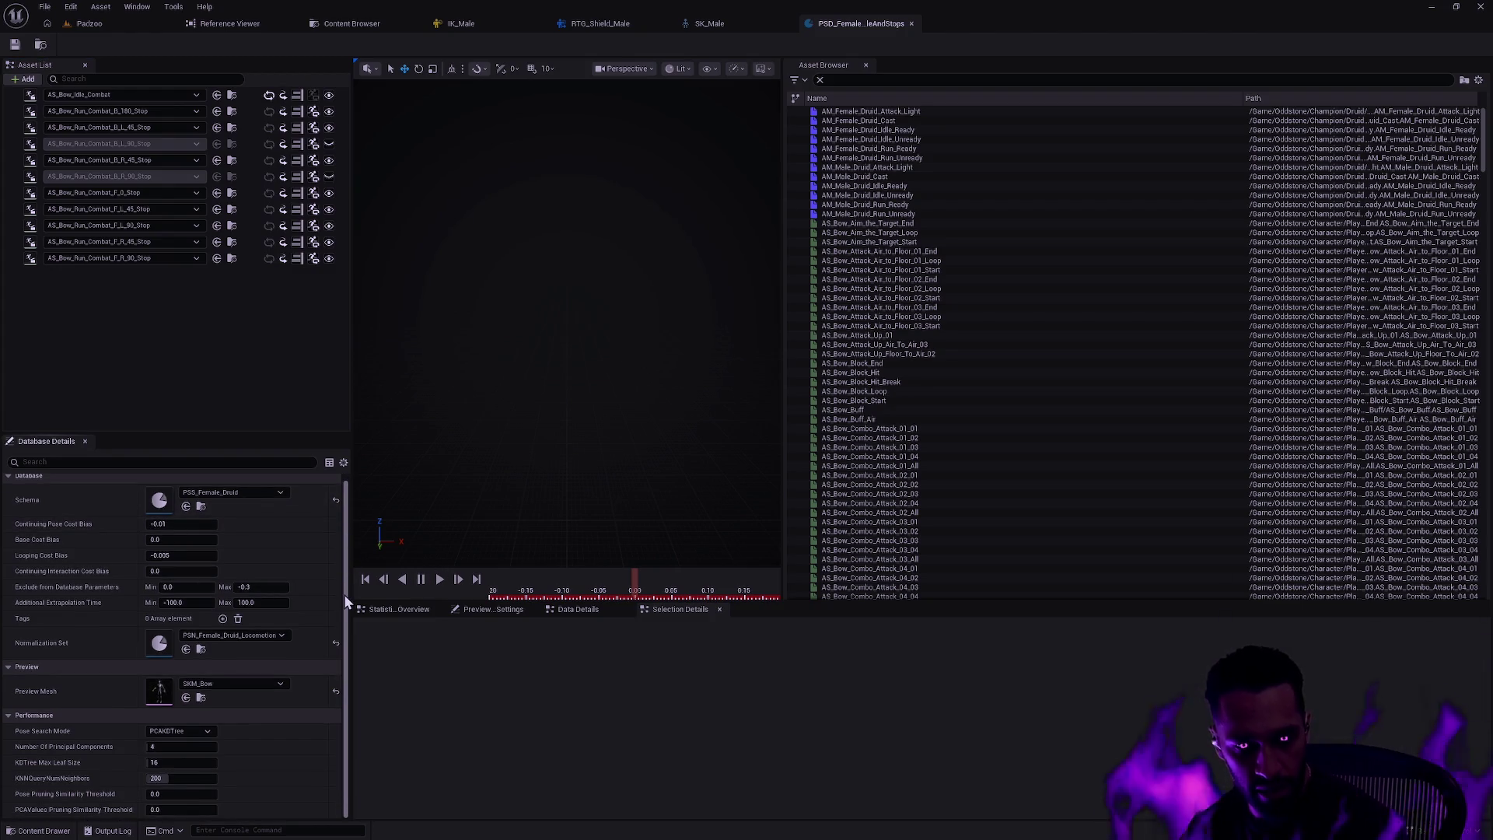
left_click(711, 28)
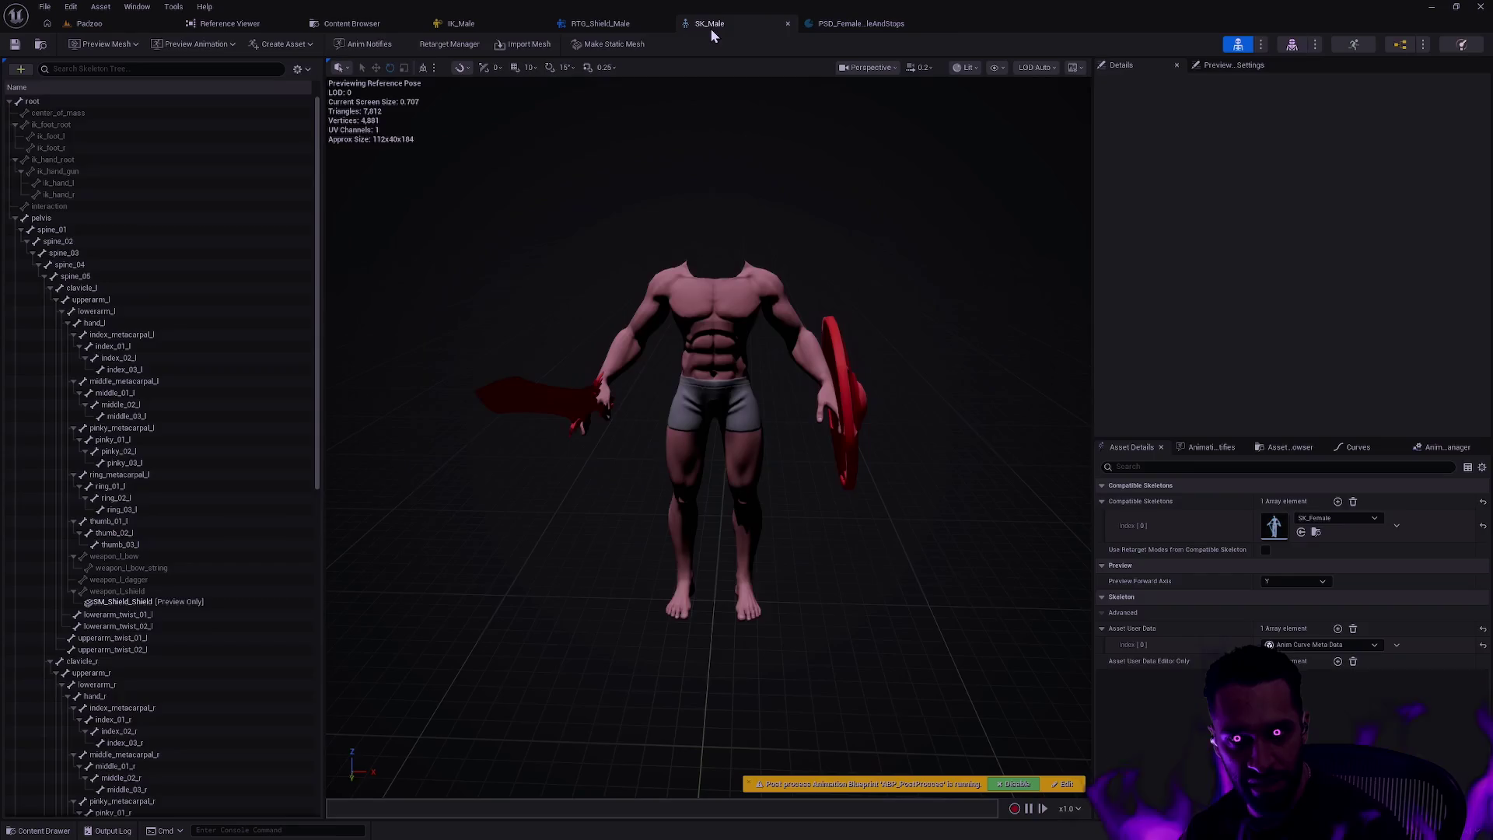
- In RTG_Shield_Male, scrub AS_Shield_Idle_Combat_to_Idle to about frame 66, then return to IdleAndStops
left_click(604, 34)
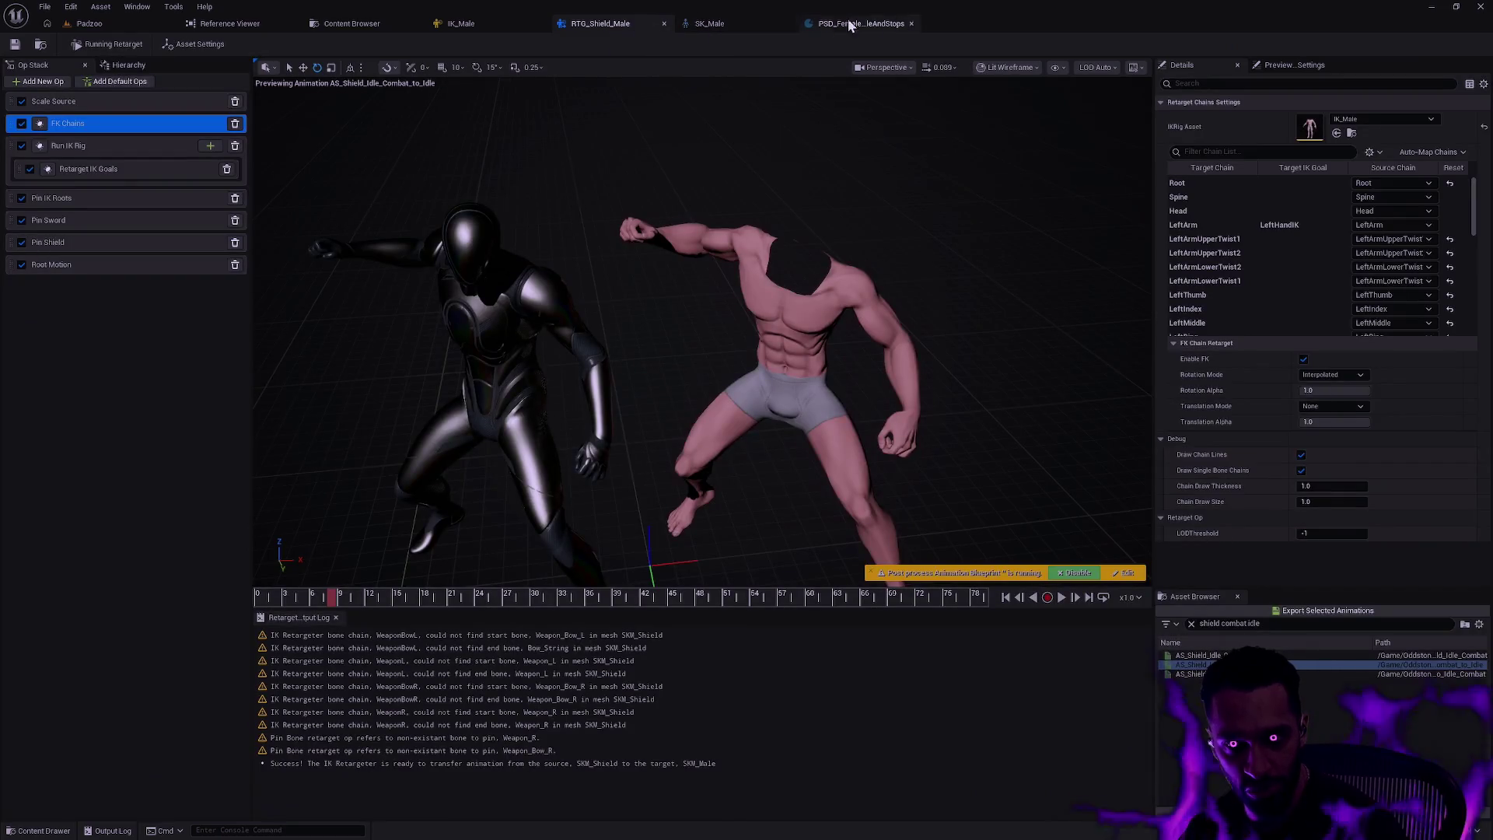
left_click(730, 25)
left_click(604, 32)
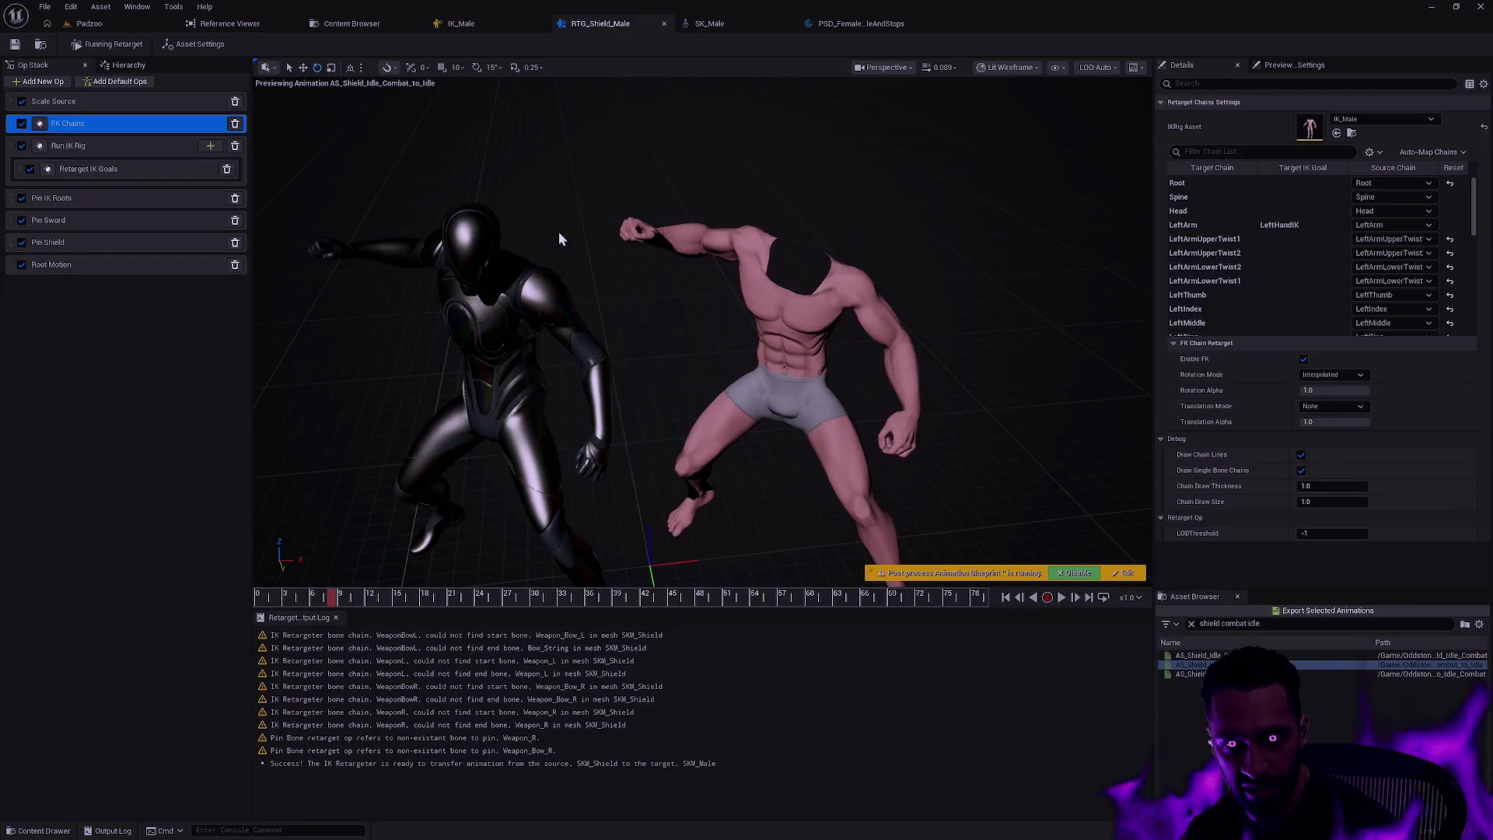
mouse_move(661, 270)
left_mouse_down()
mouse_move(661, 234)
mouse_move(661, 280)
left_mouse_up()
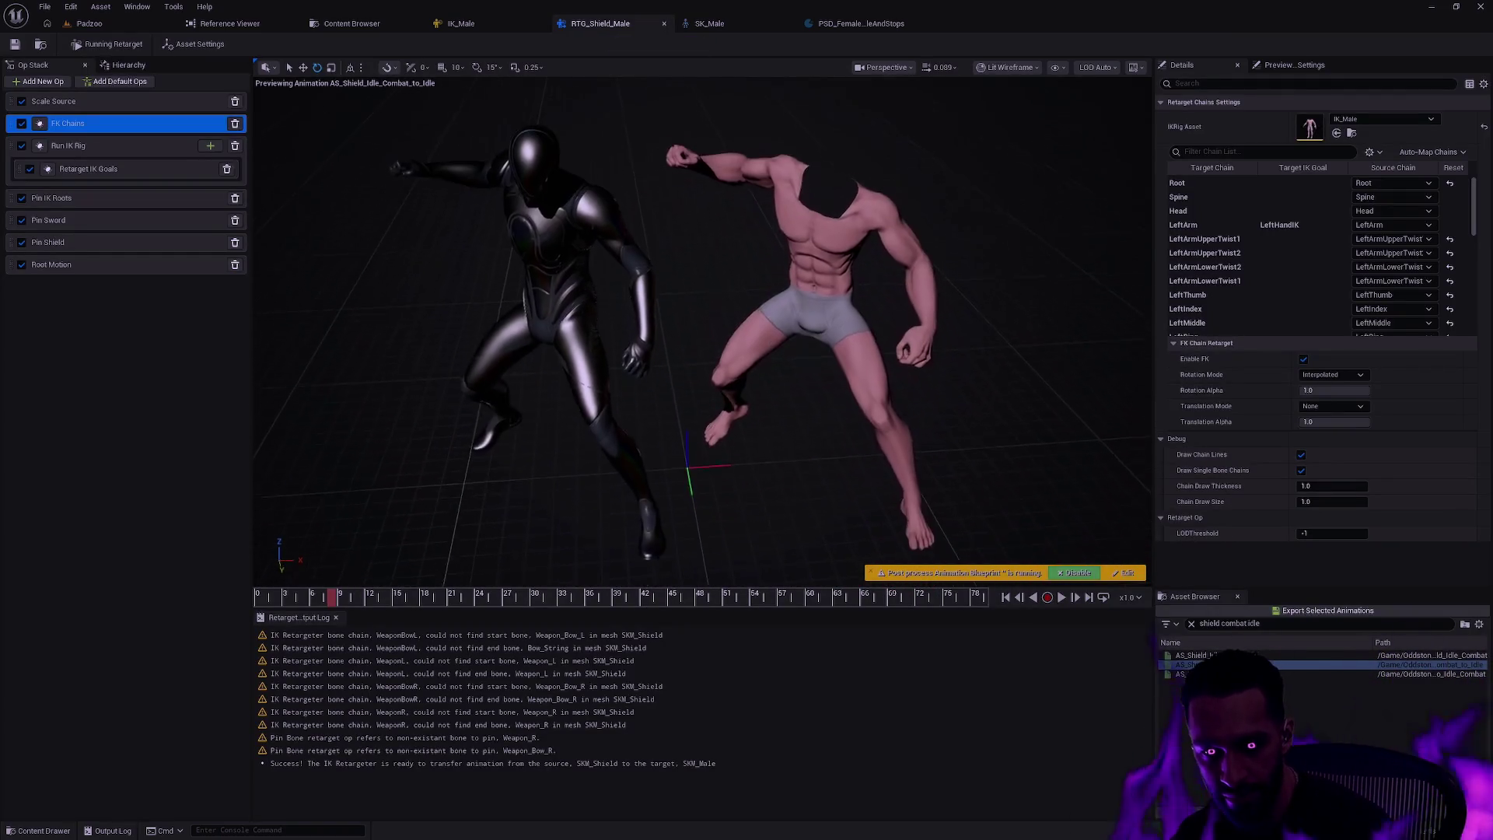
mouse_move(332, 595)
left_mouse_down()
mouse_move(319, 595)
mouse_move(874, 595)
mouse_move(787, 569)
mouse_move(190, 538)
mouse_move(861, 601)
mouse_move(991, 597)
left_mouse_up()
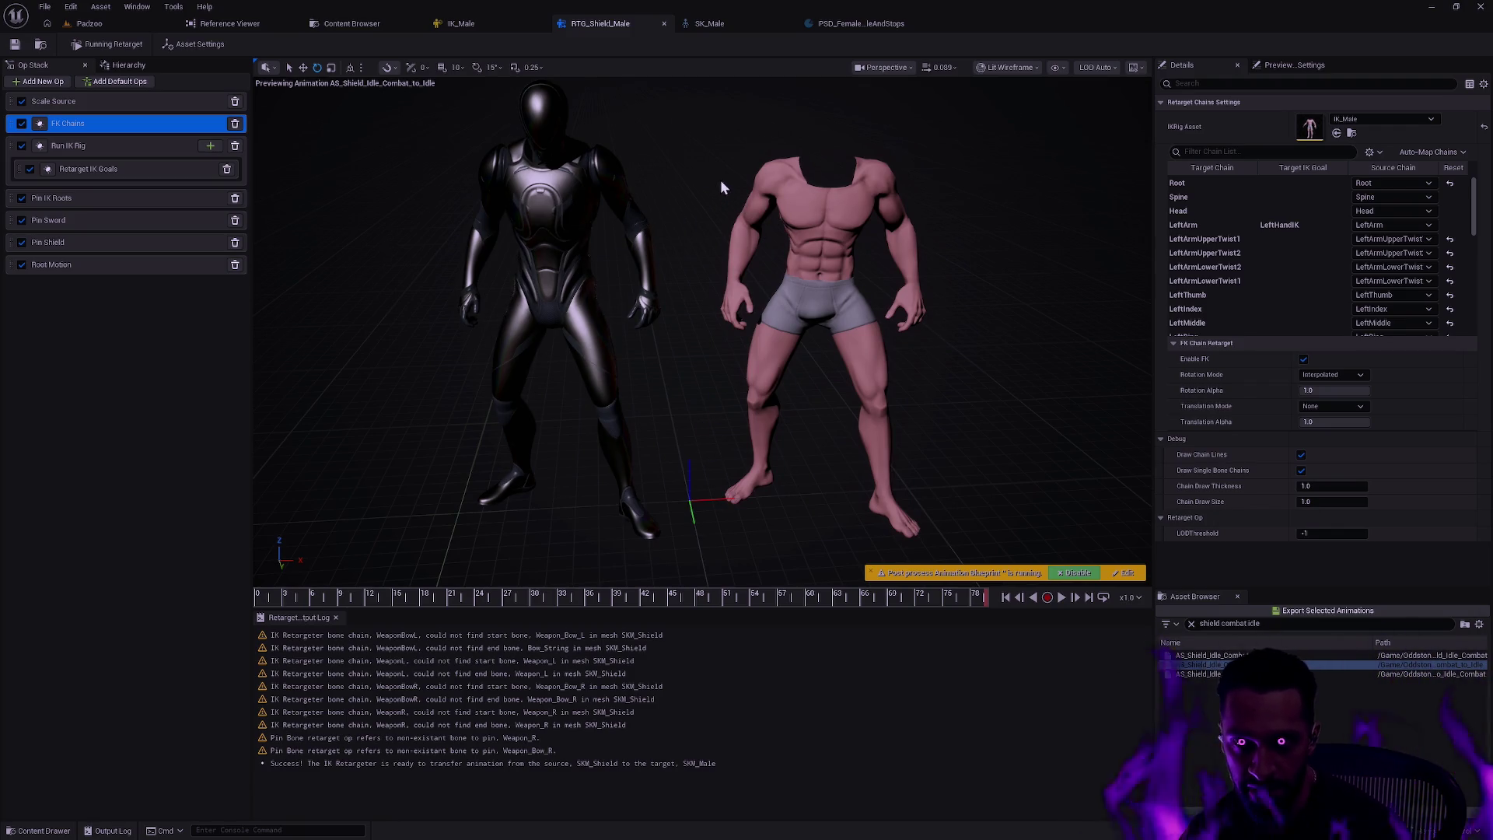
left_click(859, 24)
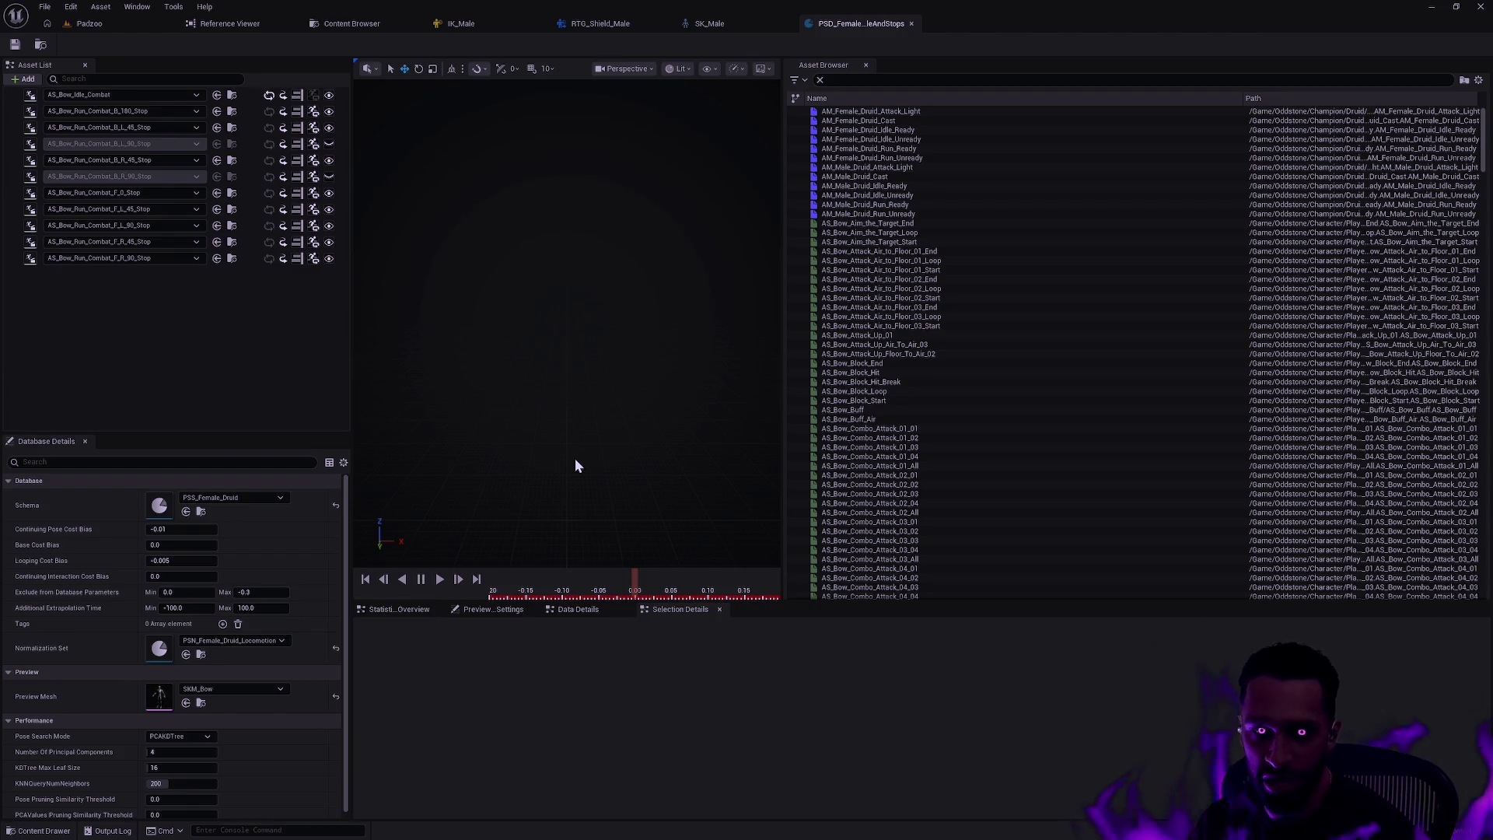
- Switch to the Padzoo level, then cancel the Execute Python Script file picker without running anything
left_click(100, 6)
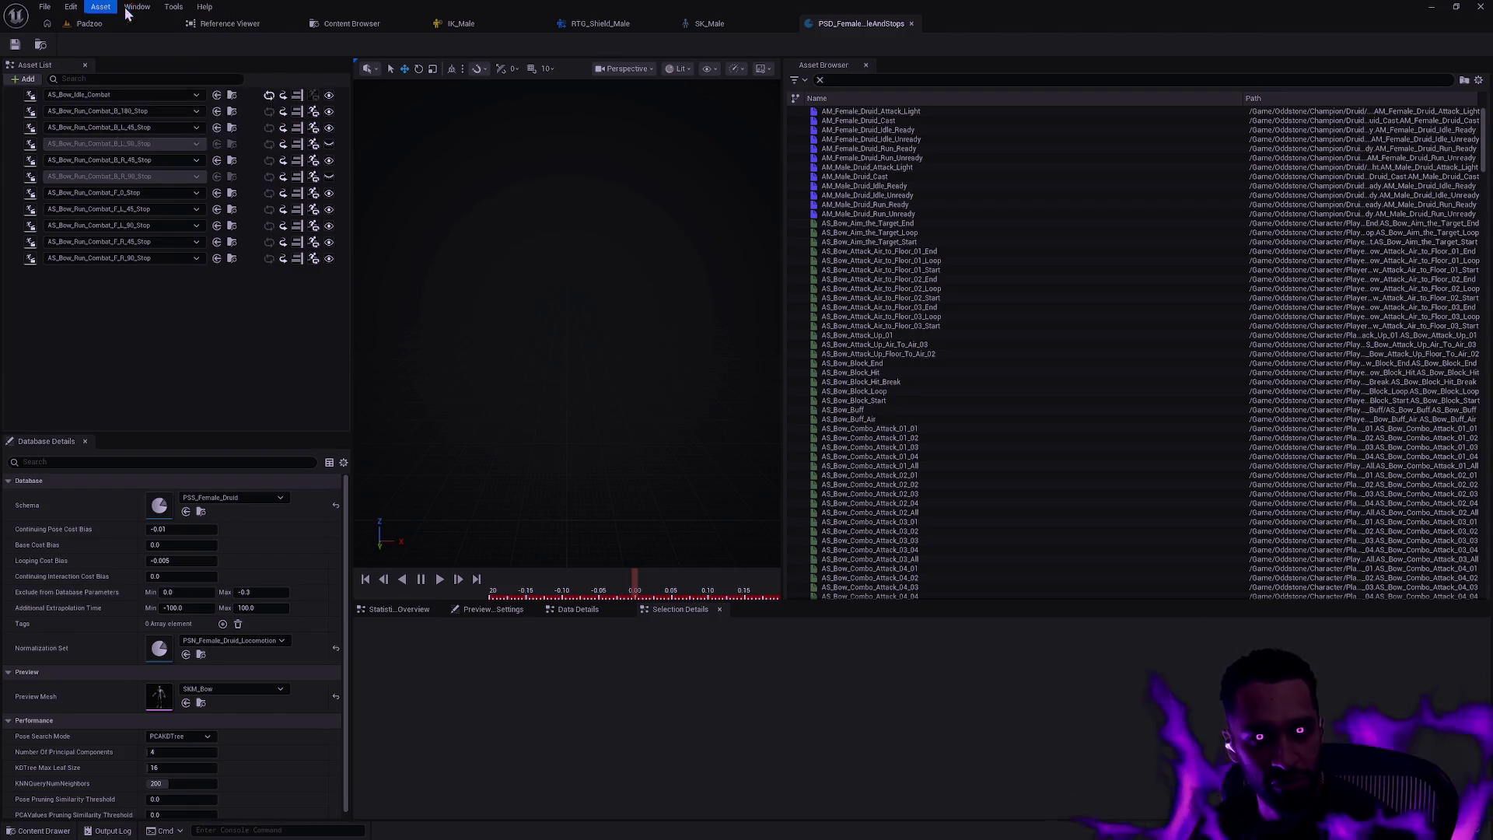
left_click(102, 26)
left_click(73, 9)
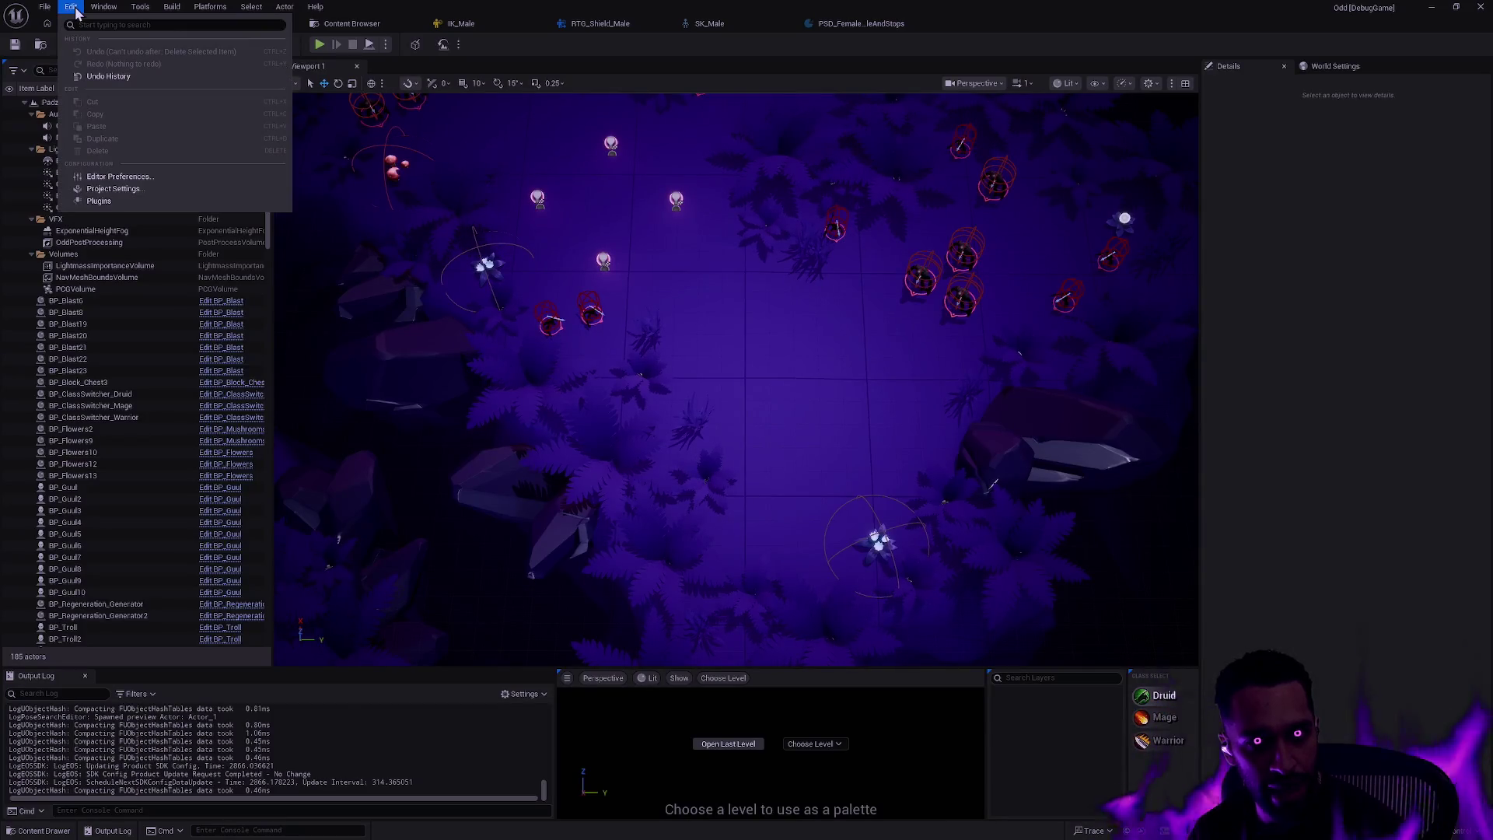
mouse_move(108, 9)
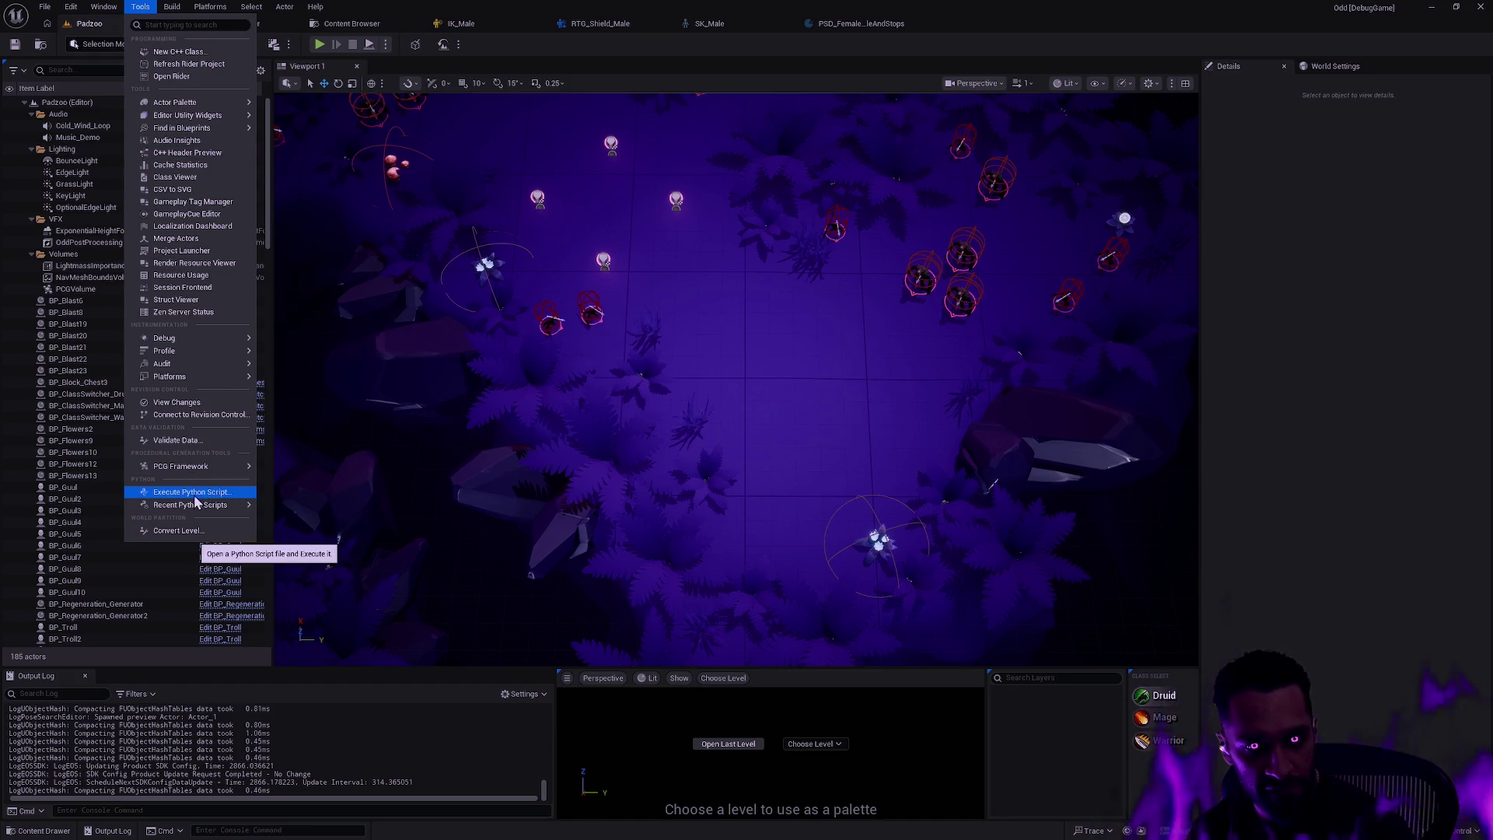
left_click(224, 496)
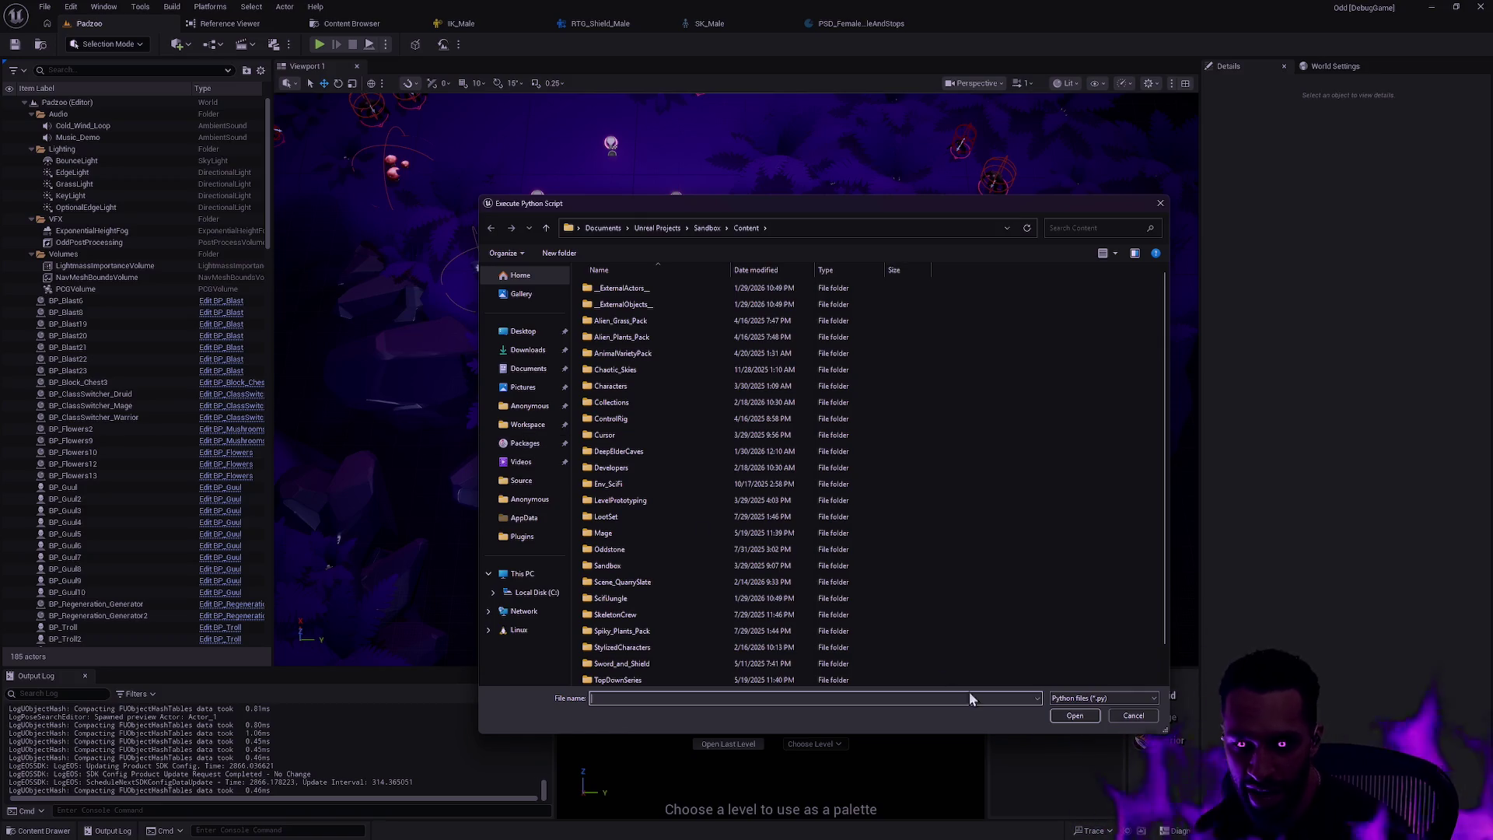
left_click(1134, 715)
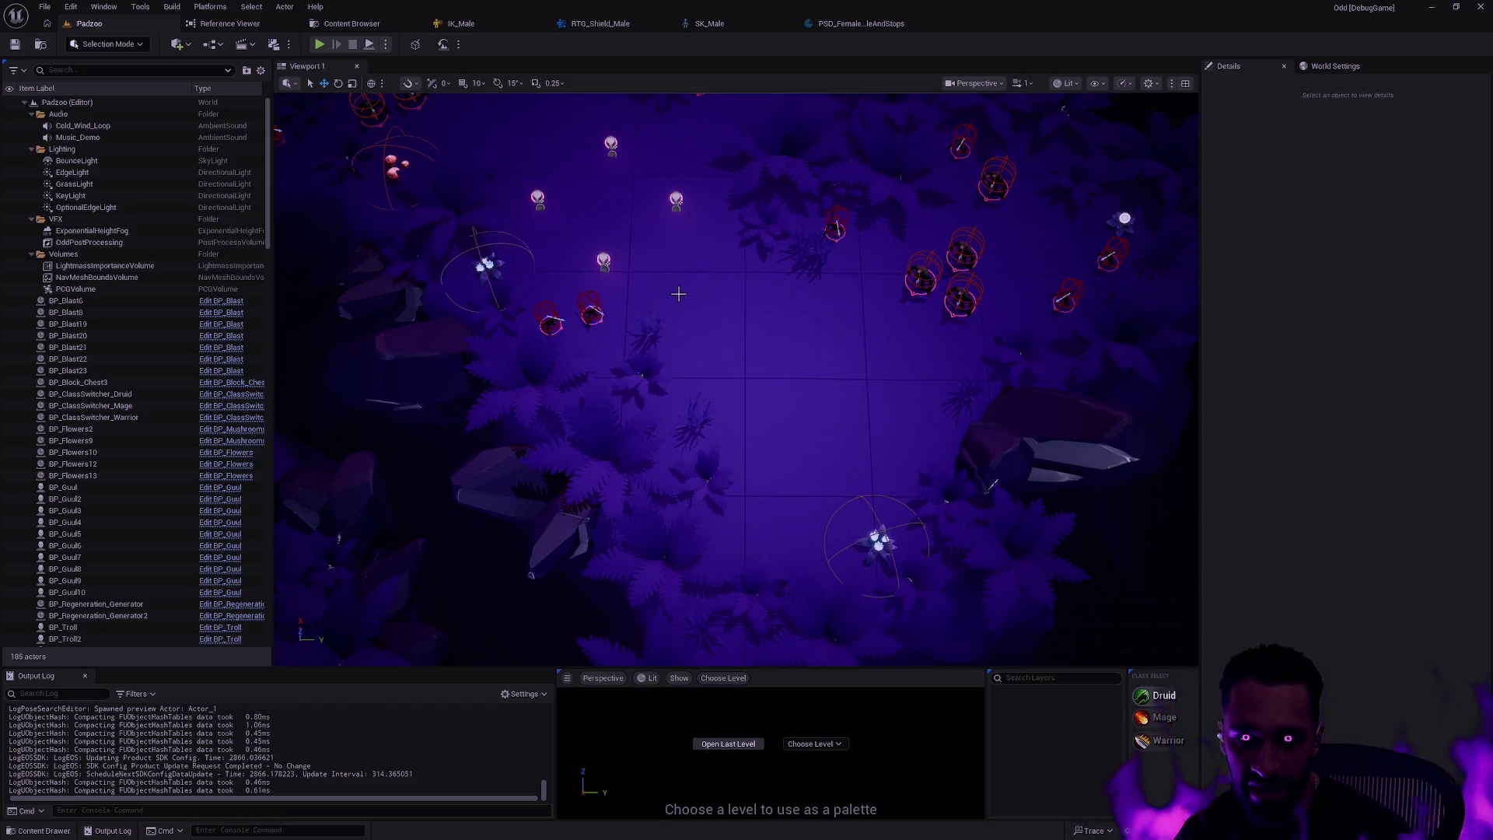
- Open the Flying combat pose search database from the Content Drawer, then close its tab
key("ctrl+space")
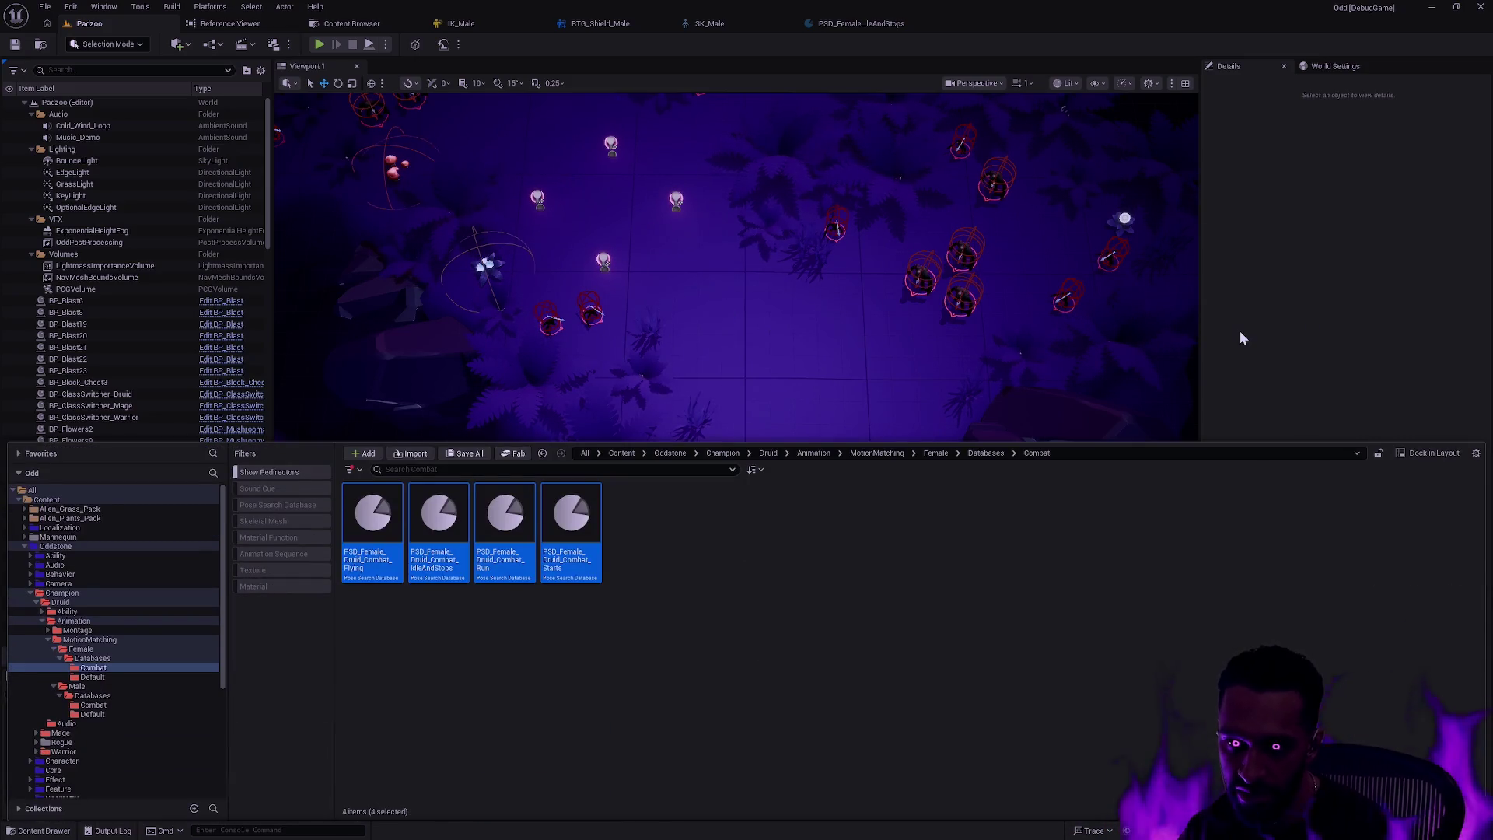
left_click(680, 572)
double_click(376, 576)
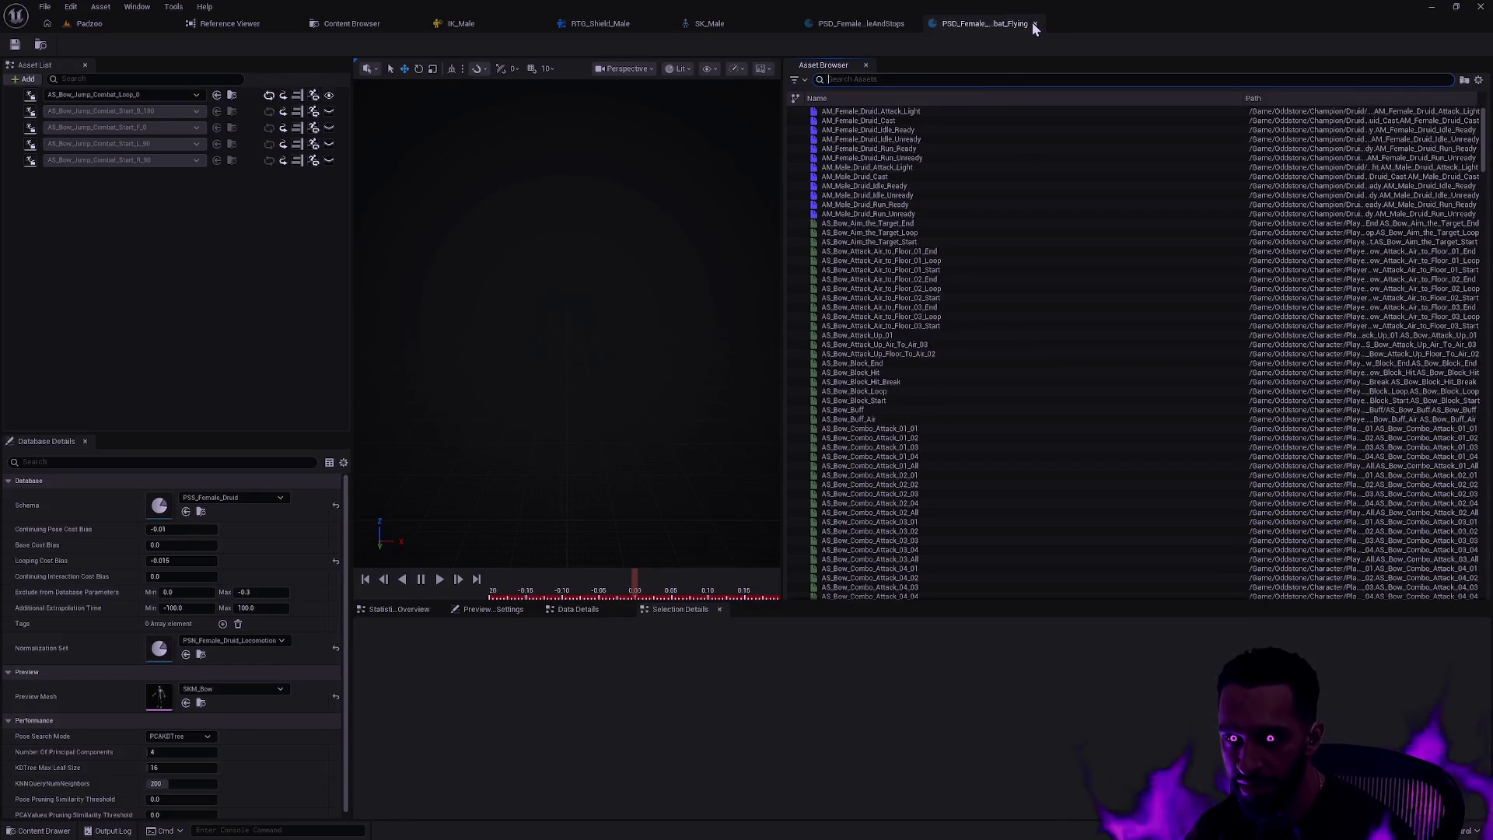
left_click(1034, 23)
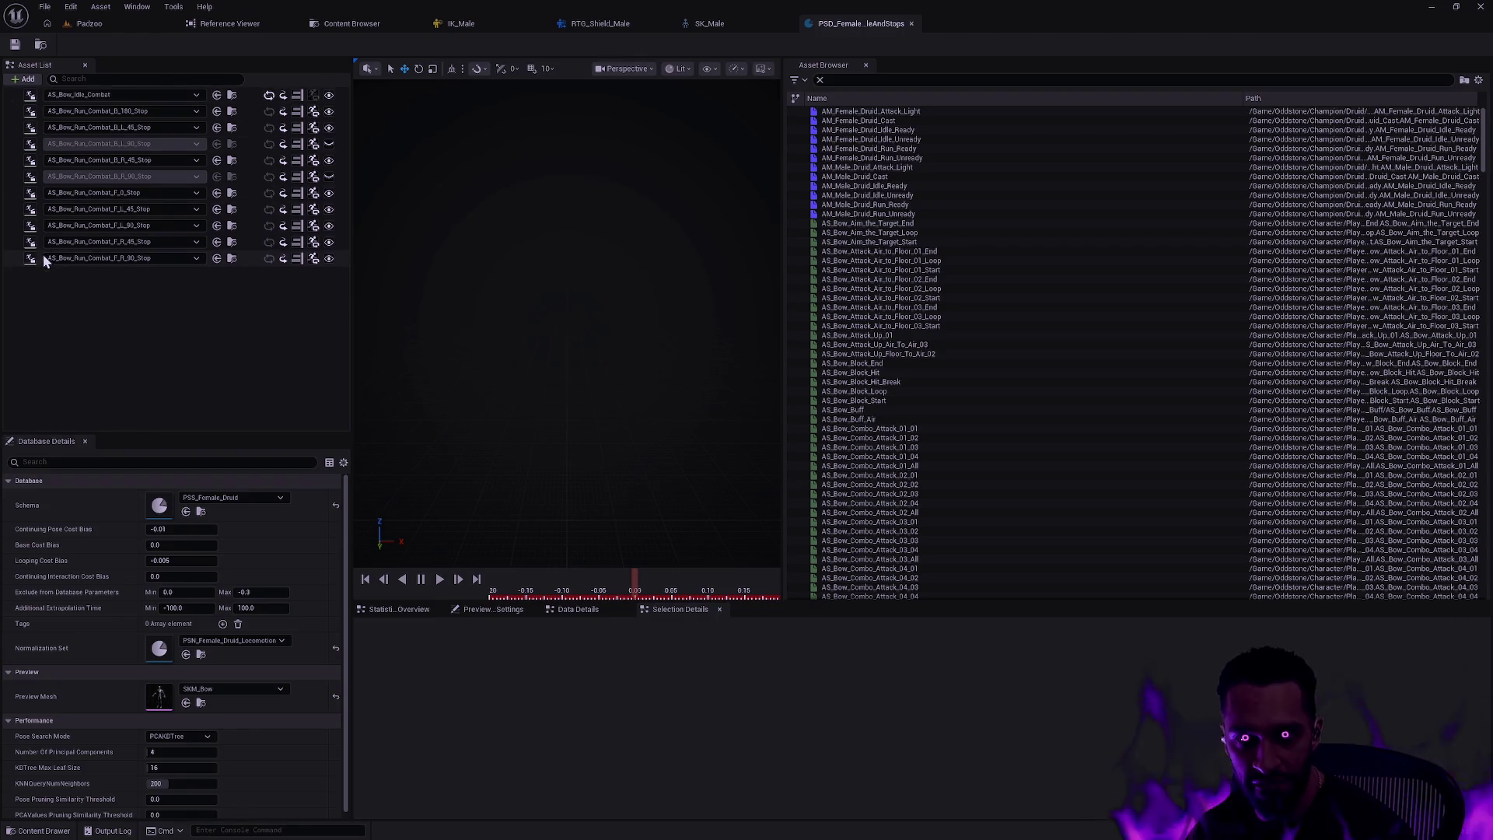
- Preview AS_Bow_Idle_Combat from the Asset List, then focus the asset search field
left_click(12, 98)
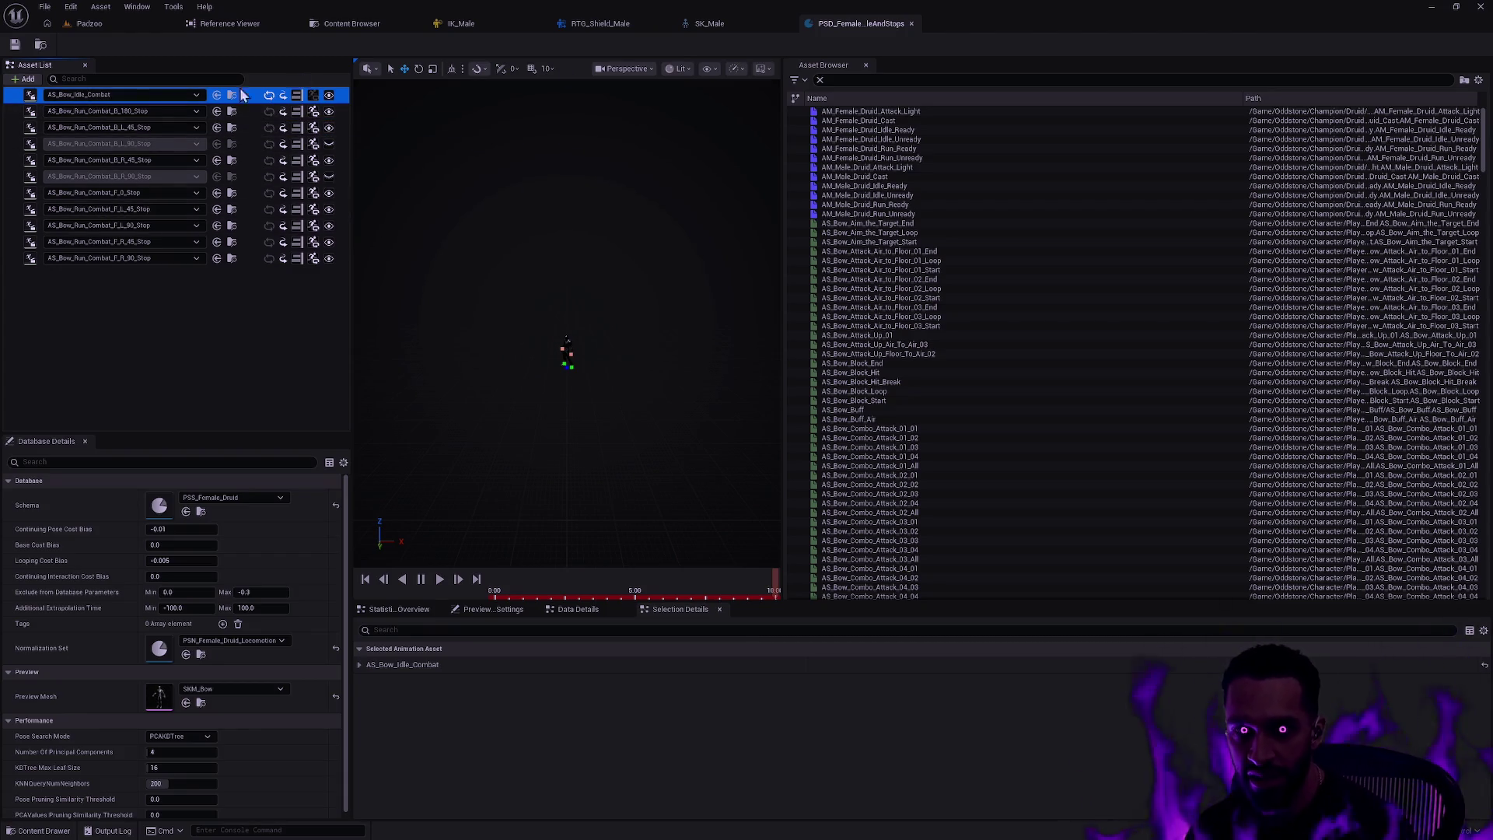
left_click(896, 79)
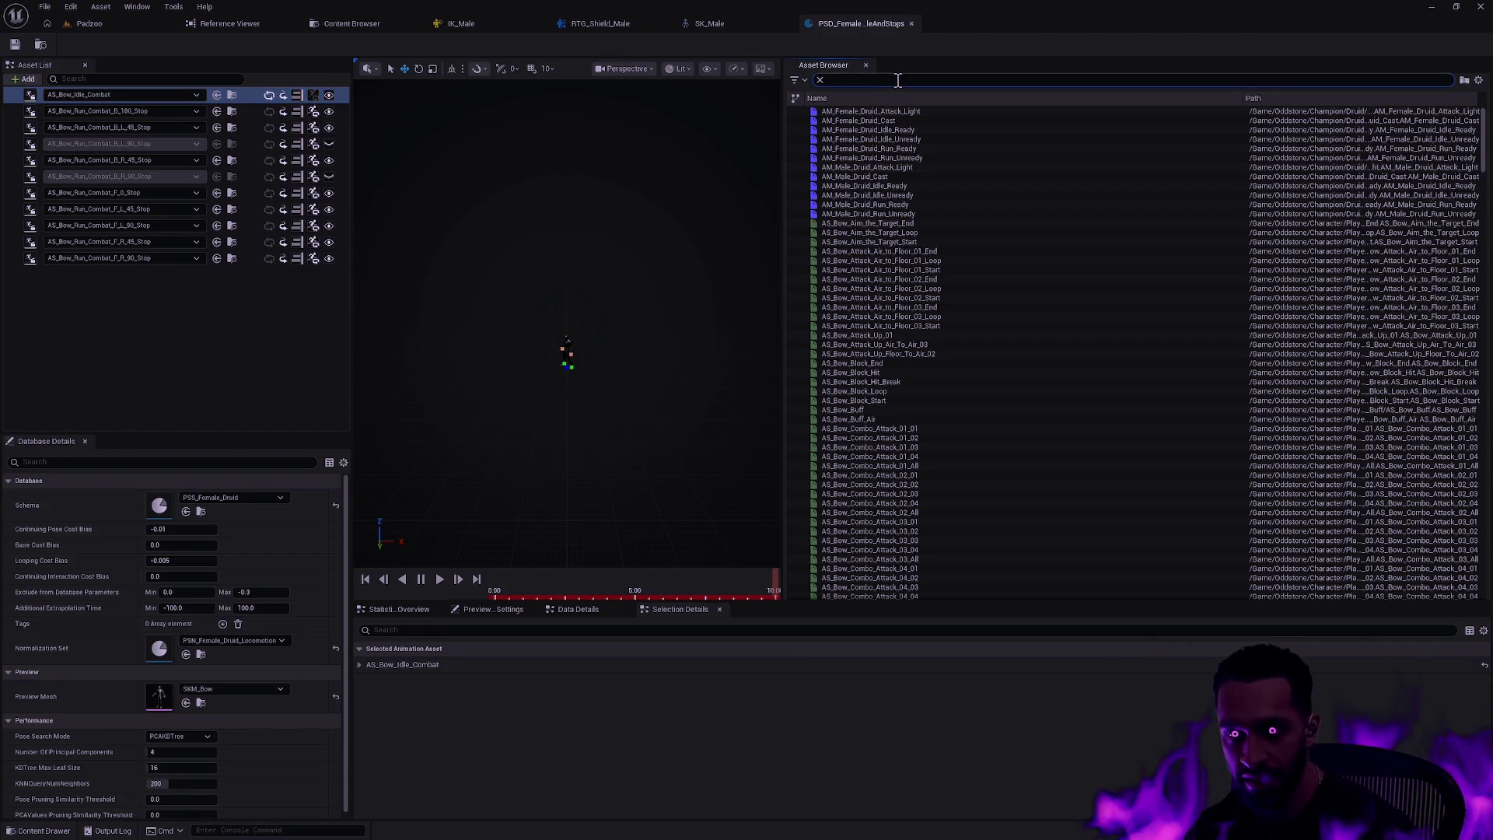
- Search the asset browser for AS_Bow_Idle_Combat, select the first result and dismiss its info card
type("AS_F")
type("Bow_Idle_Comb")
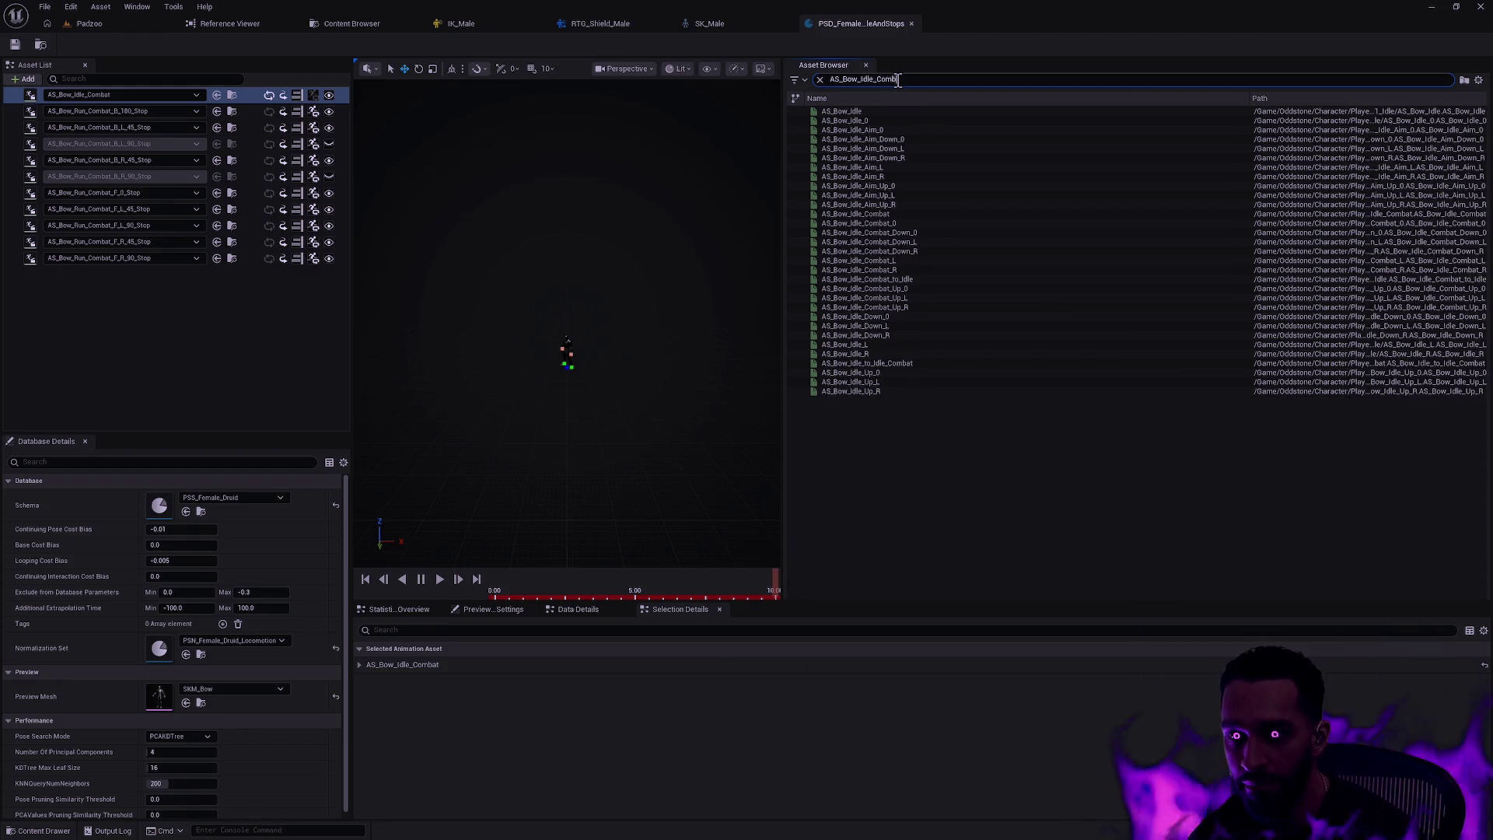
type("at")
left_click(883, 113)
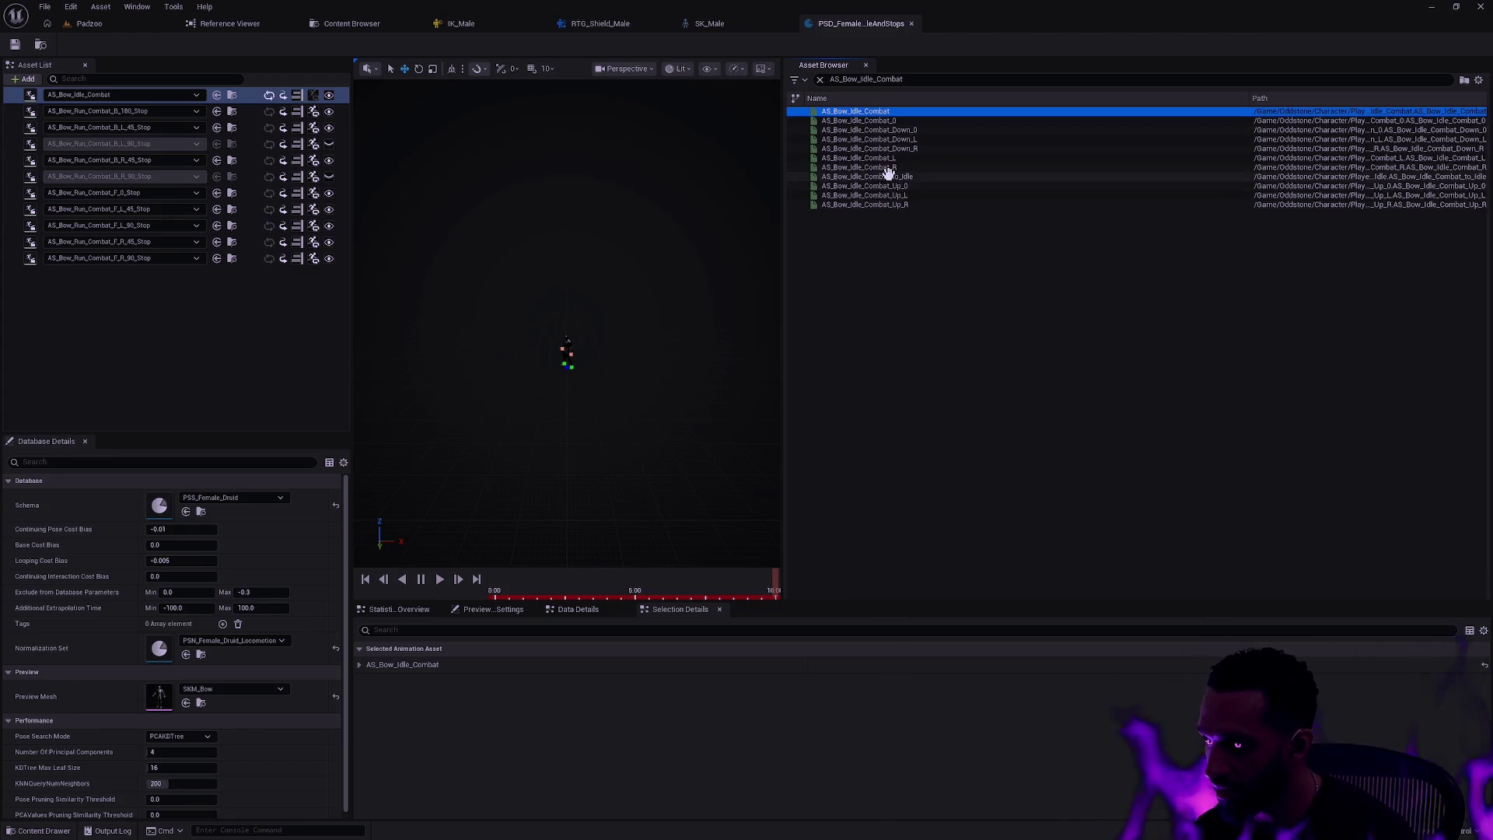
mouse_move(856, 111)
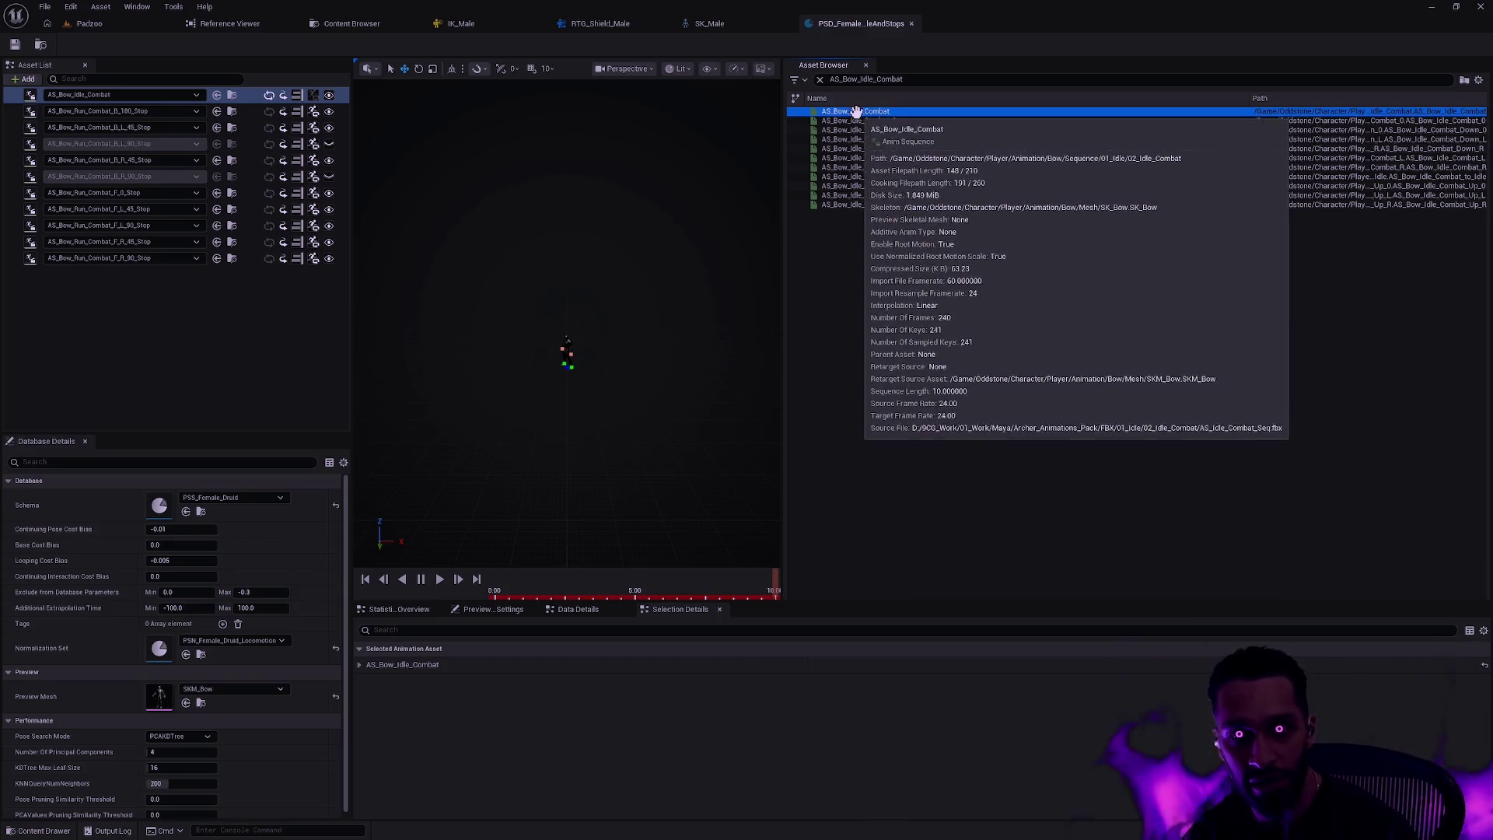
left_click(844, 79)
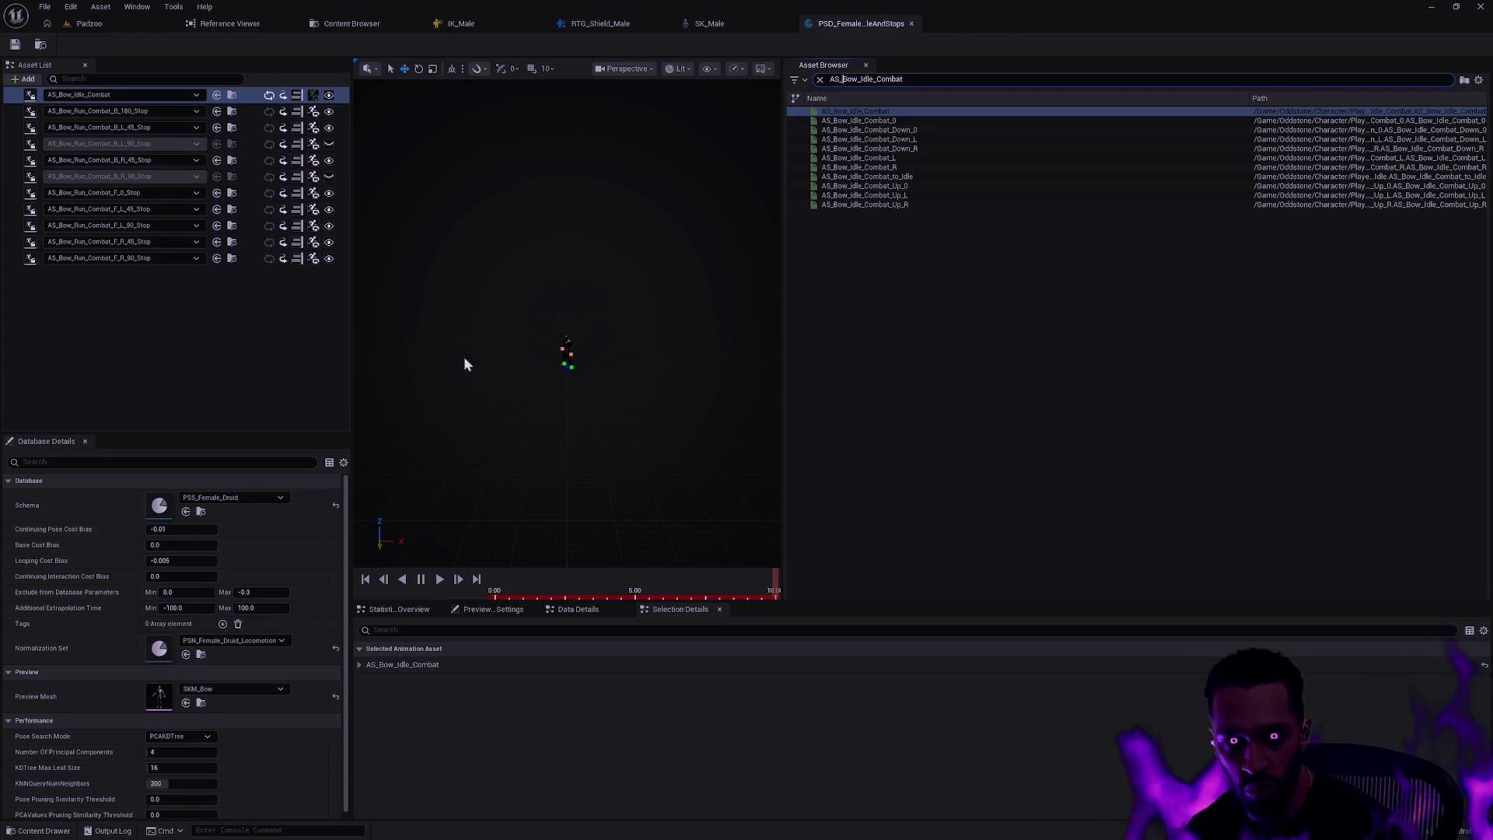
scroll(545, 361, "up", 3)
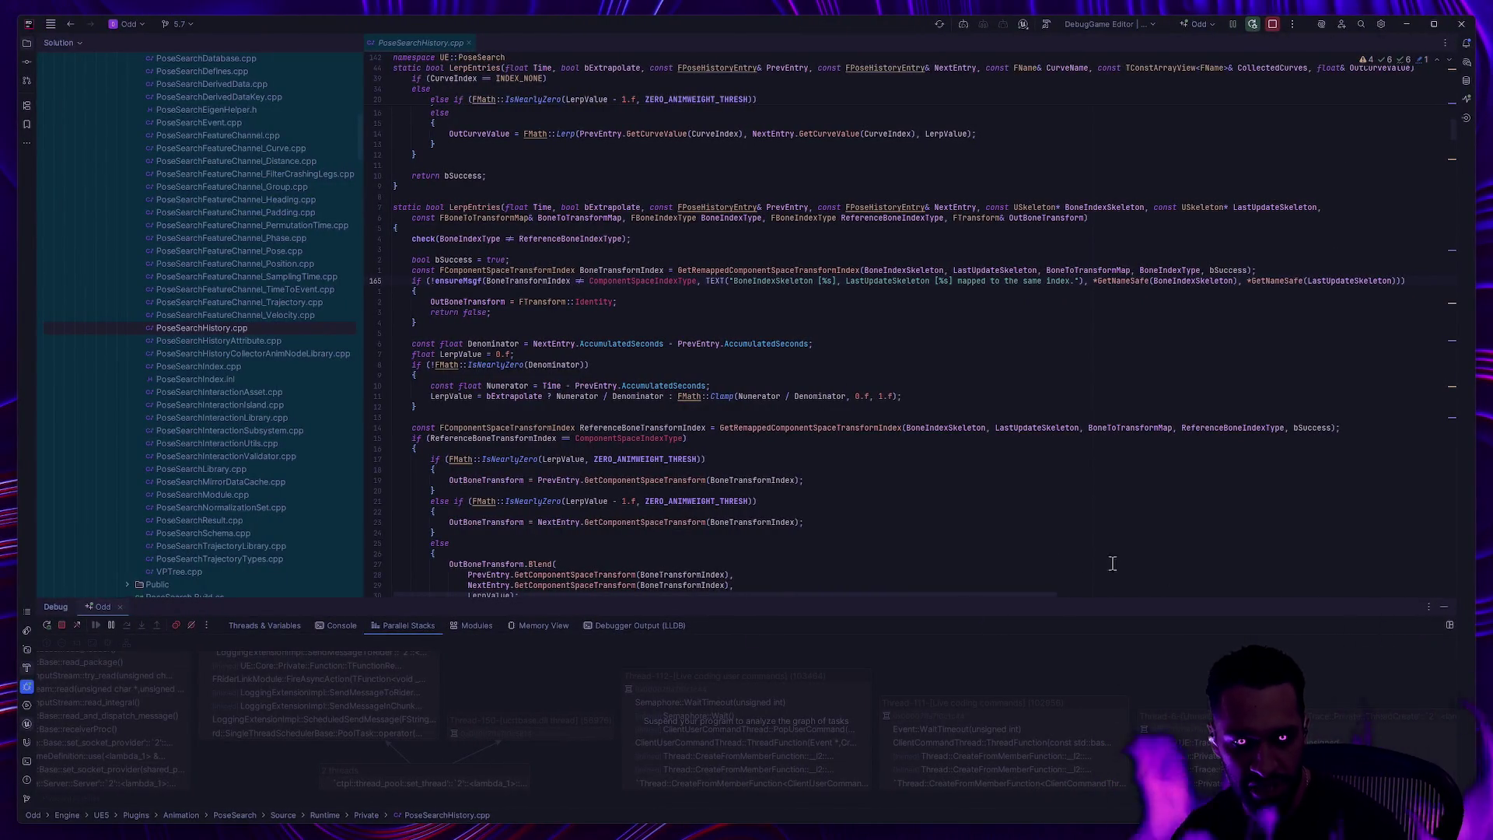
left_click(1444, 606)
key("F5")
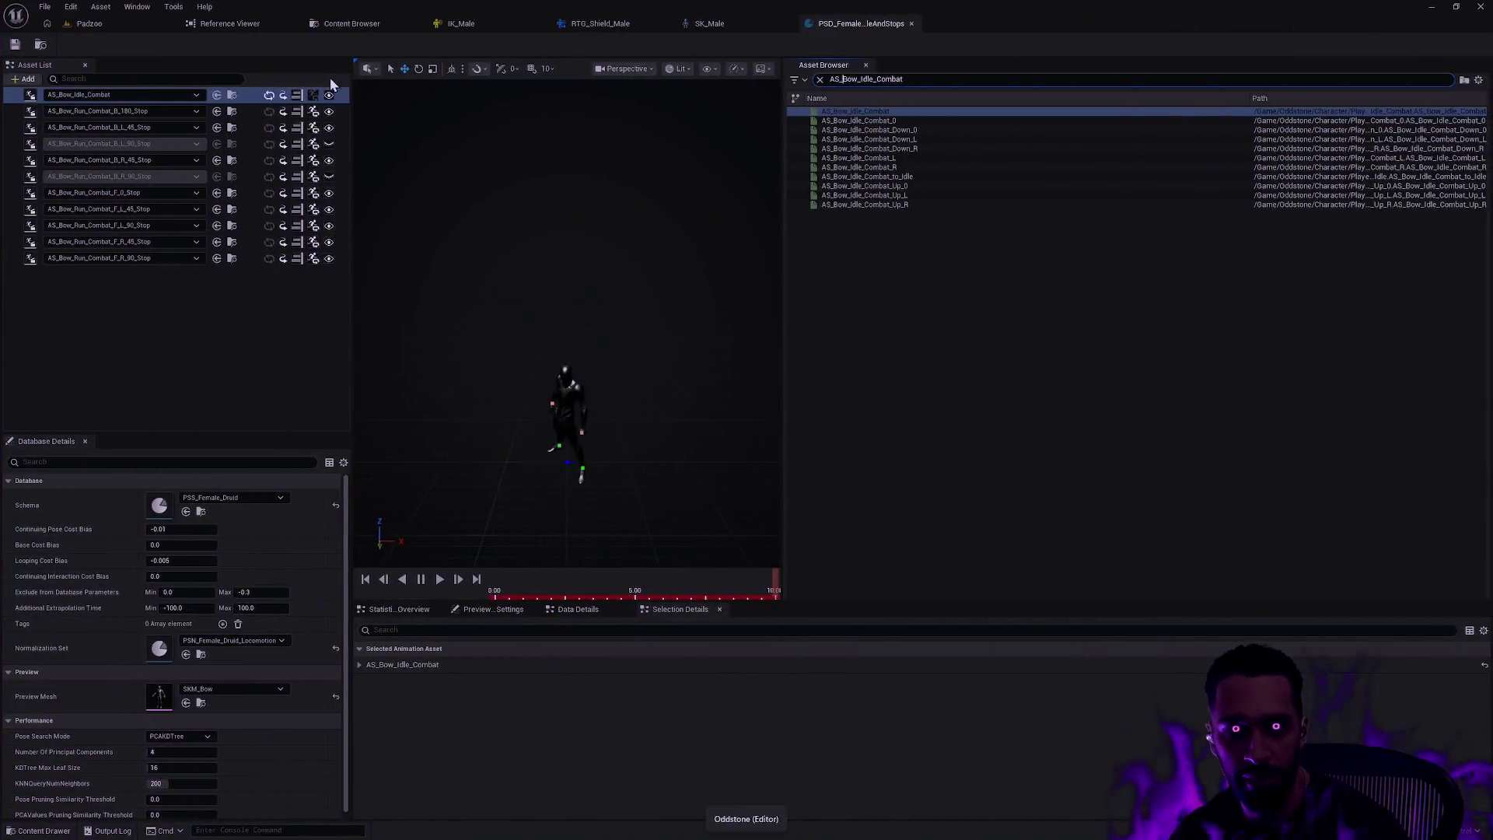
- Focus Unreal Editor, then switch to Rider showing PoseSearchHistory.cpp
left_click(110, 27)
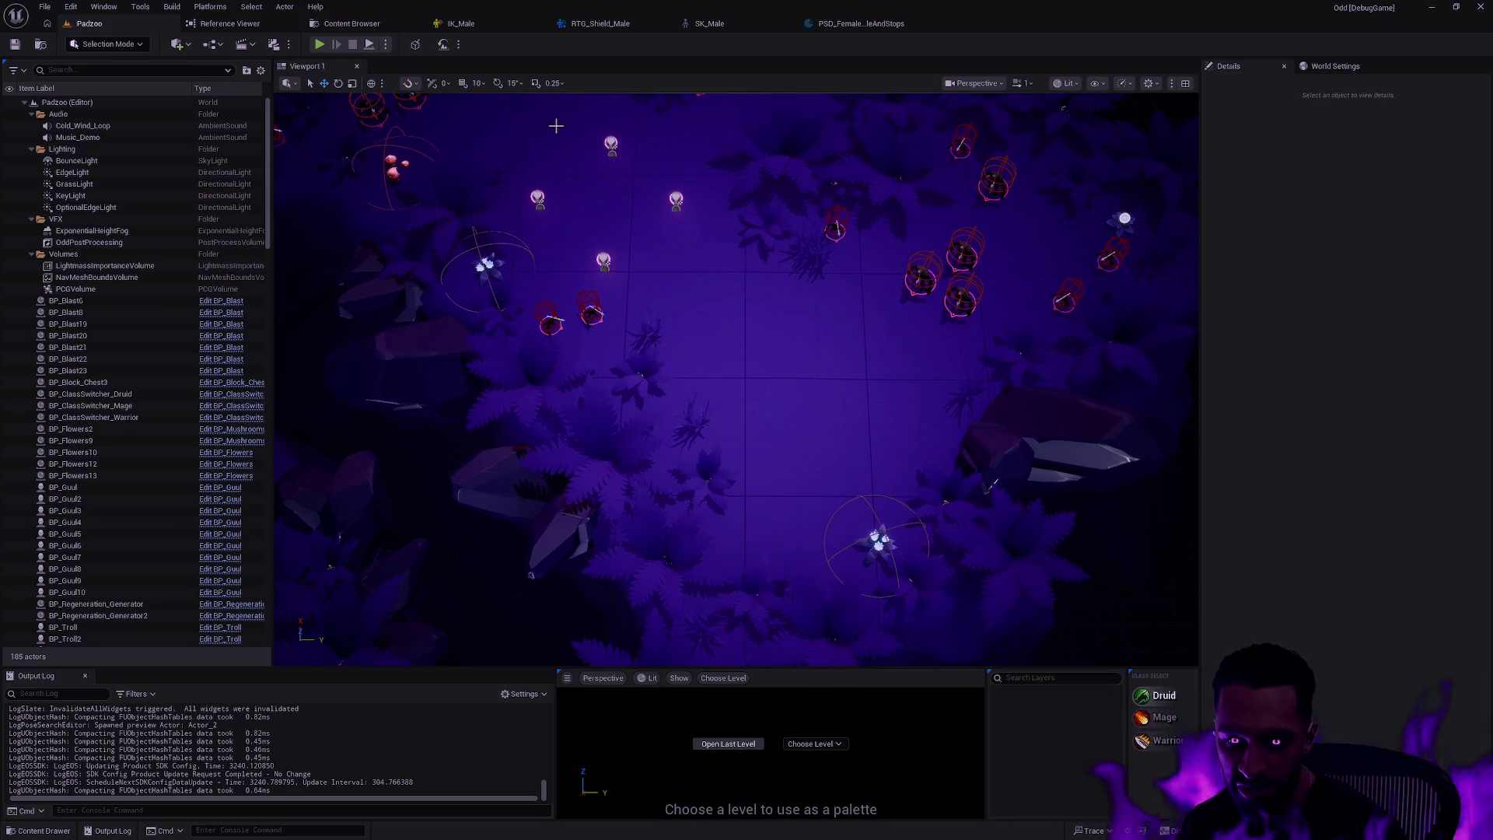
key("alt+Tab")
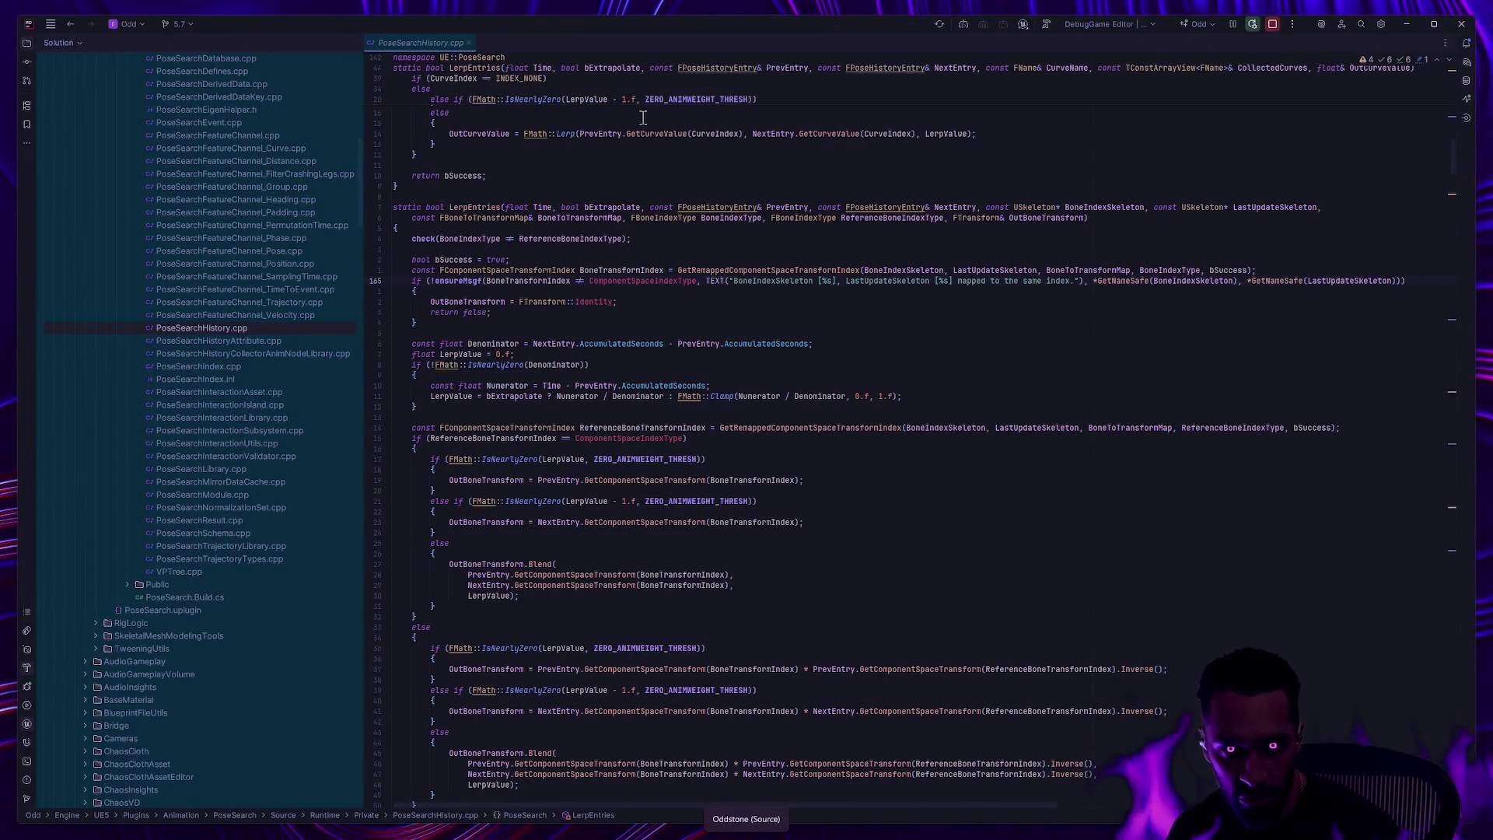
- Close PoseSearchHistory.cpp in Rider and return to Unreal Editor
left_click(468, 42)
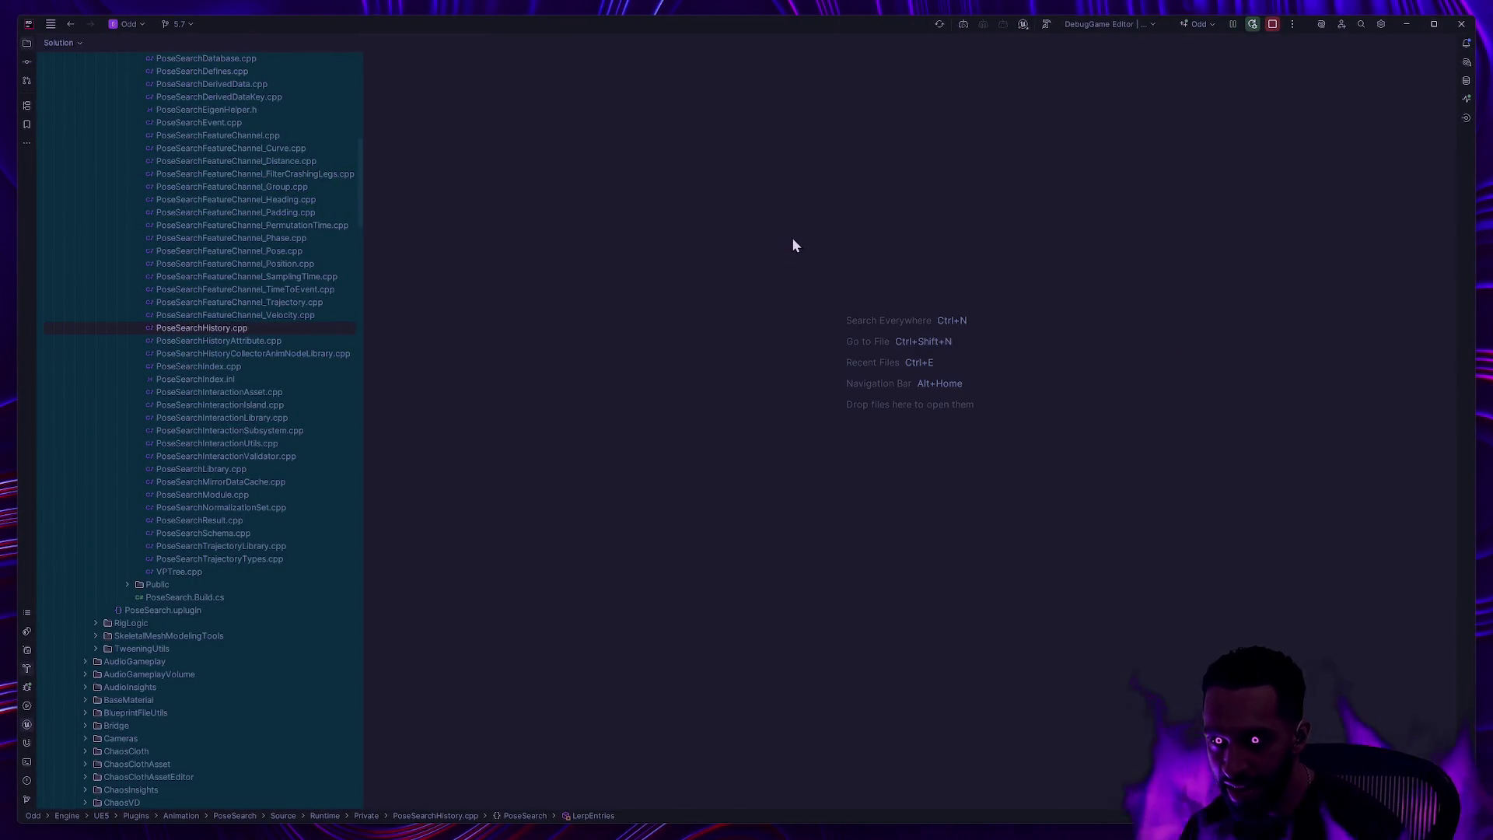
key("alt+Tab")
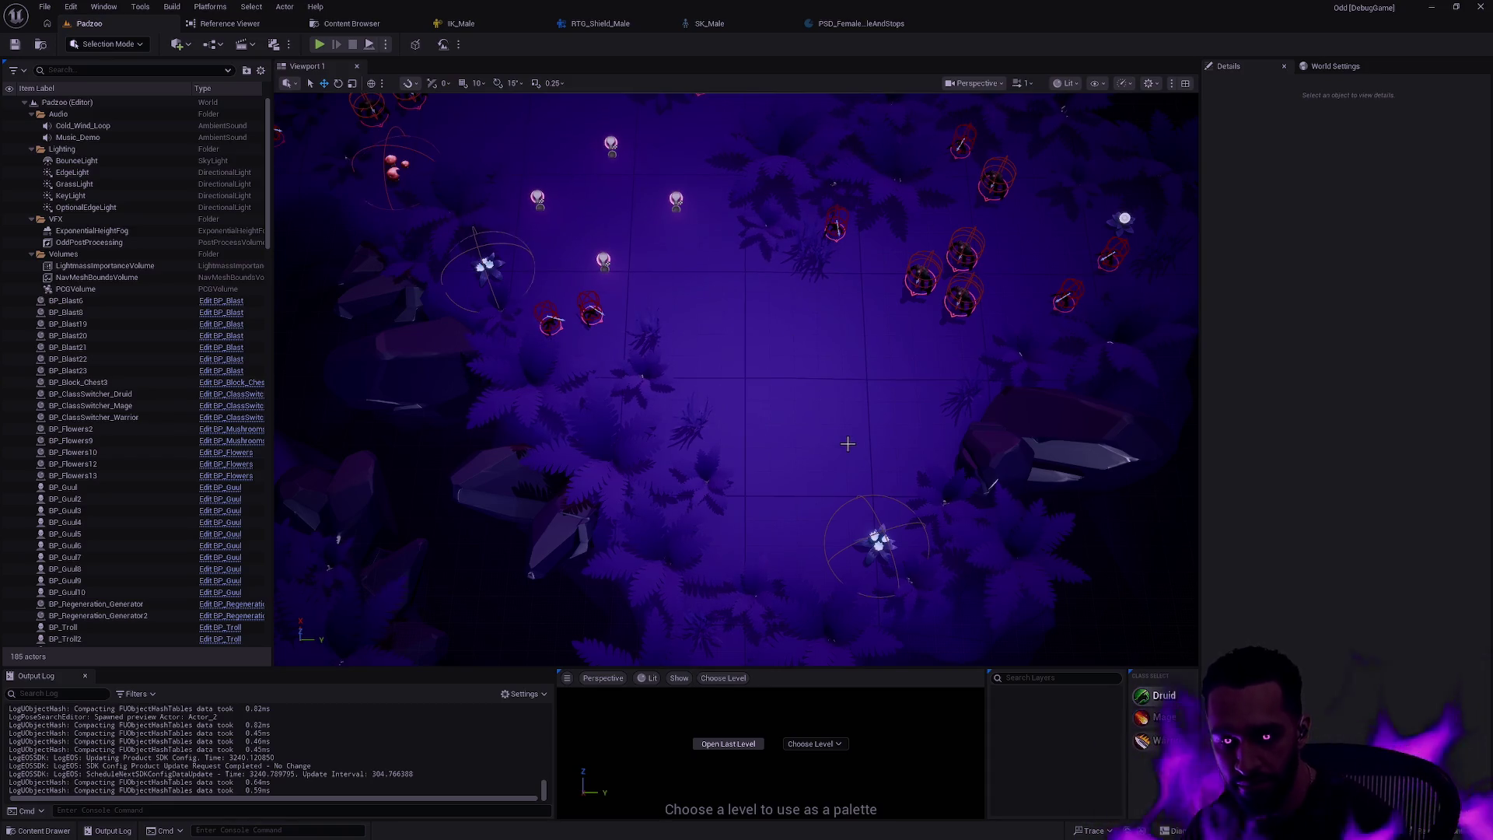
- Enable Game View with G and fly the camera across the level to an angled view
key("g")
mouse_move(853, 373)
left_mouse_down()
mouse_move(839, 319)
mouse_move(843, 394)
left_mouse_up()
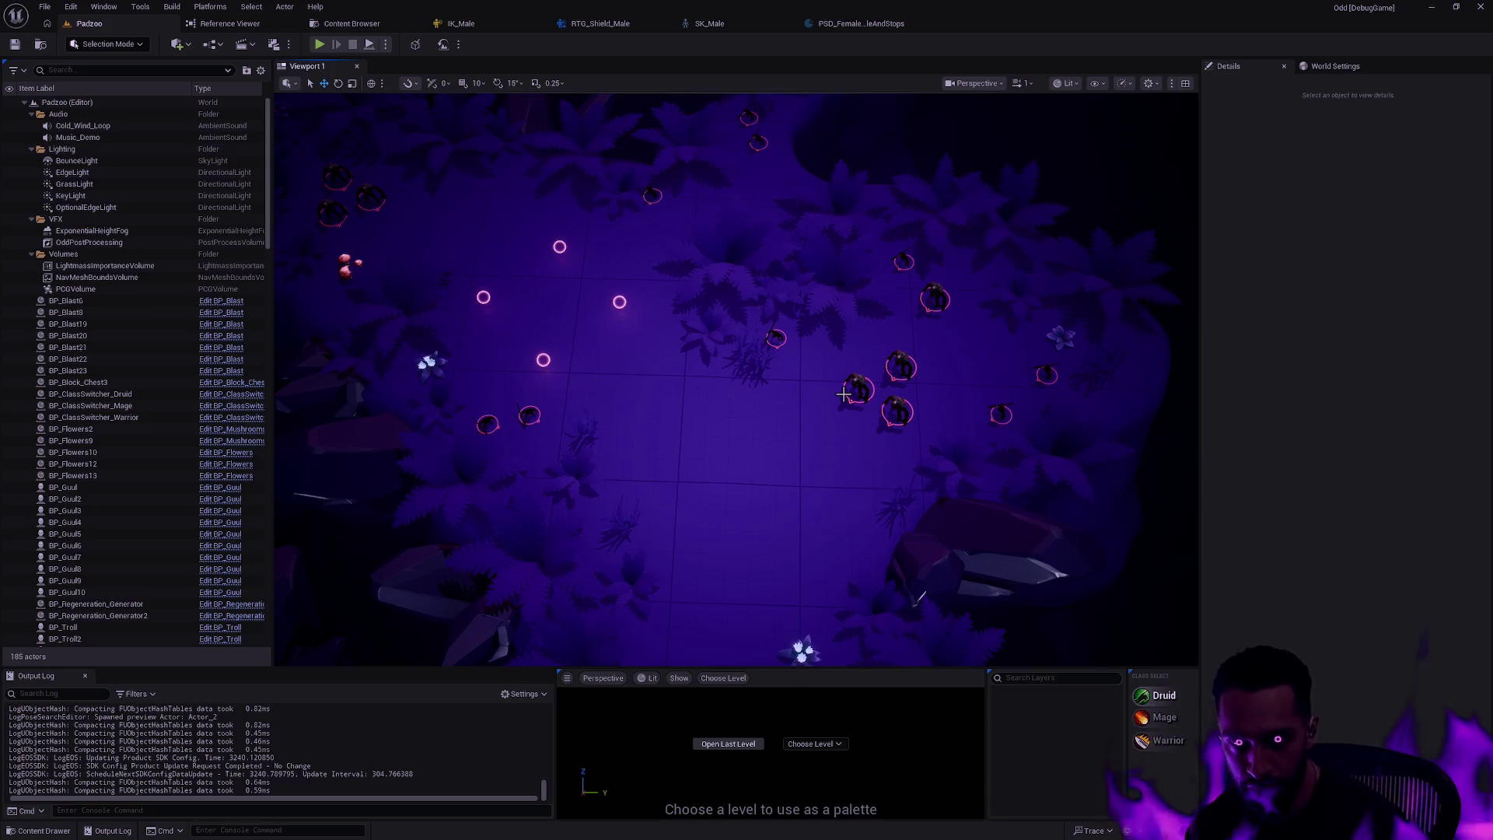
mouse_move(867, 241)
left_mouse_down()
mouse_move(871, 187)
mouse_move(769, 144)
left_mouse_up()
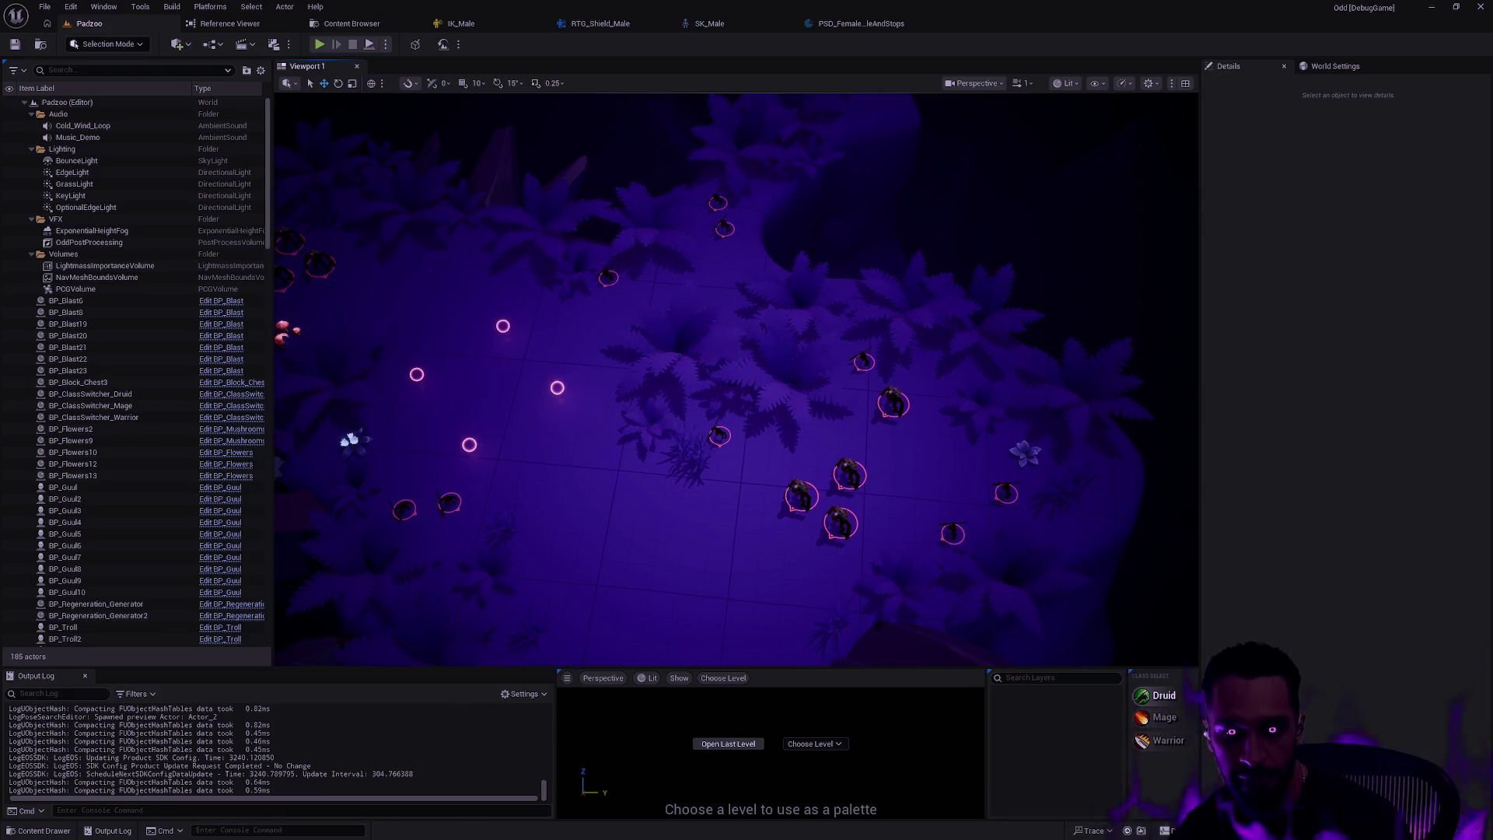
key("a")
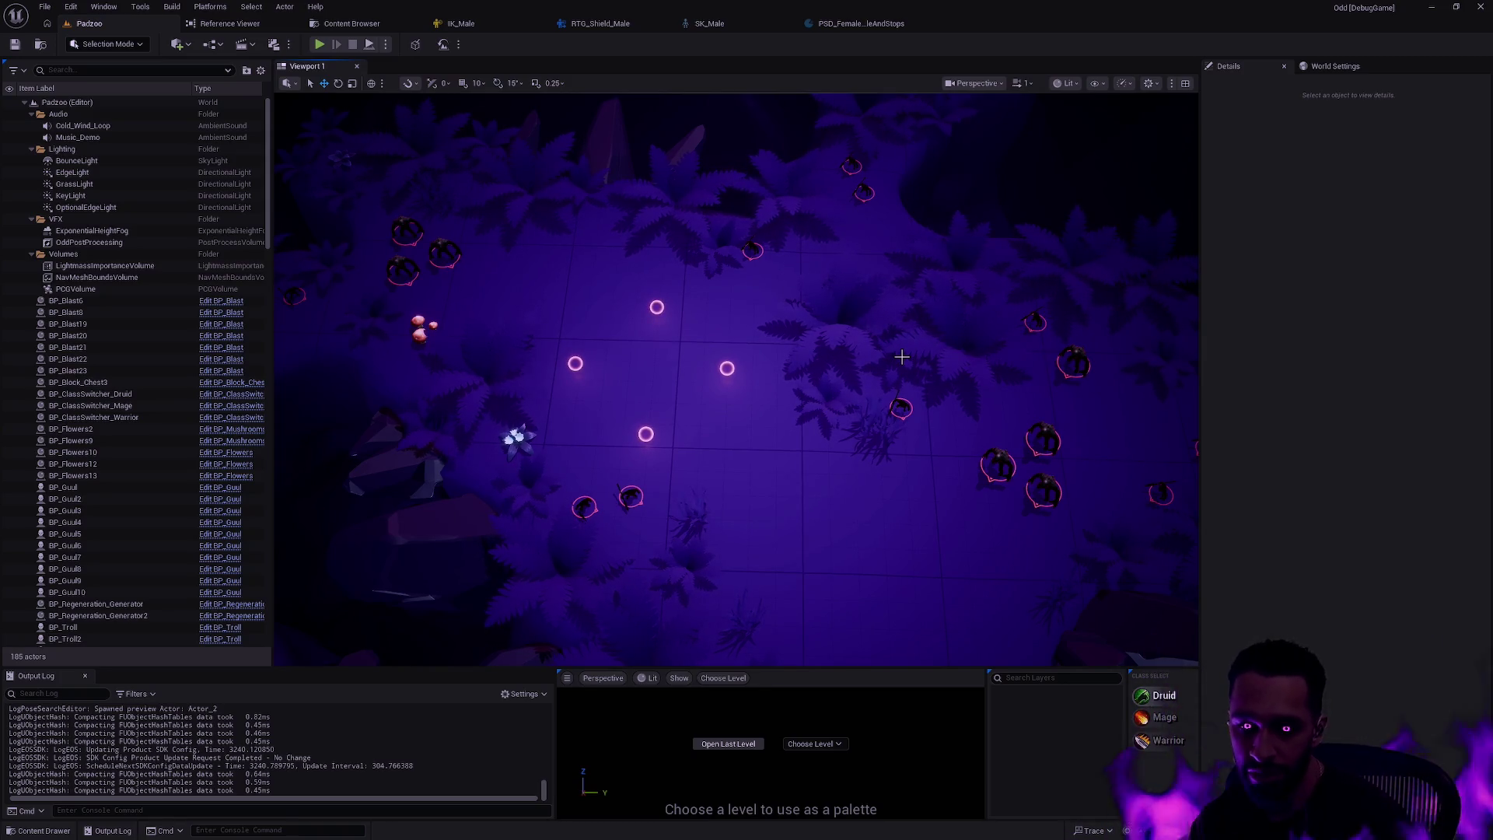
mouse_move(902, 356)
left_mouse_down()
mouse_move(890, 336)
mouse_move(653, 335)
mouse_move(618, 253)
mouse_move(575, 295)
mouse_move(544, 287)
mouse_move(560, 257)
mouse_move(572, 280)
mouse_move(583, 265)
left_mouse_up()
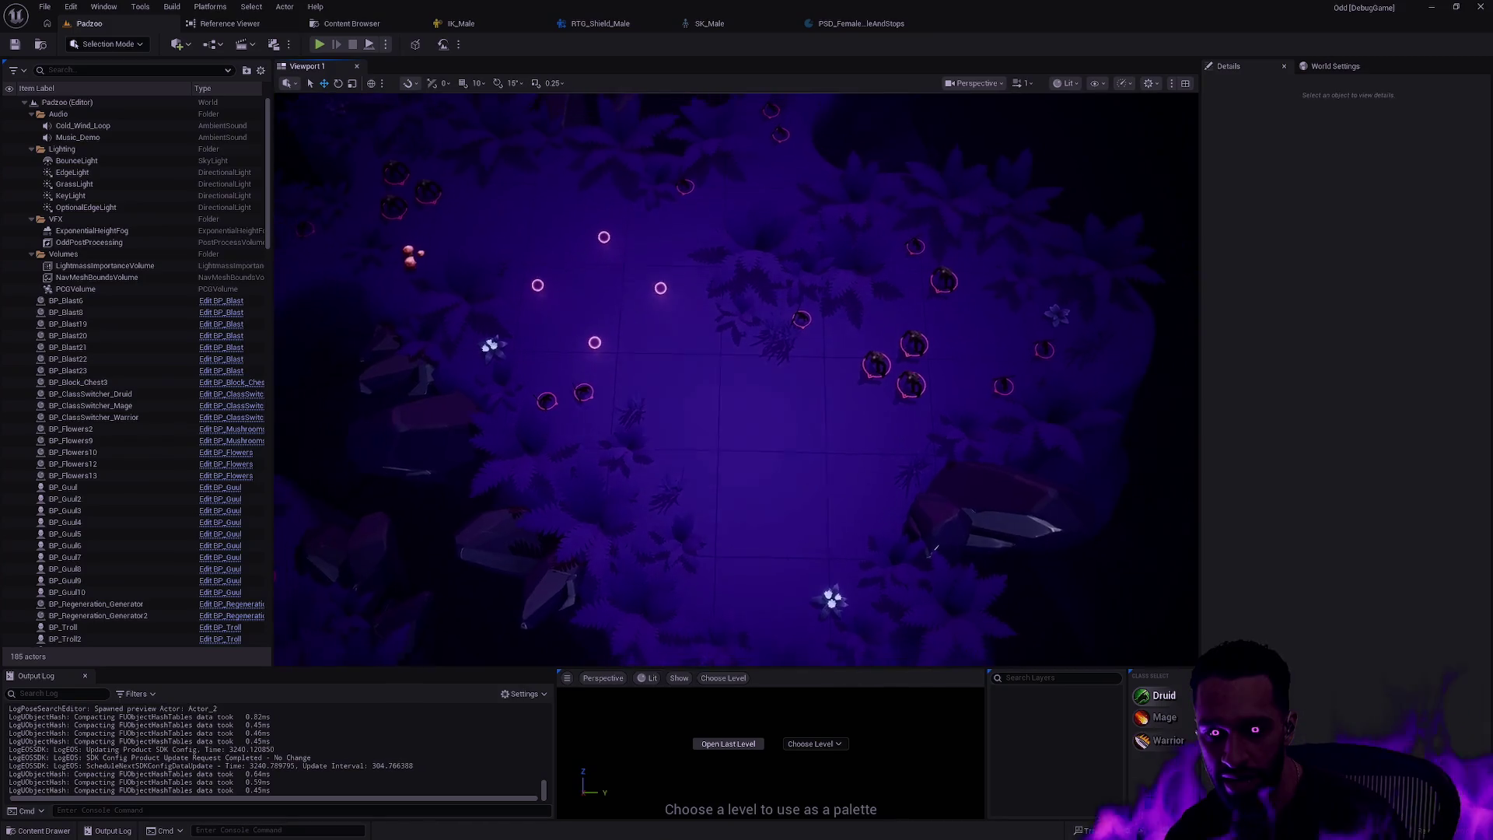
left_click_drag(892, 459, 892, 459)
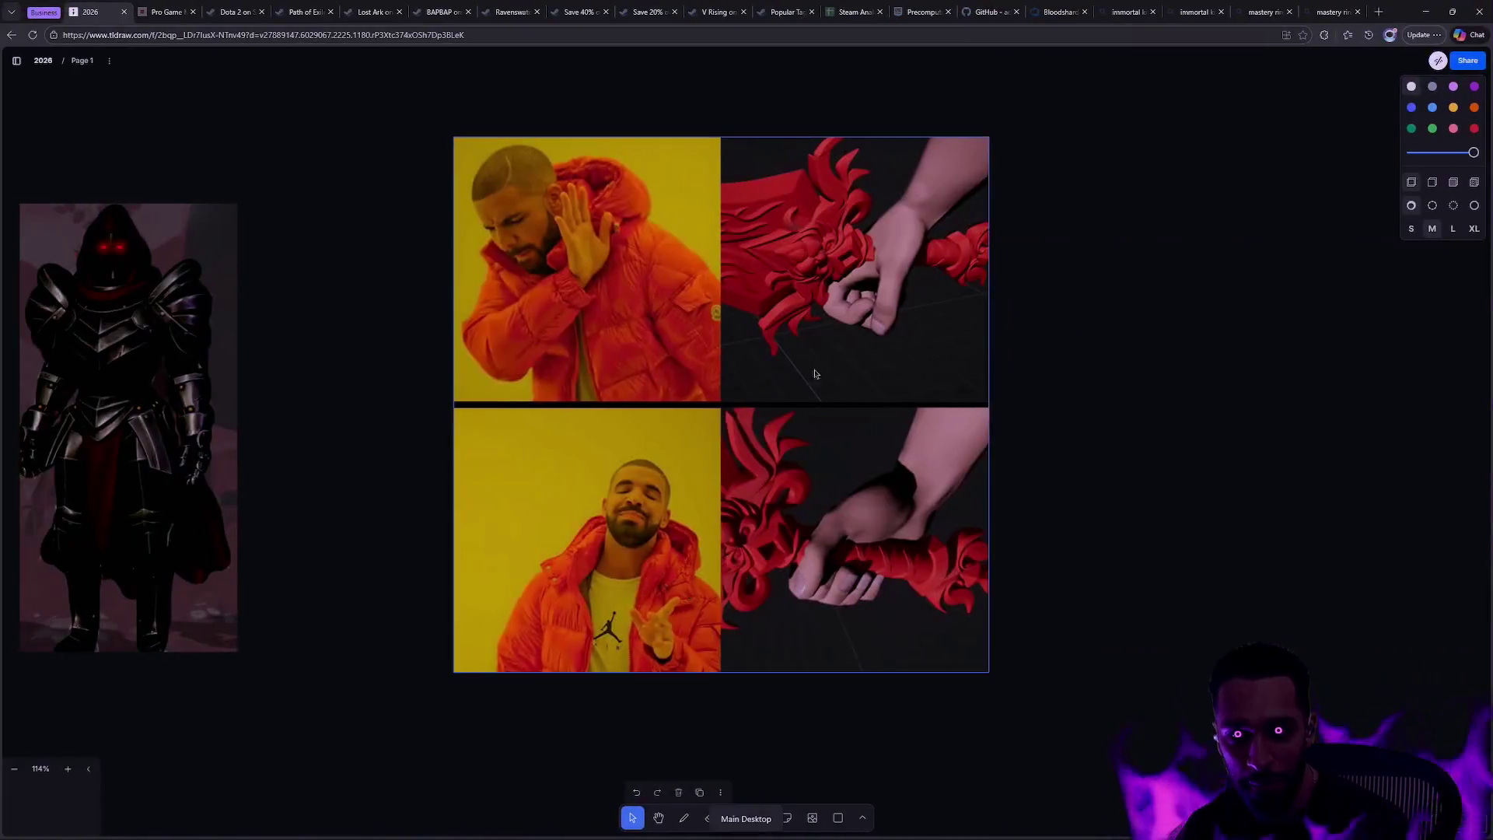
- Open mixamo.com in a new Edge tab, then close that tab
key("ctrl+t")
type("https://www.")
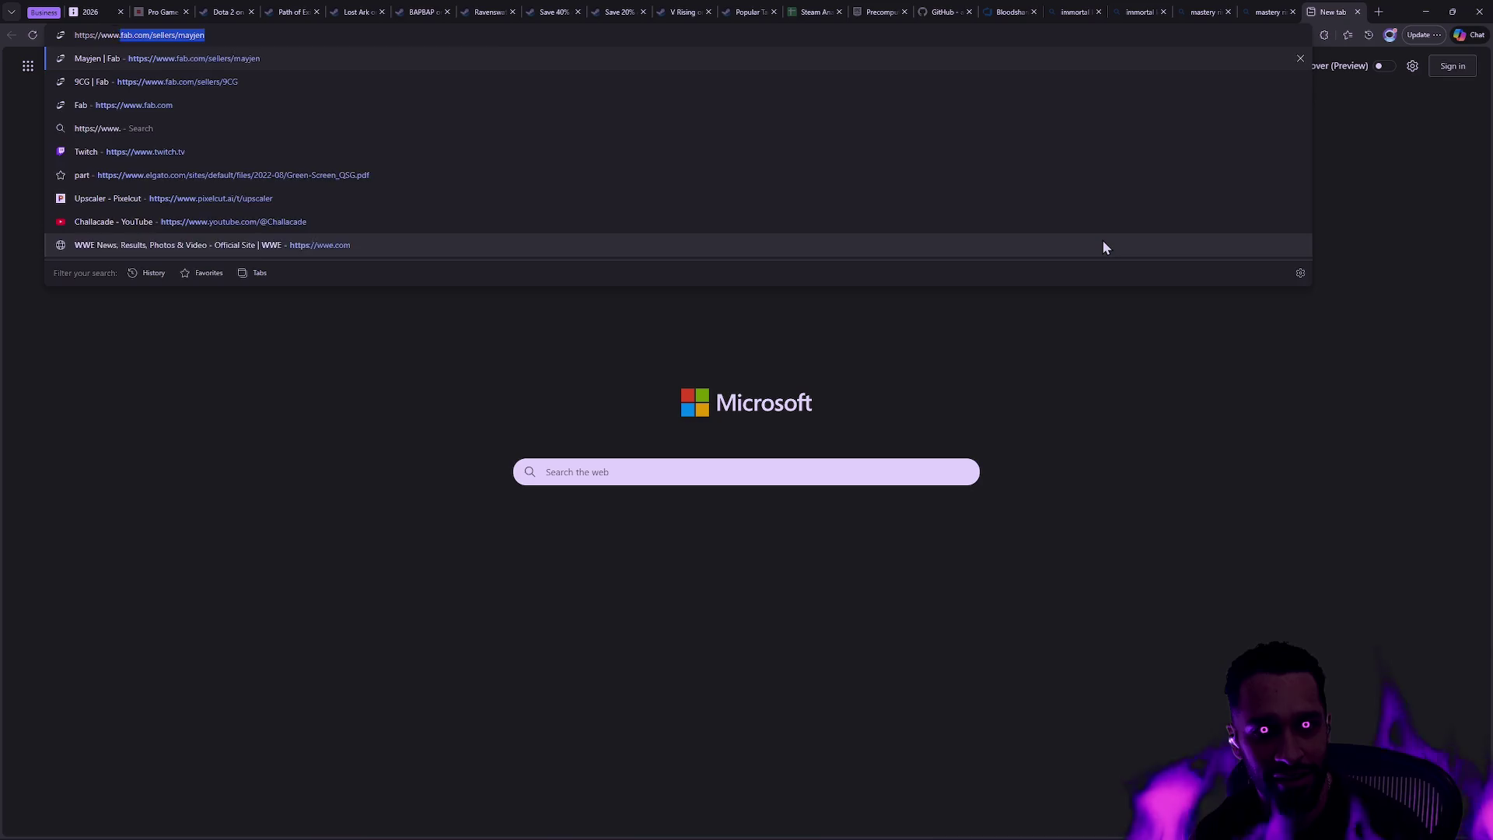
type("mixamo.c")
key("Return")
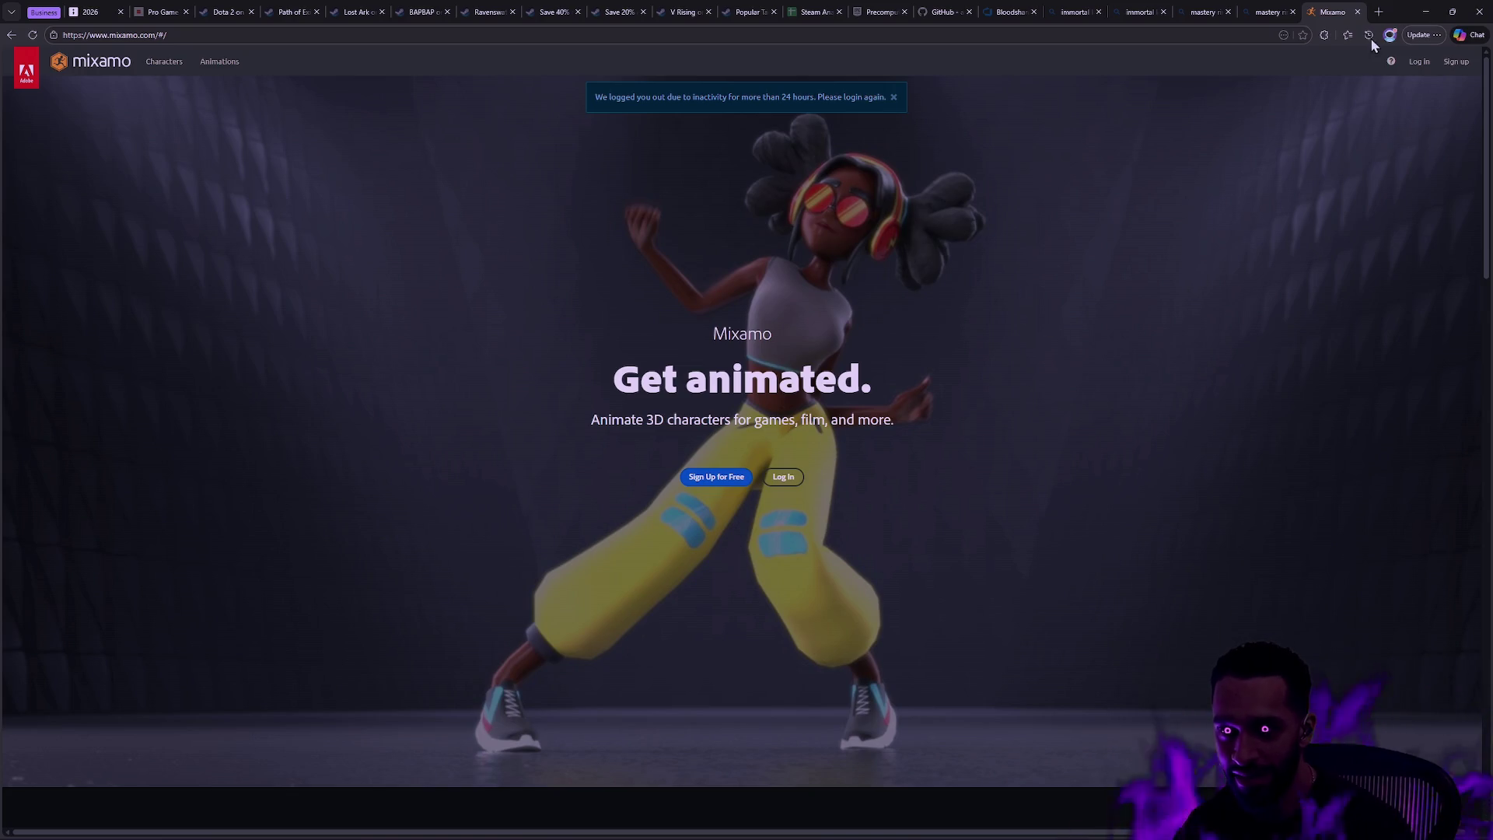
left_click(1357, 13)
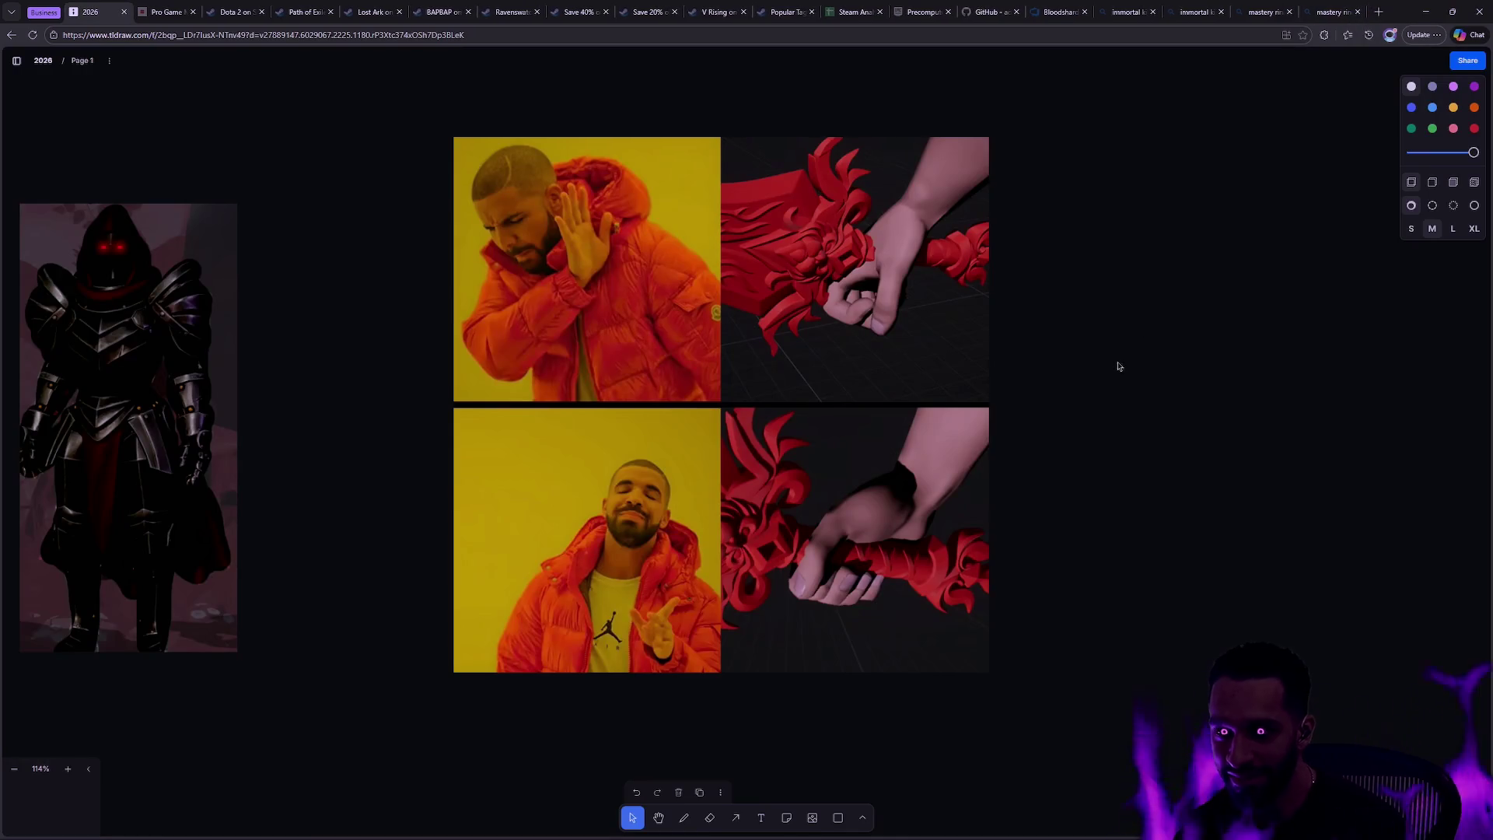
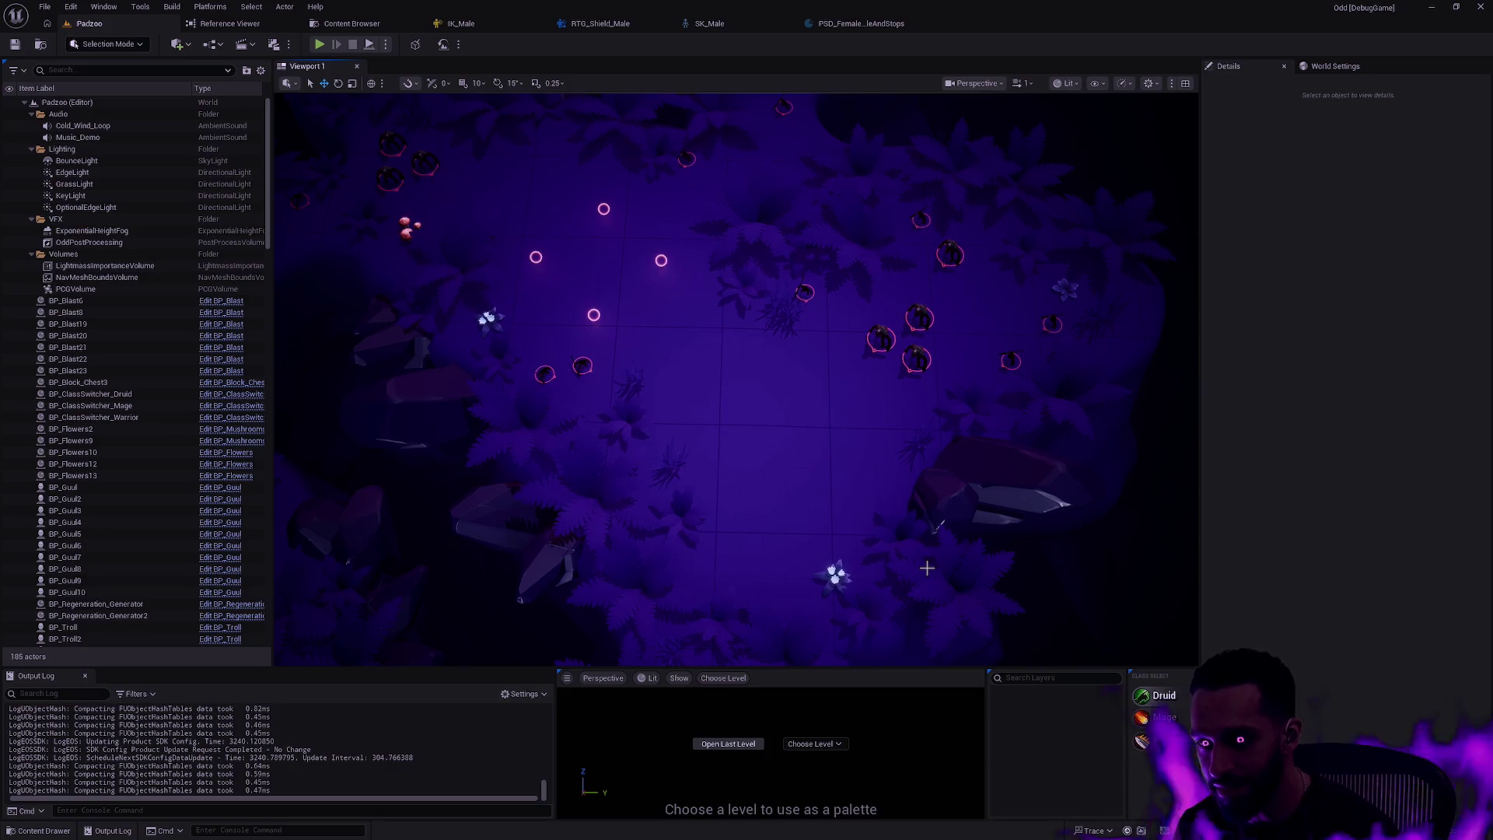
- Fly the camera to the three class-switcher pedestals and start a World Settings search
left_click_drag(910, 457, 903, 350)
left_click_drag(827, 450, 826, 373)
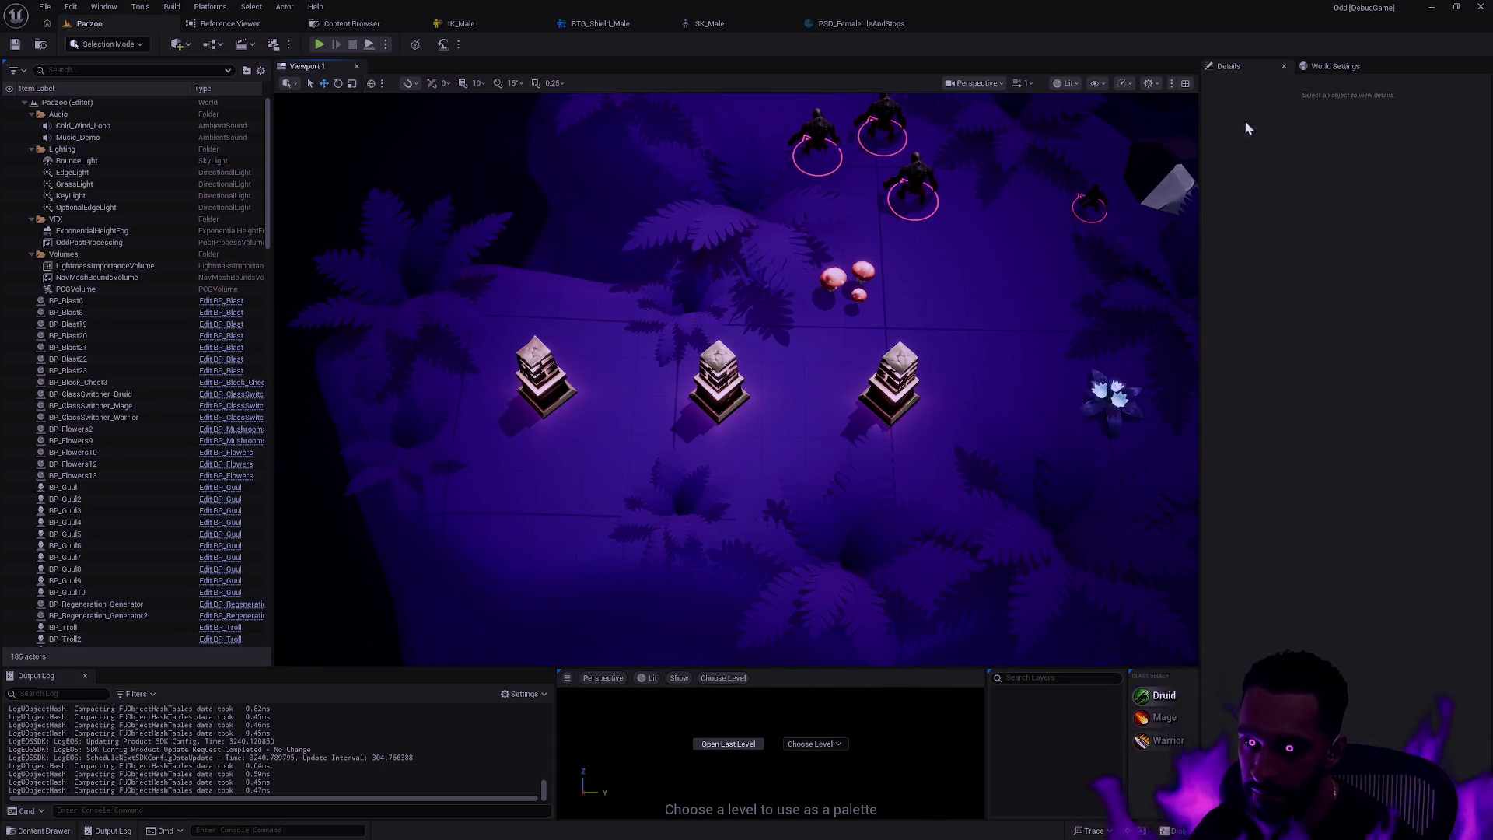
left_click(1335, 66)
left_click(1300, 86)
type("AI")
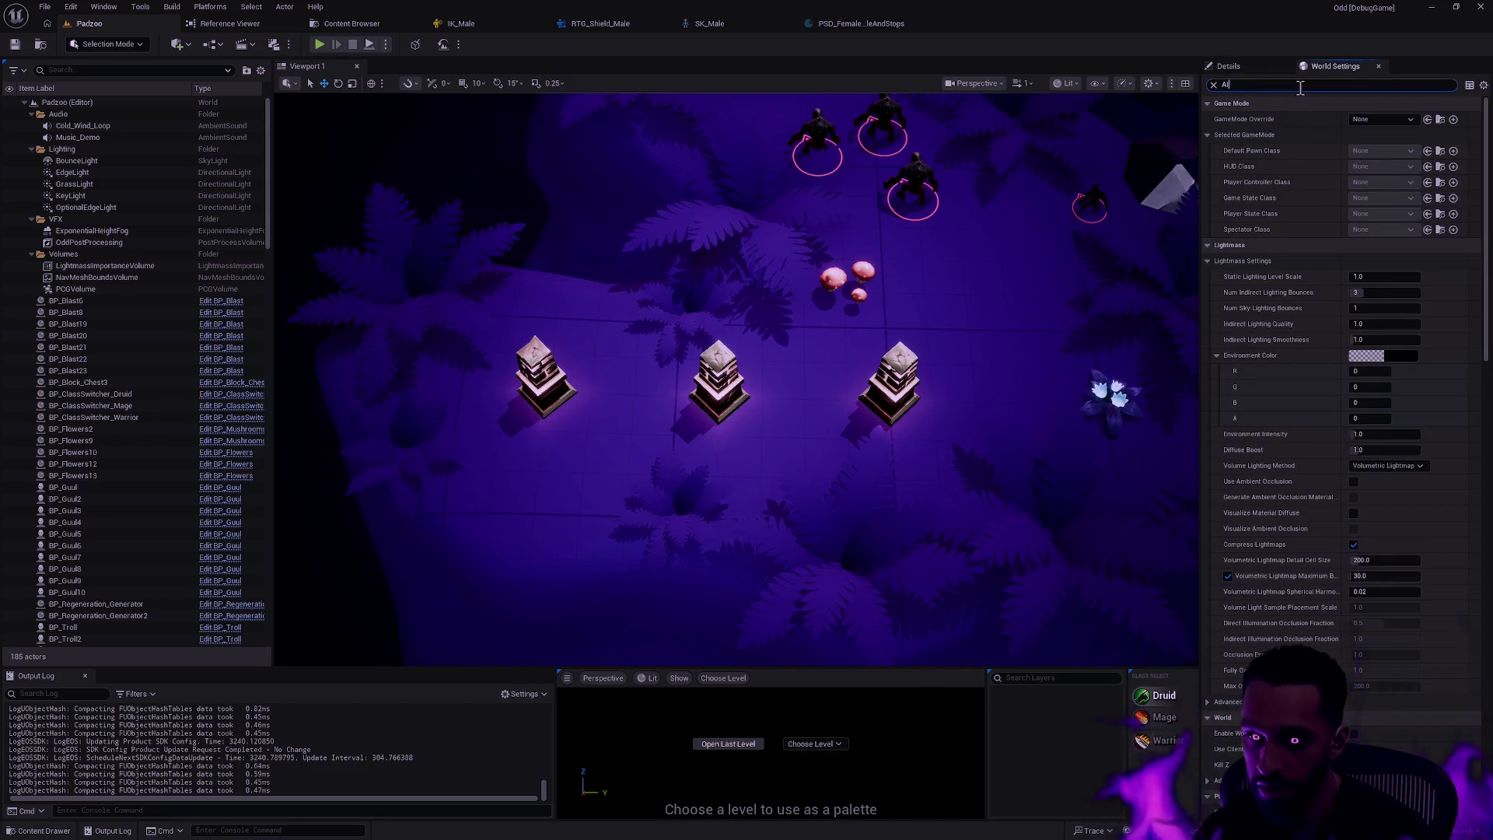
- Toggle Enable AISystem, reset PlayerStart_P1's Player Start Tag to None, then Play From Here
left_click(1357, 371)
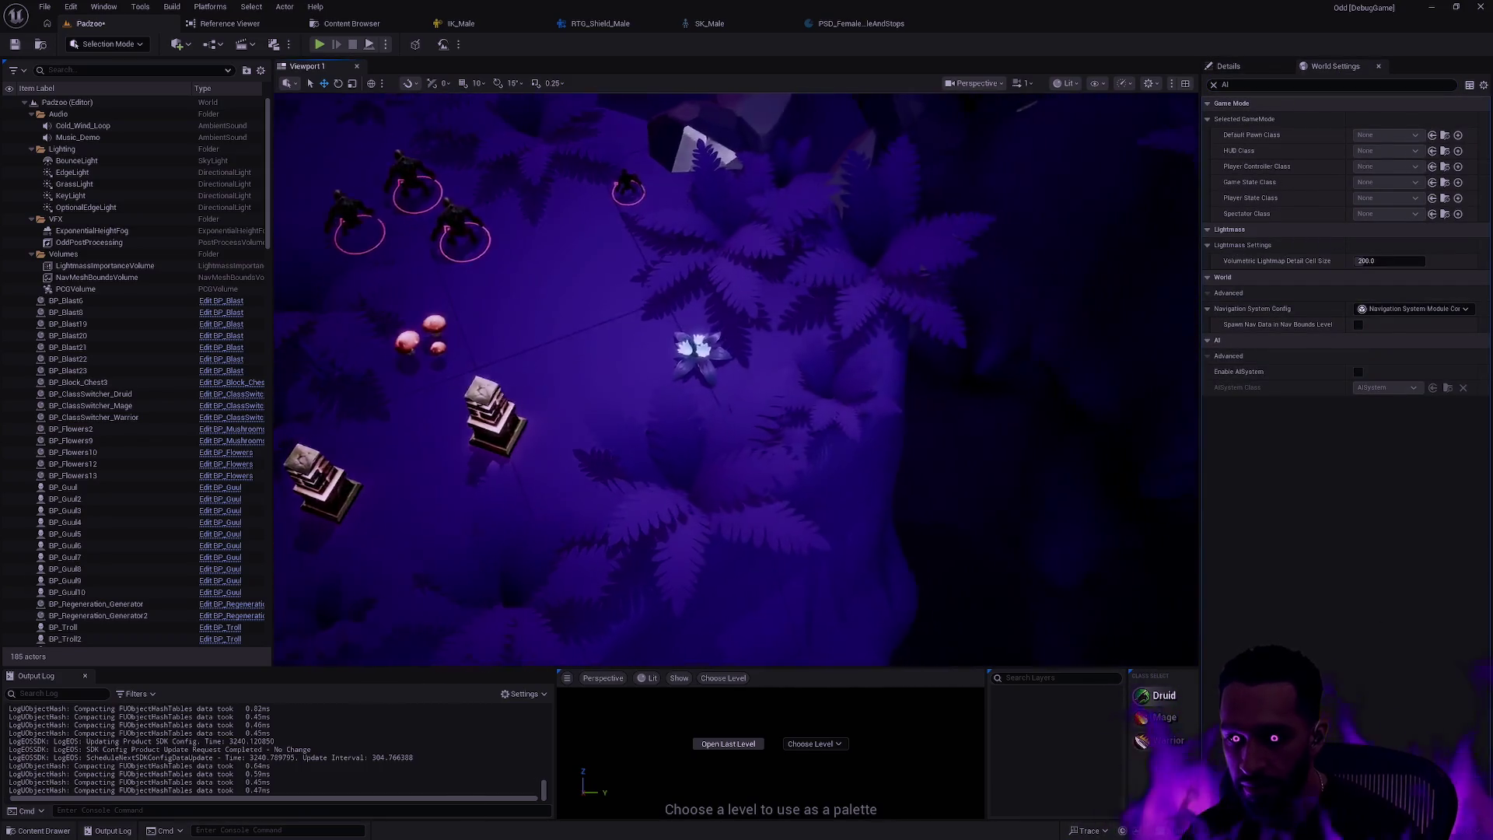
left_click(889, 471)
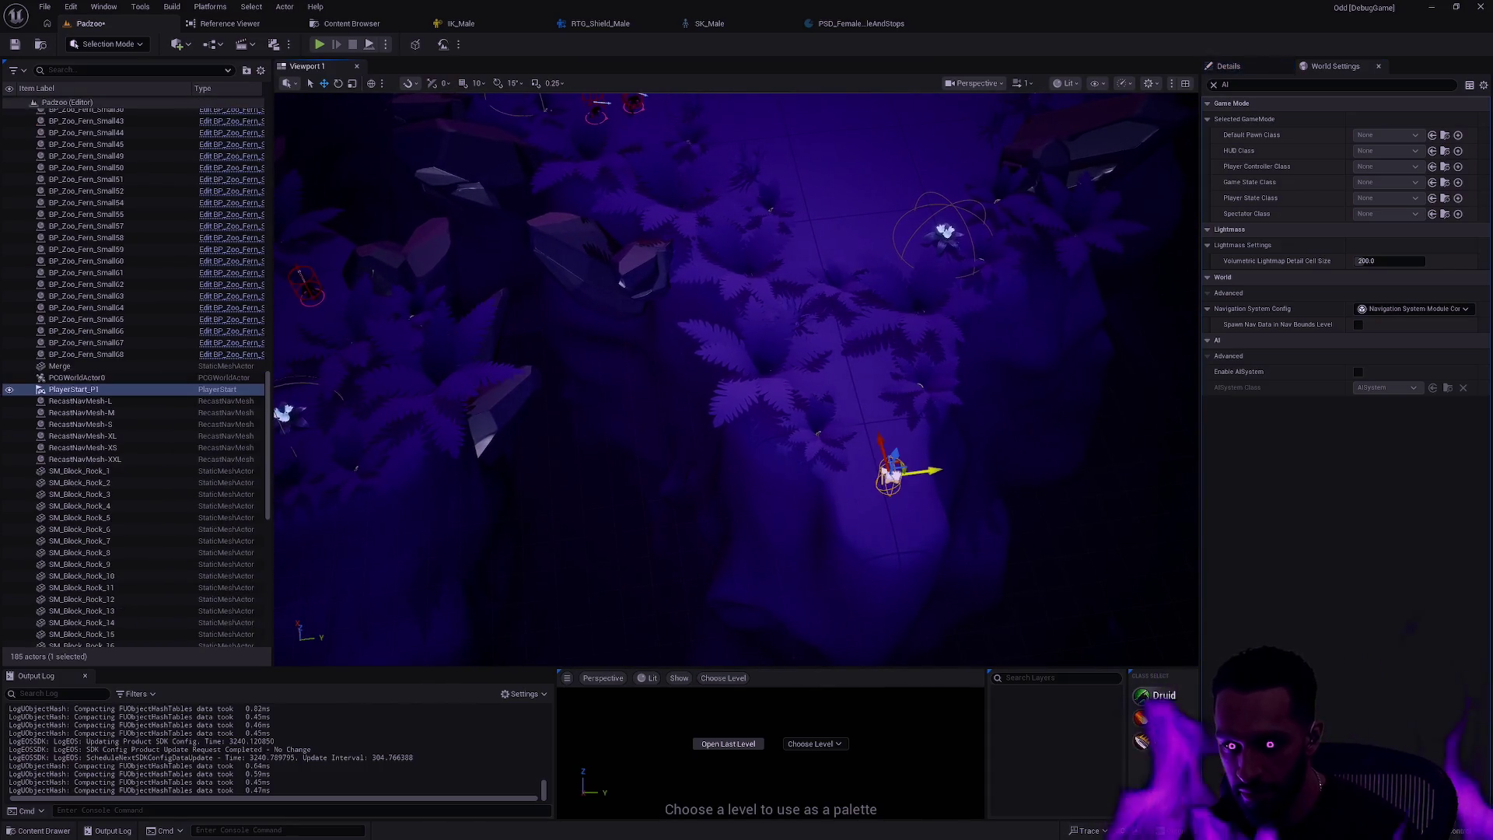
left_click(1254, 69)
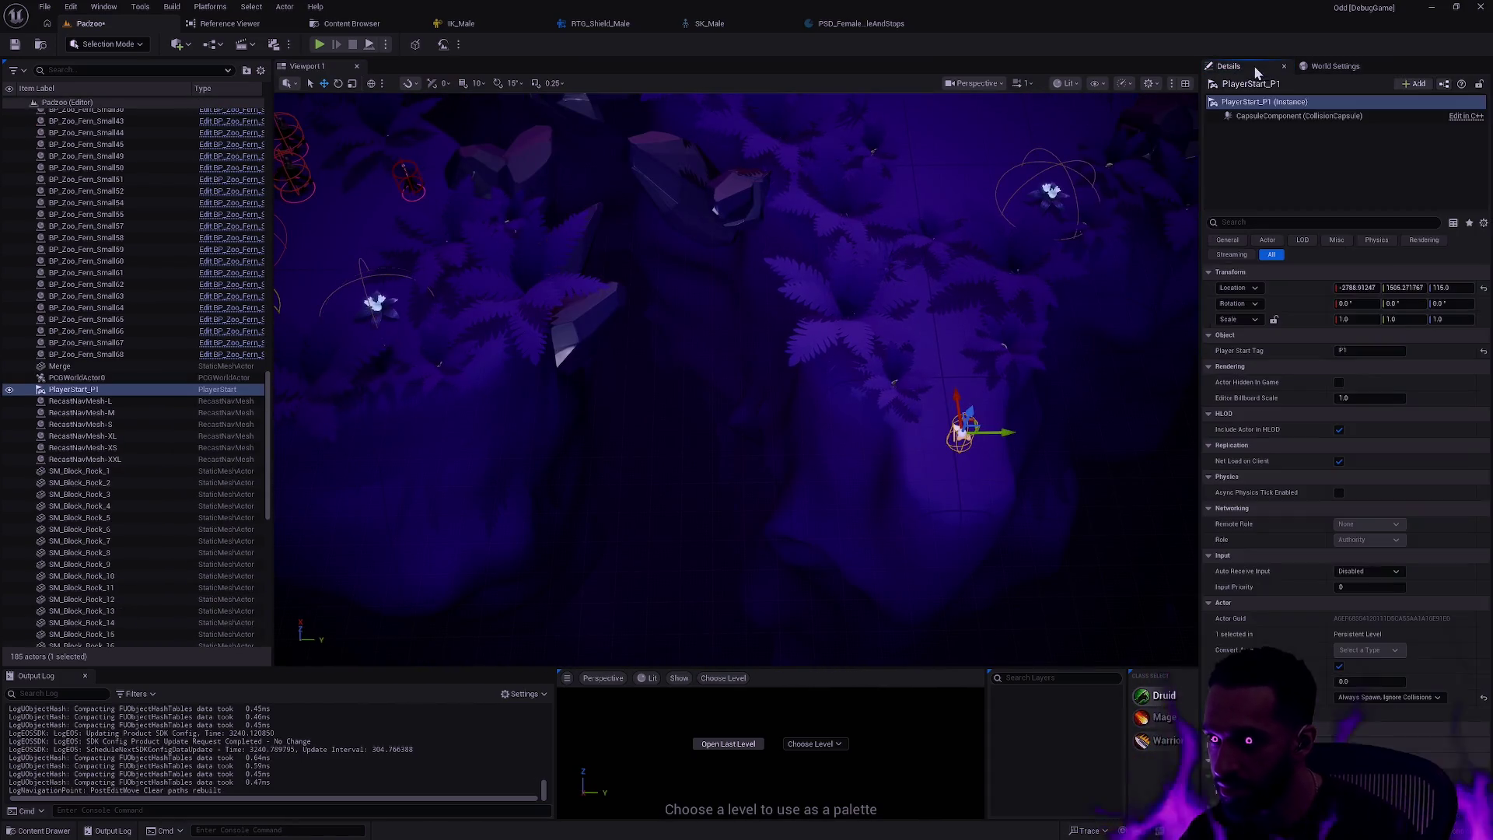
left_click(1484, 353)
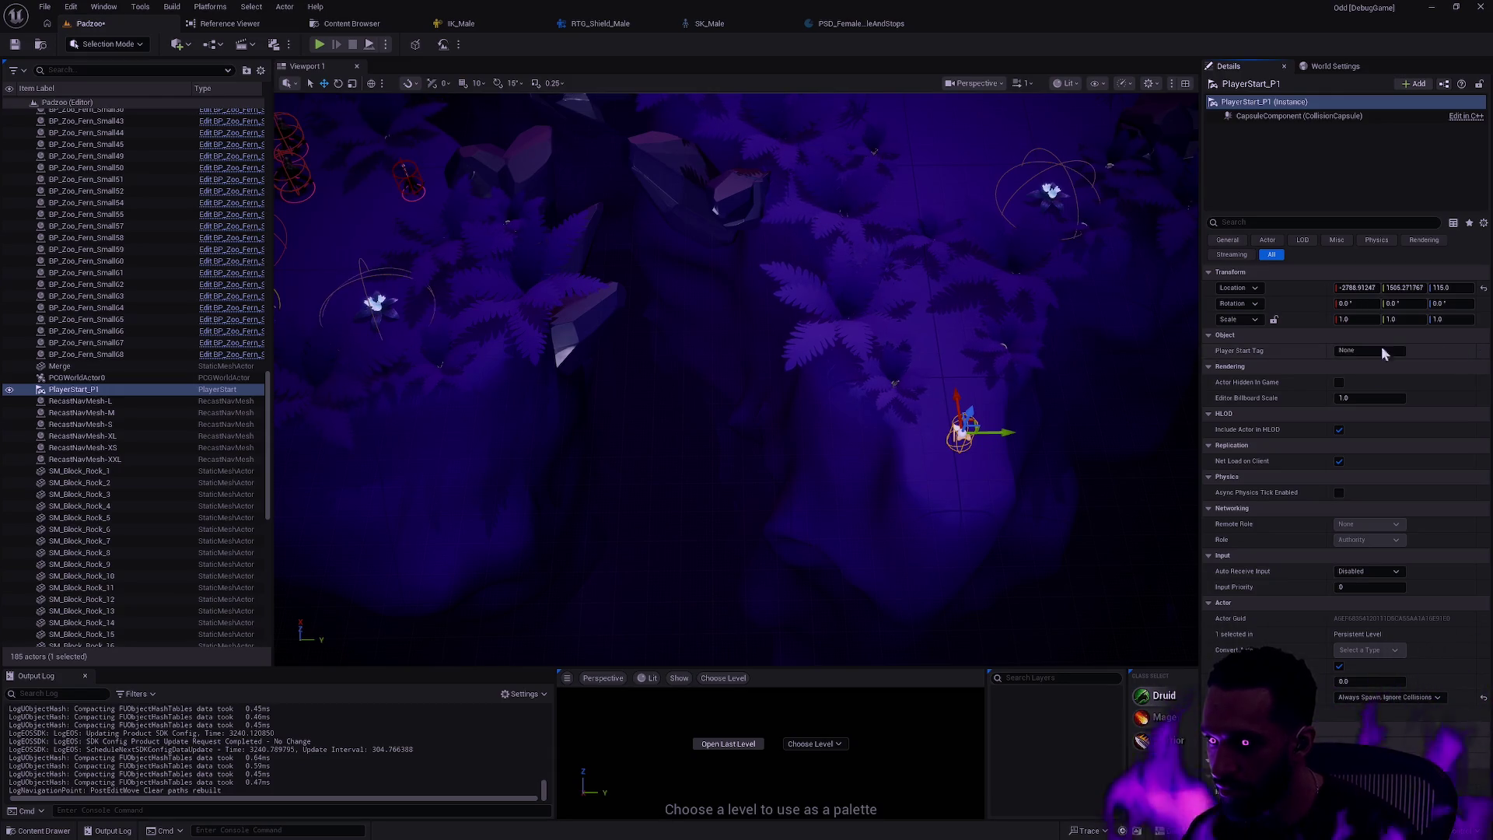
right_click(714, 362)
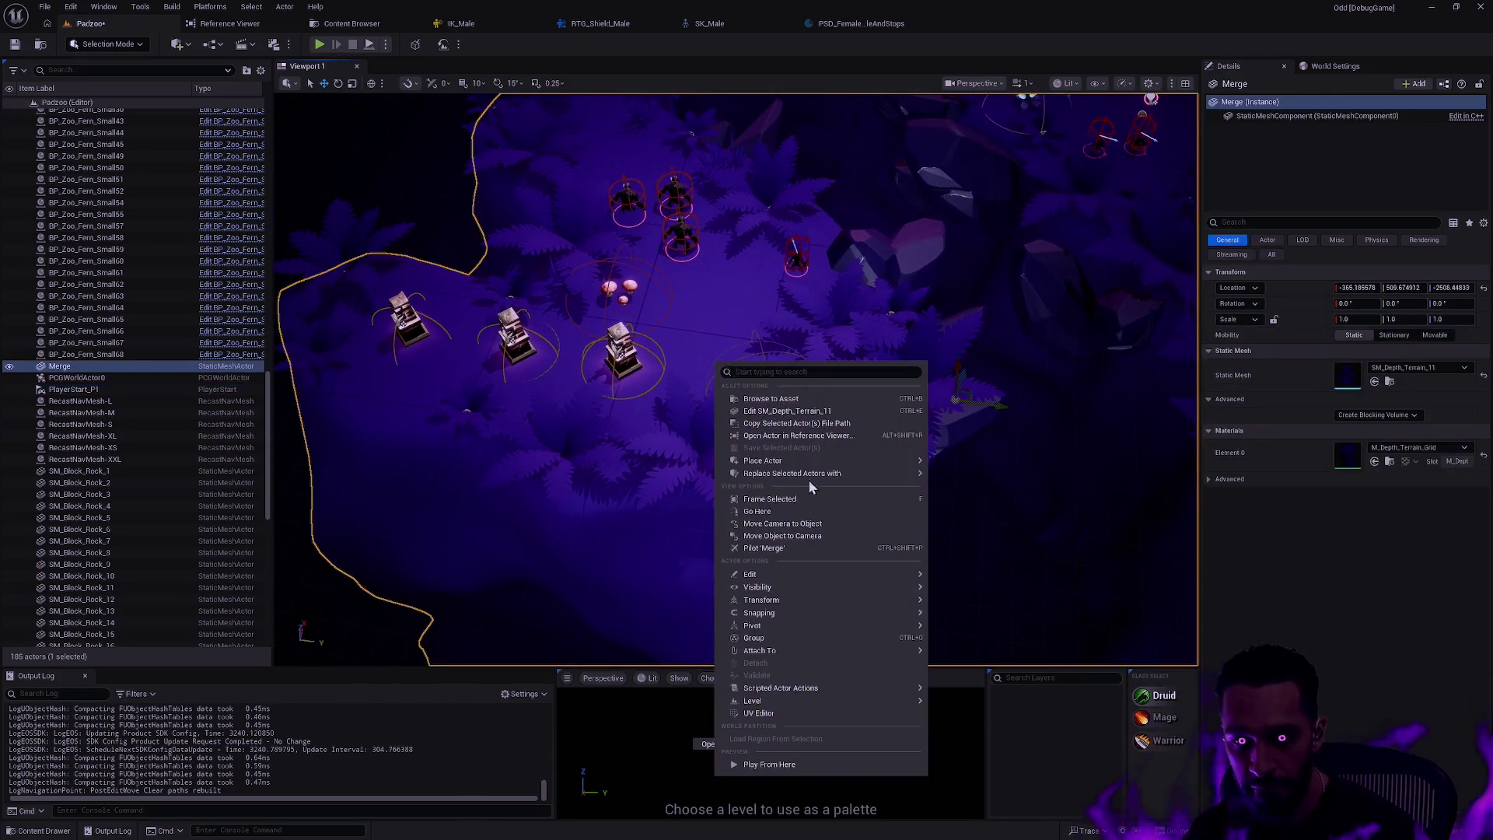
left_click(782, 764)
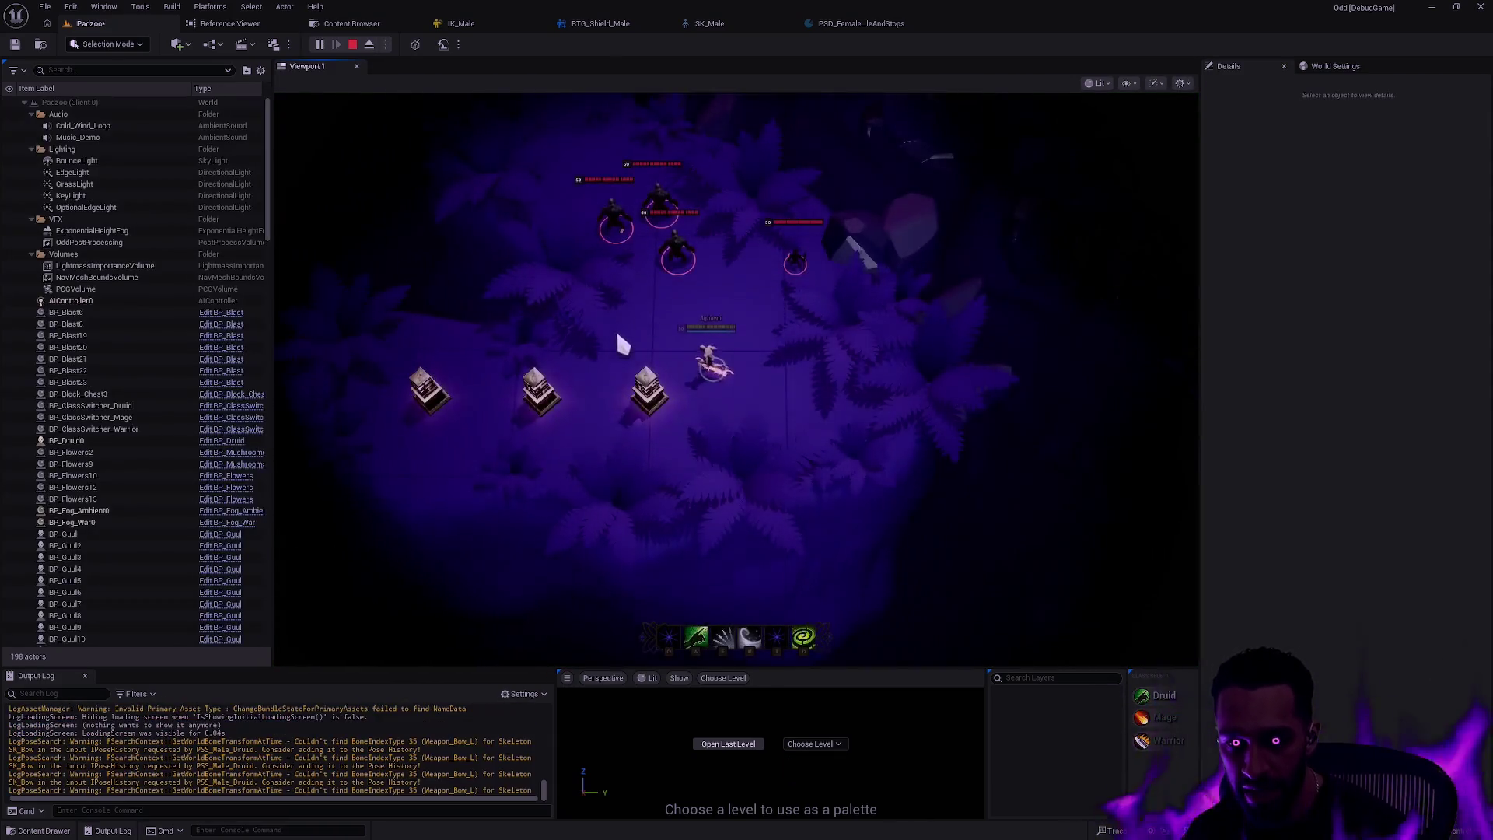
- Walk the character between the Mage, Druid and Warrior switchers
left_click(796, 451)
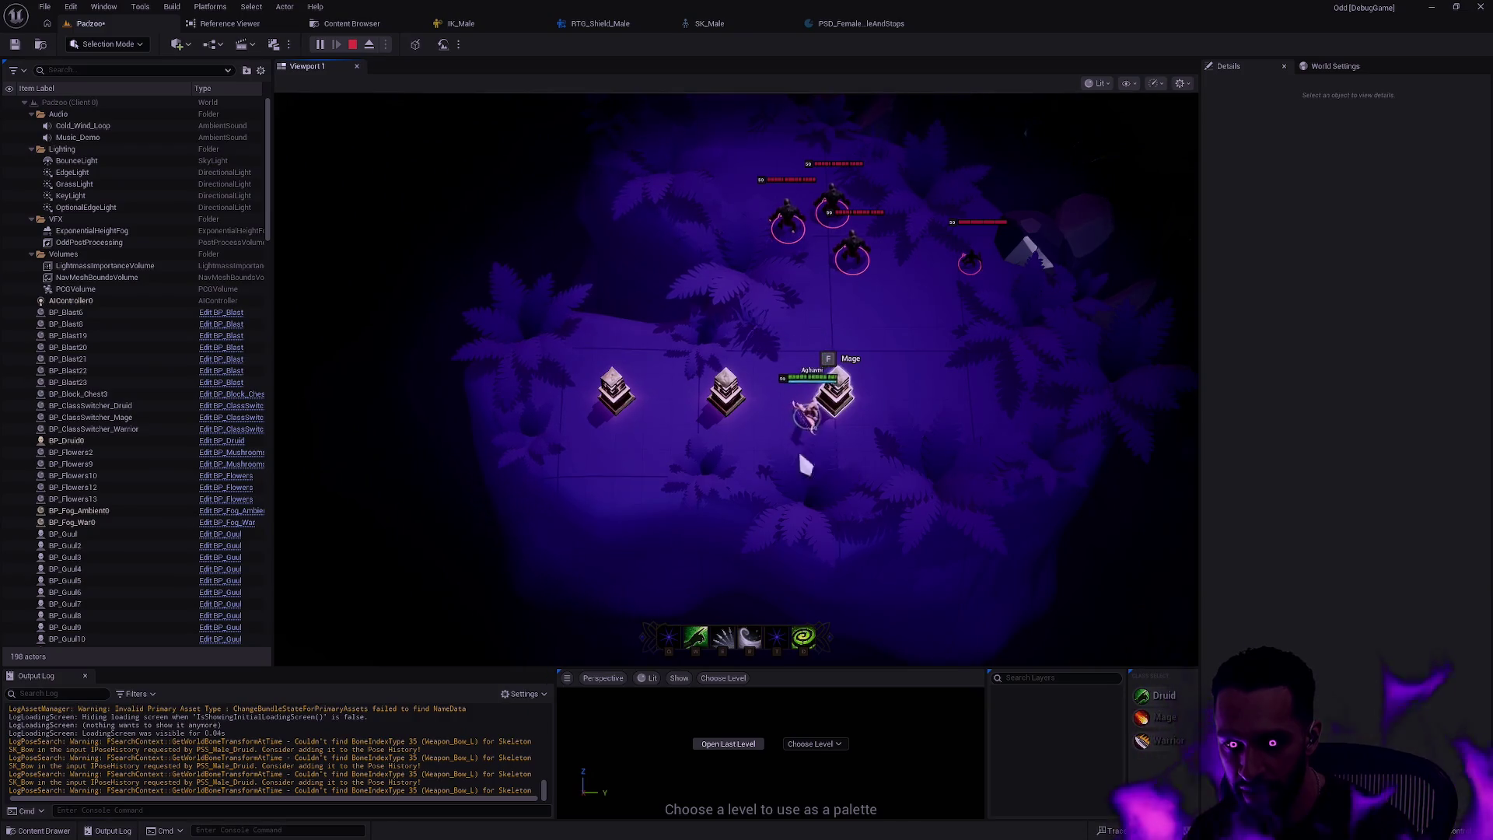
left_click(701, 427)
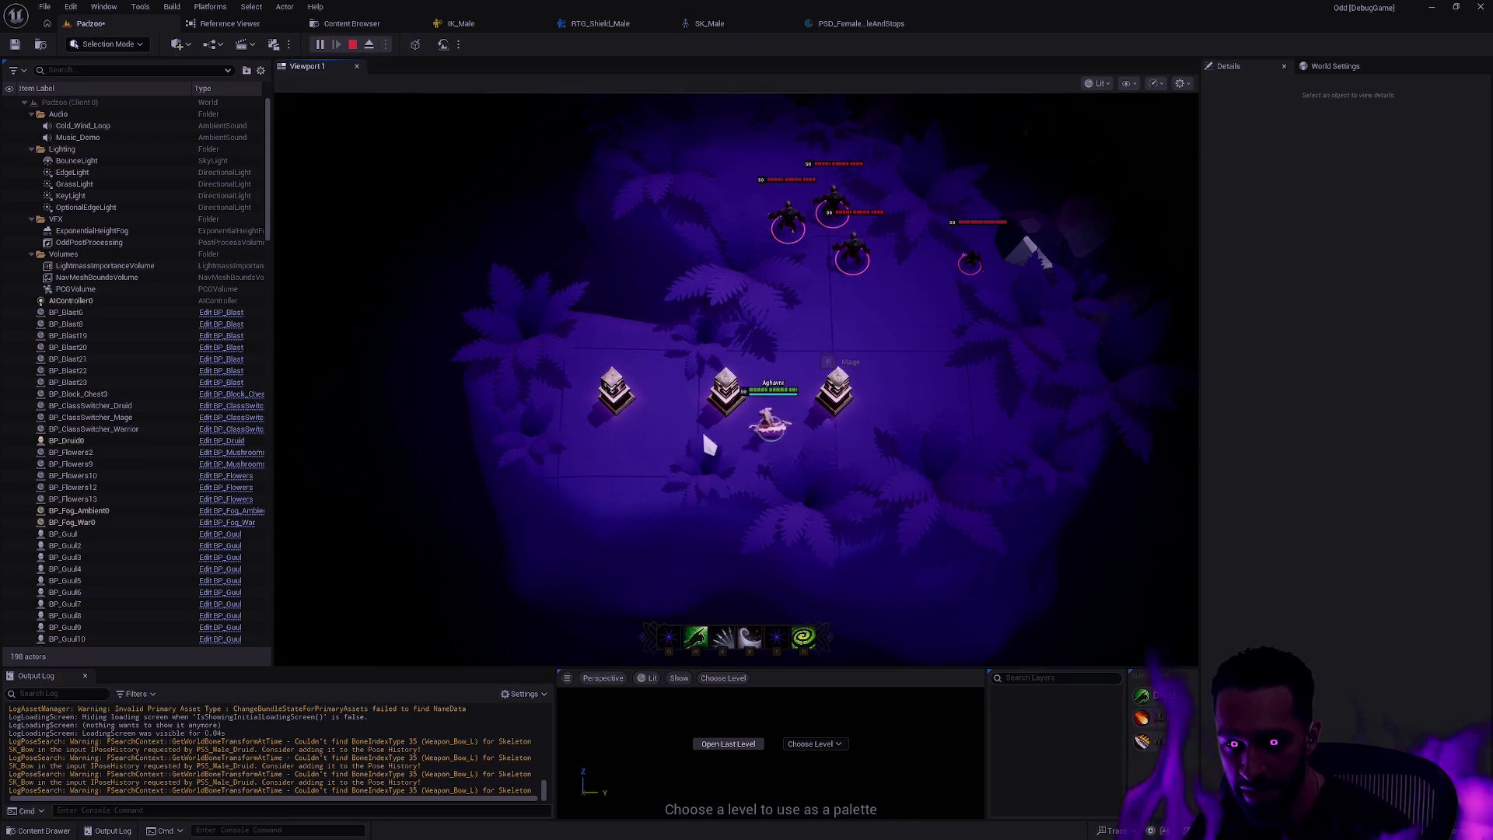
left_click(628, 408)
left_click(680, 404)
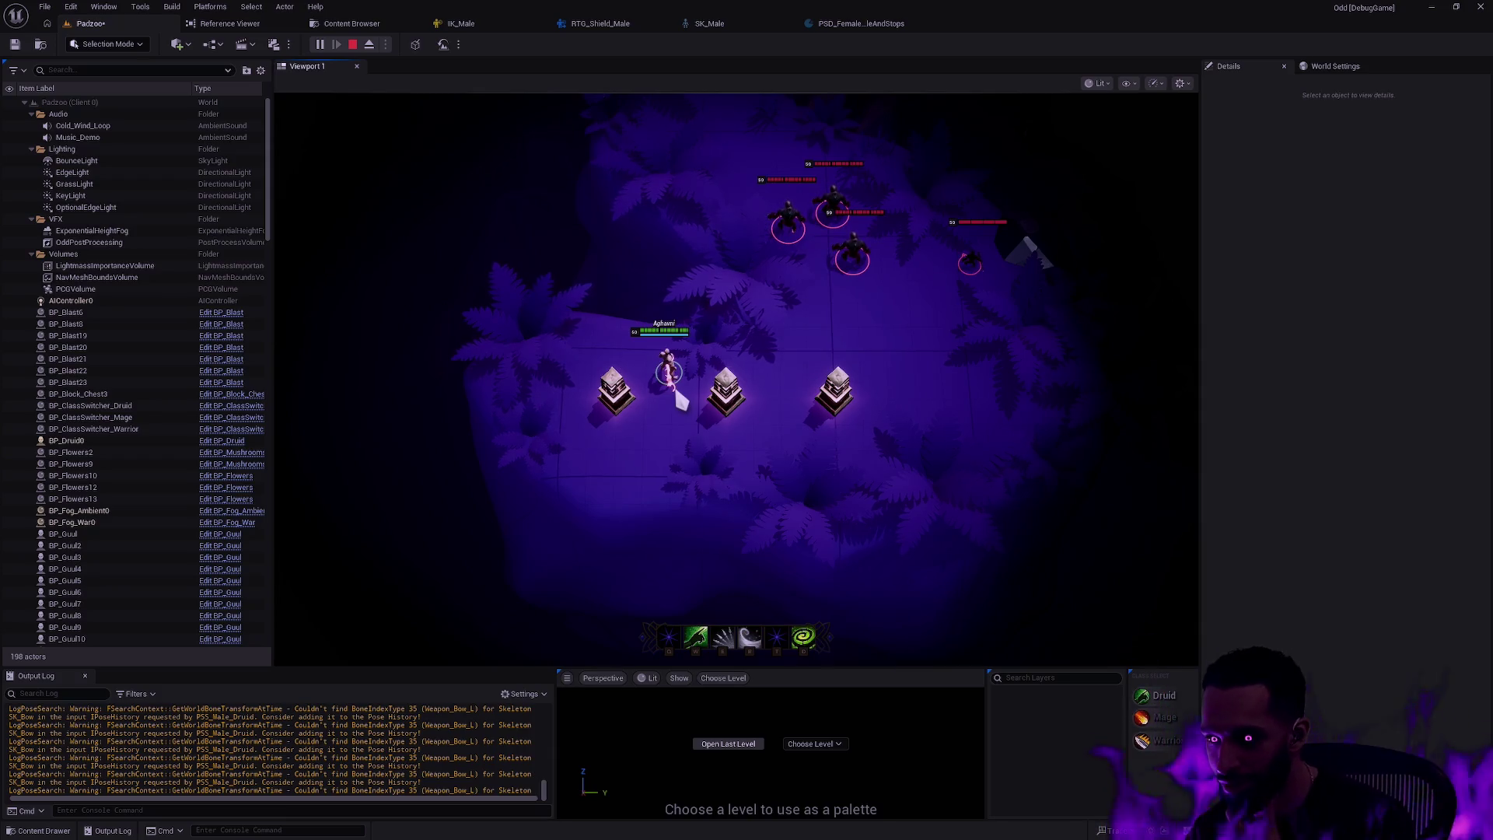
left_click(705, 430)
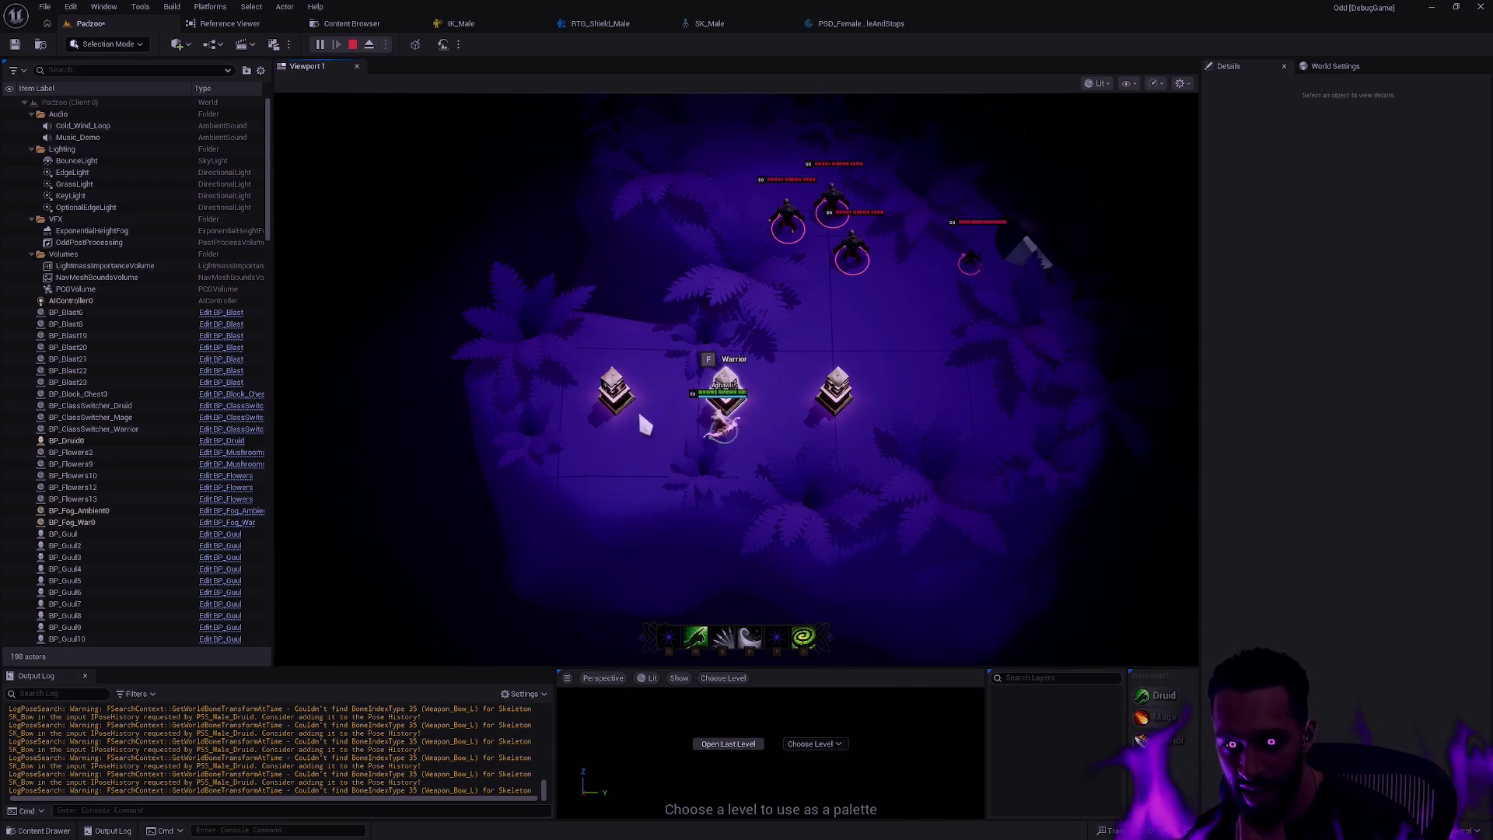
left_click(643, 337)
left_click(746, 343)
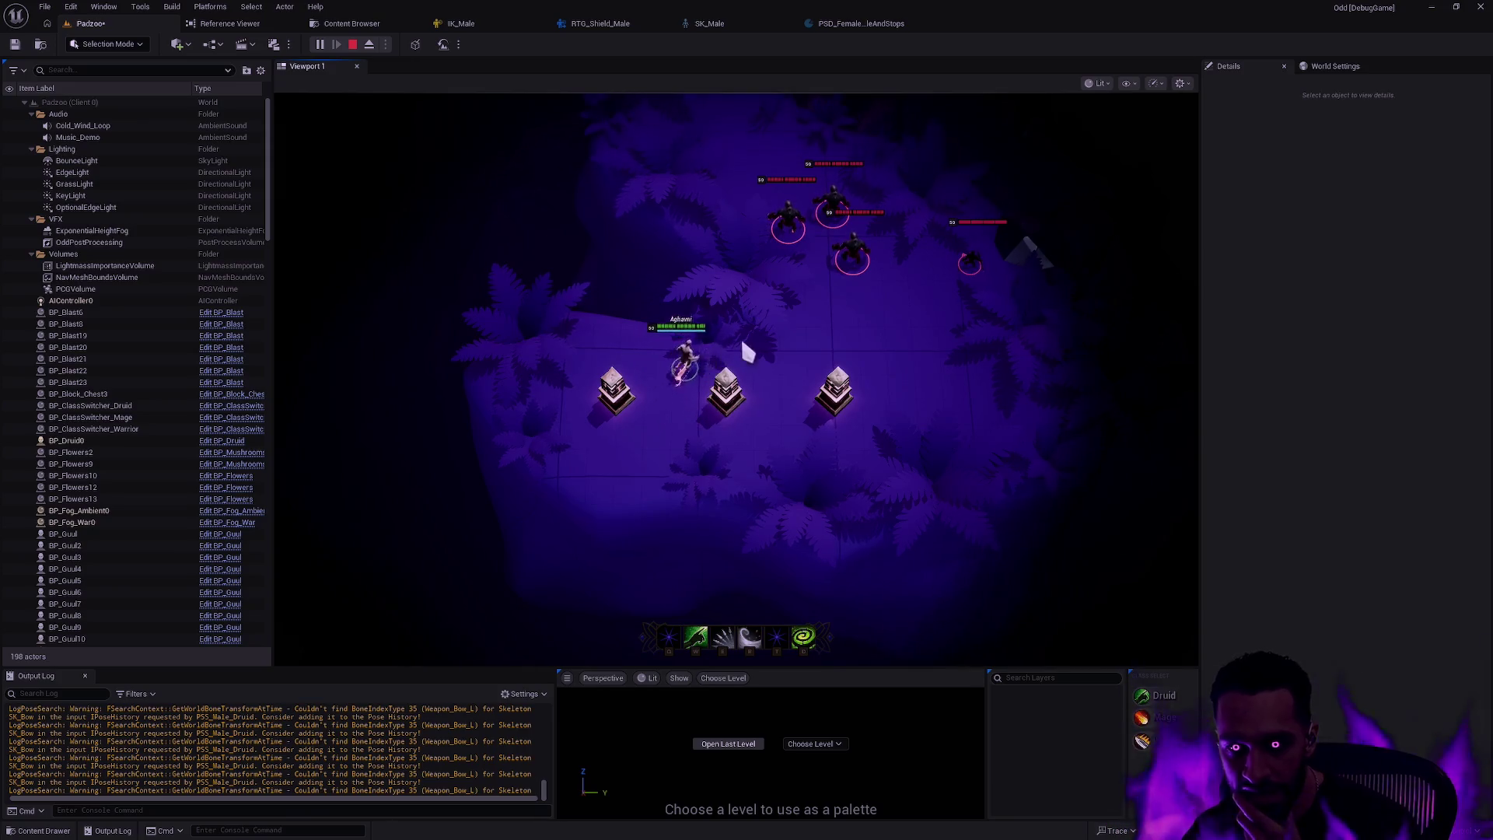
- Step onto the Mage switcher to activate it, then stop the play session
left_click(827, 427)
left_click(753, 440)
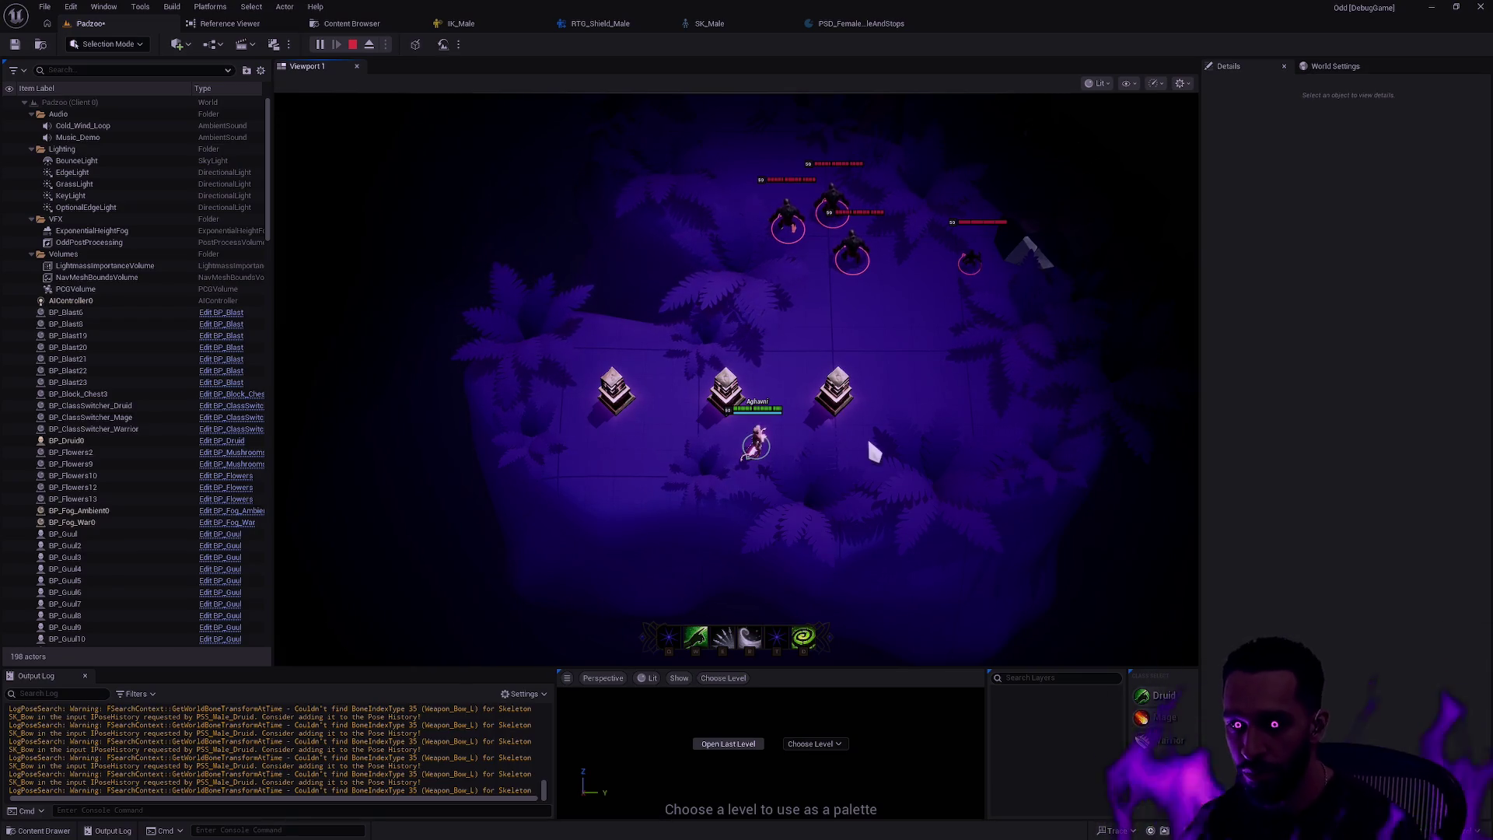
left_click(910, 429)
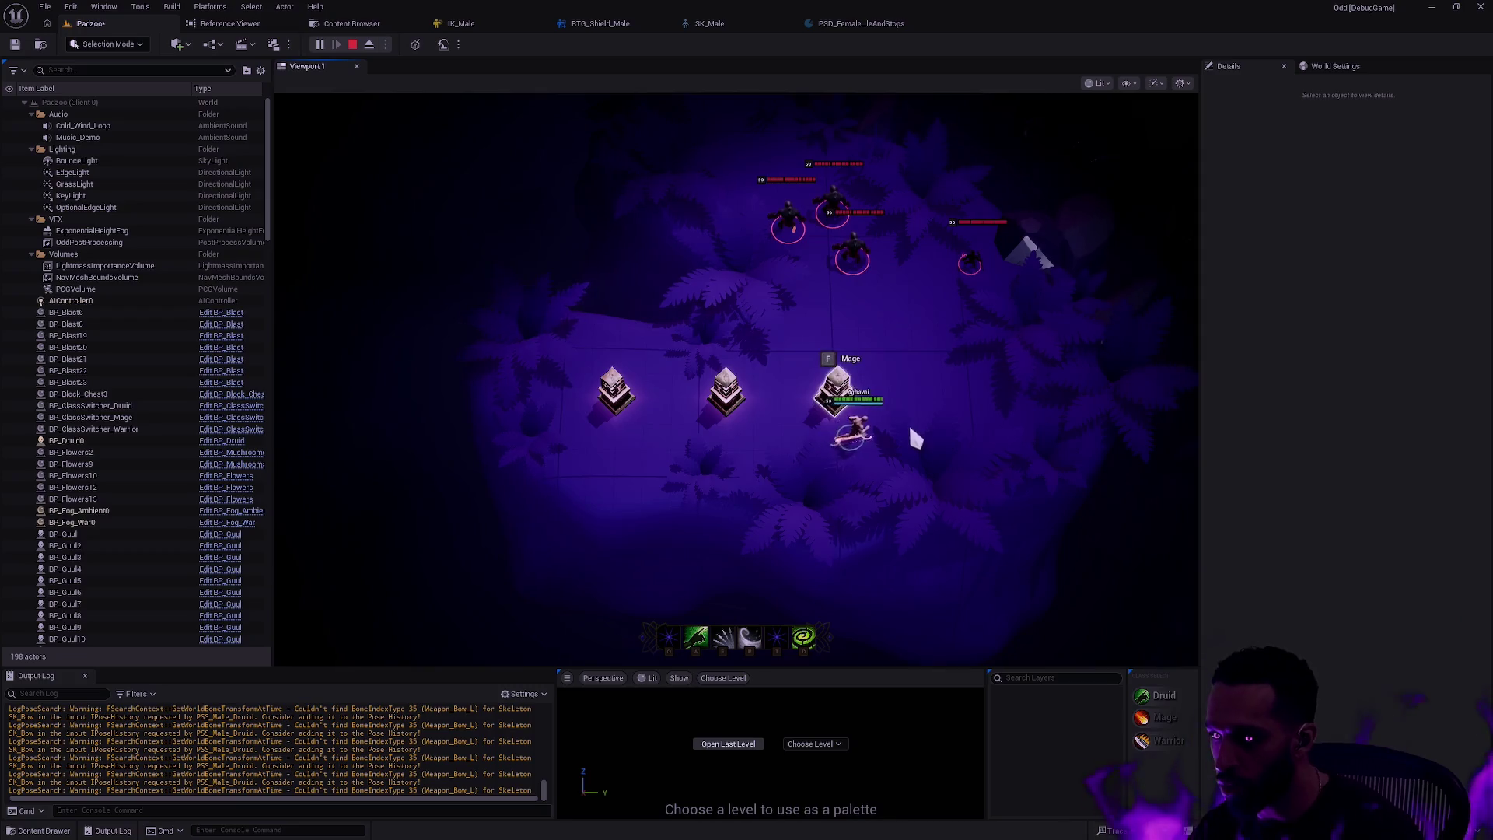
left_click(858, 437)
key("Escape")
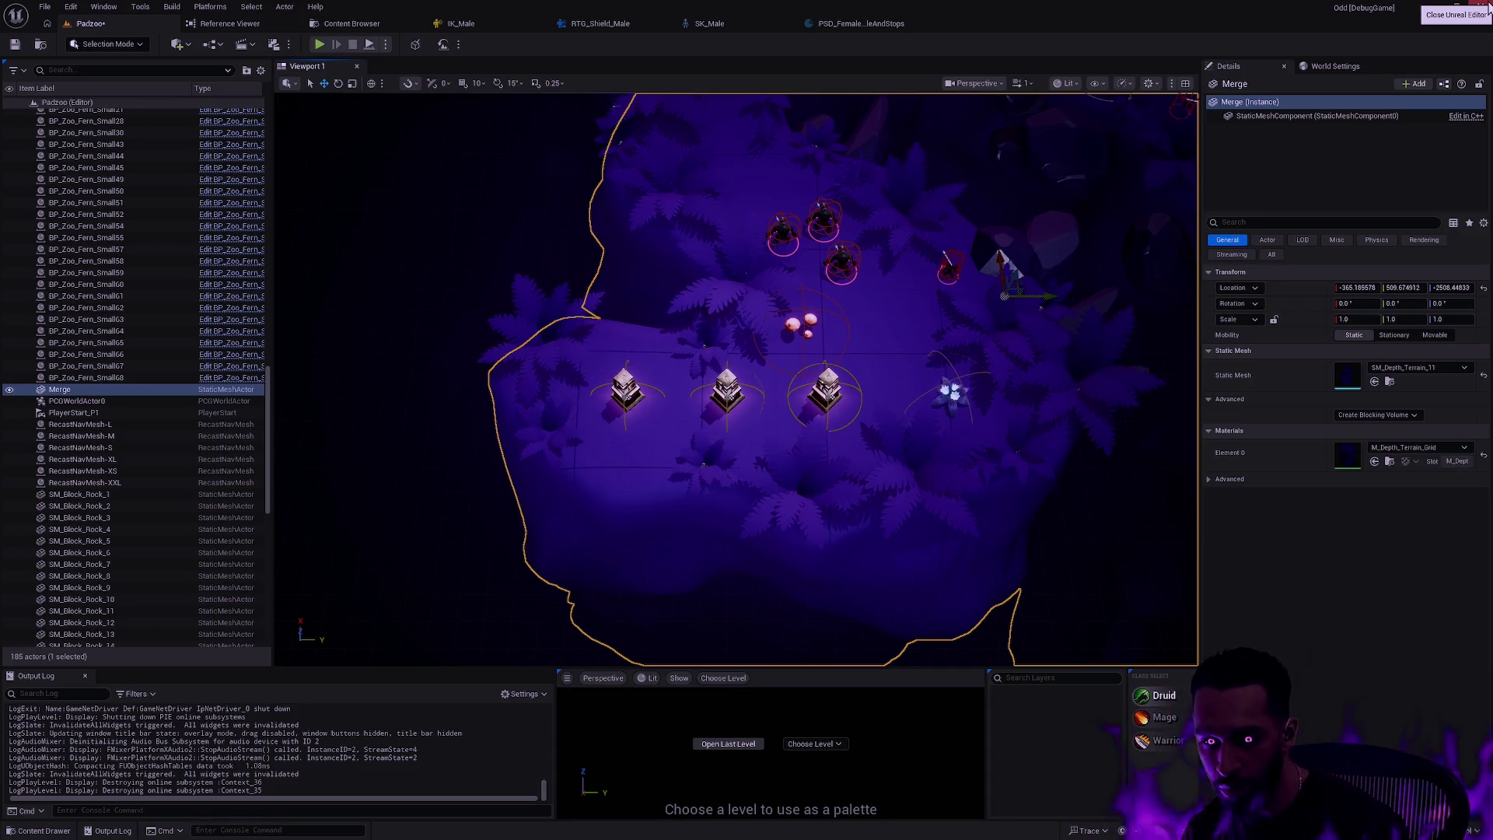
- Clear the selection, zoom and pan around the Padzoo level, then switch to the browser desktop
key("Escape")
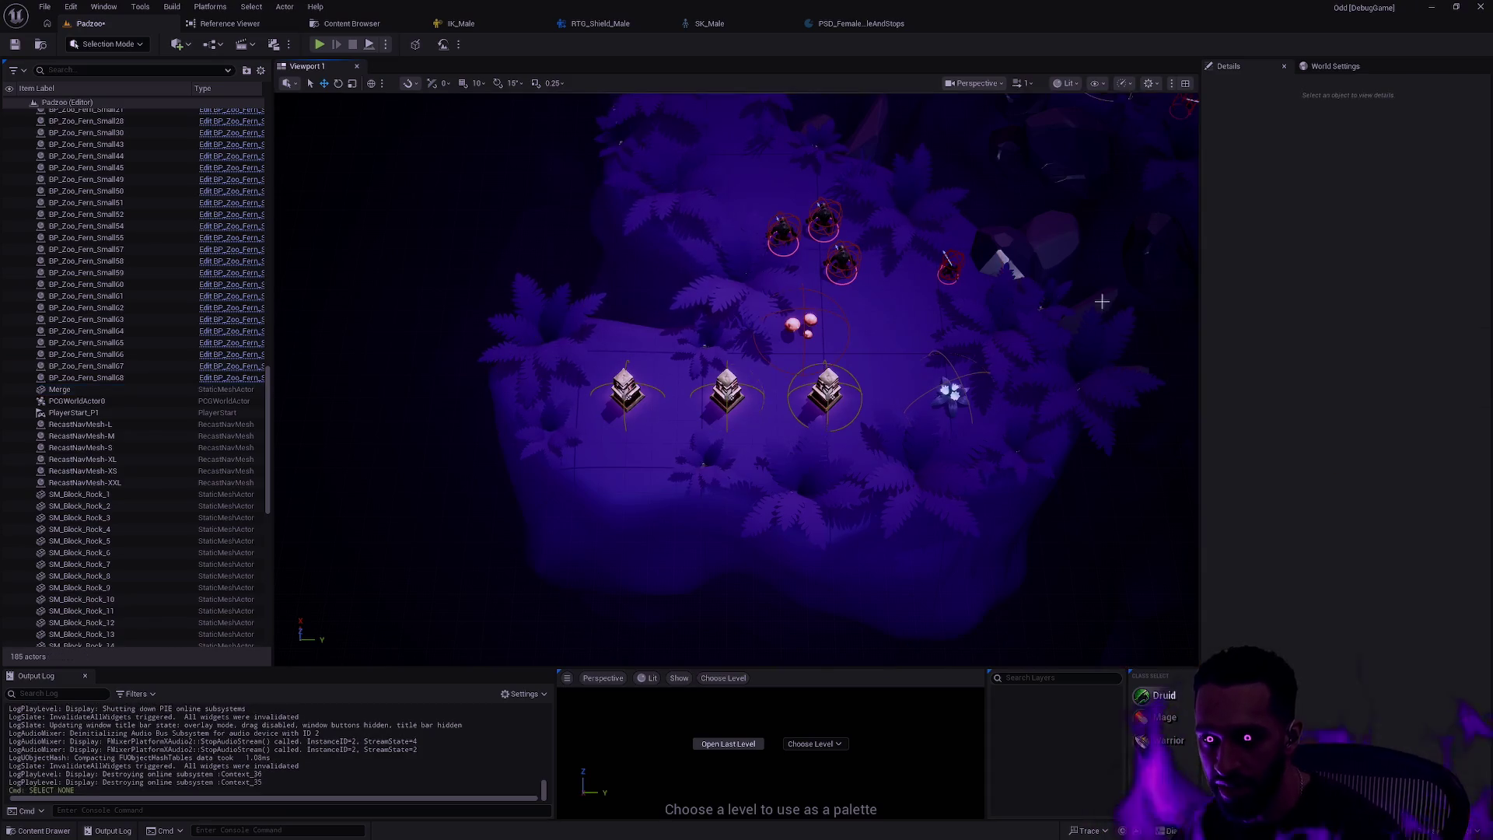
scroll(735, 378, "up", 3)
mouse_move(727, 656)
left_mouse_down()
mouse_move(727, 591)
mouse_move(727, 656)
left_mouse_up()
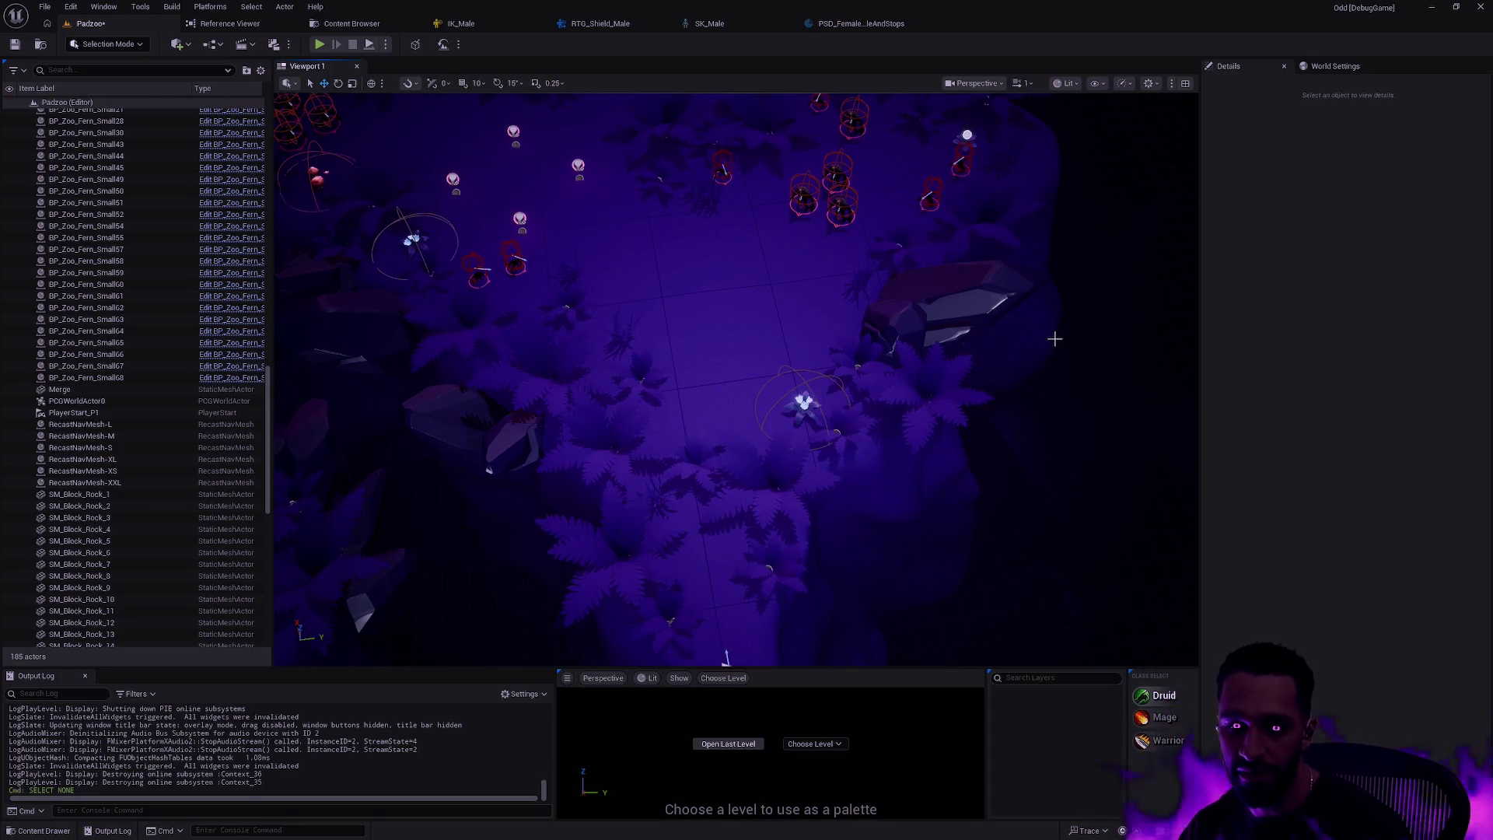
scroll(1054, 339, "up", 5)
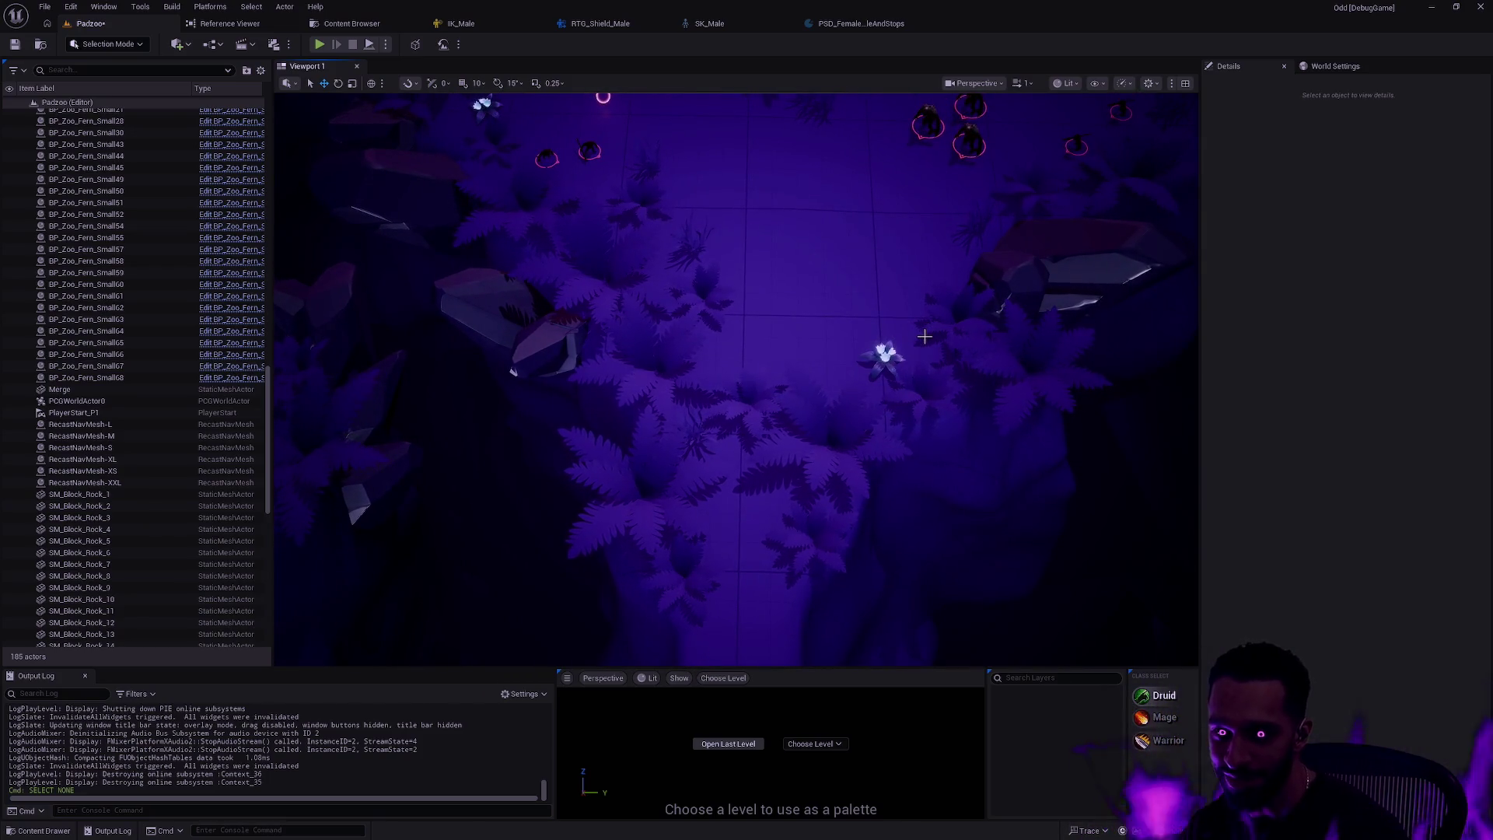
key("ctrl+super+Left")
key("ctrl+super+Left")
key("ctrl+super+Left")
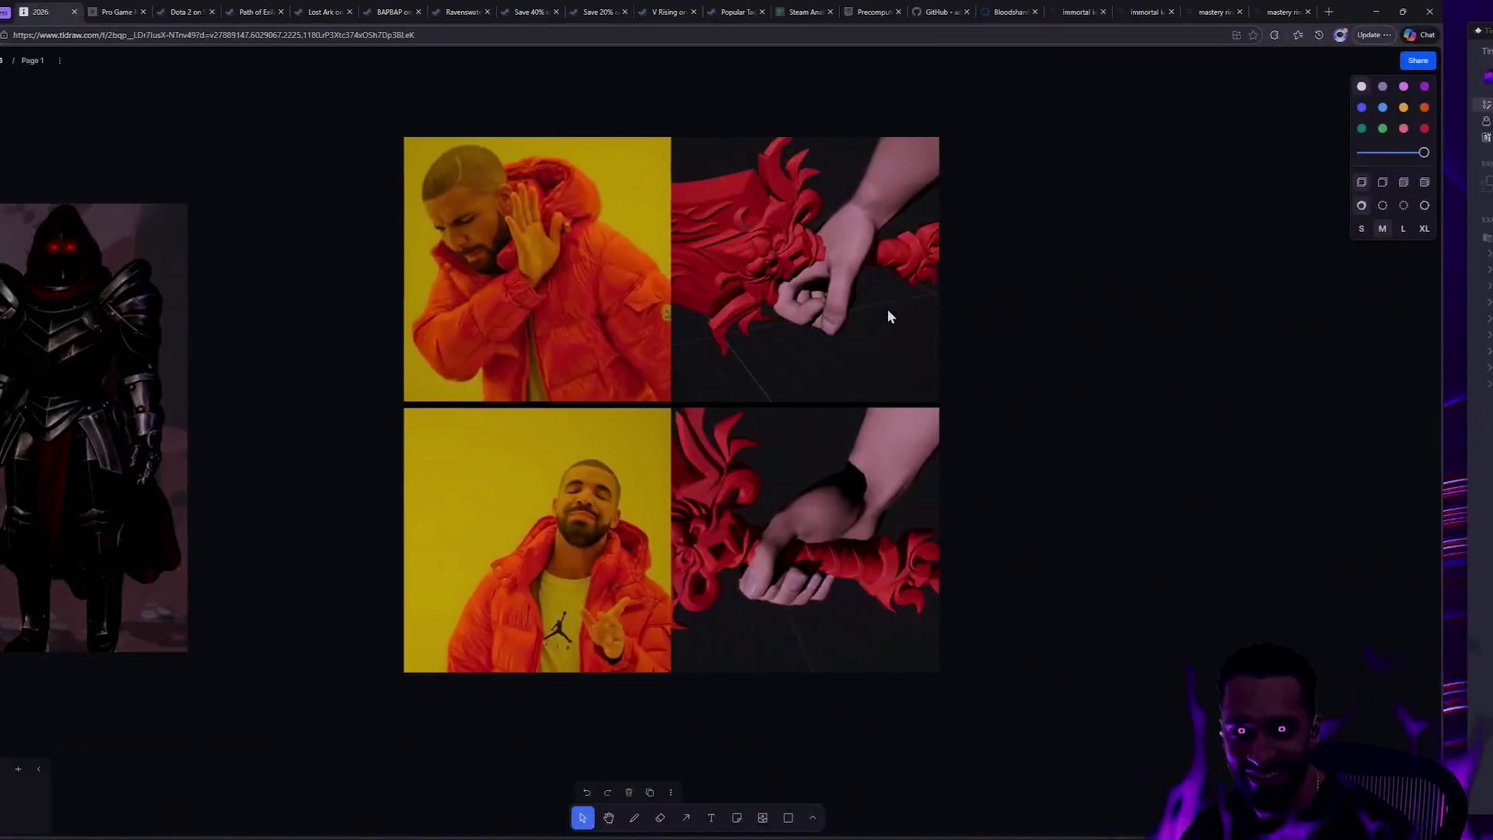
- Search Bing in a new tab for 'tom and jerry cleaning meme'
key("ctrl+t")
type("tom ")
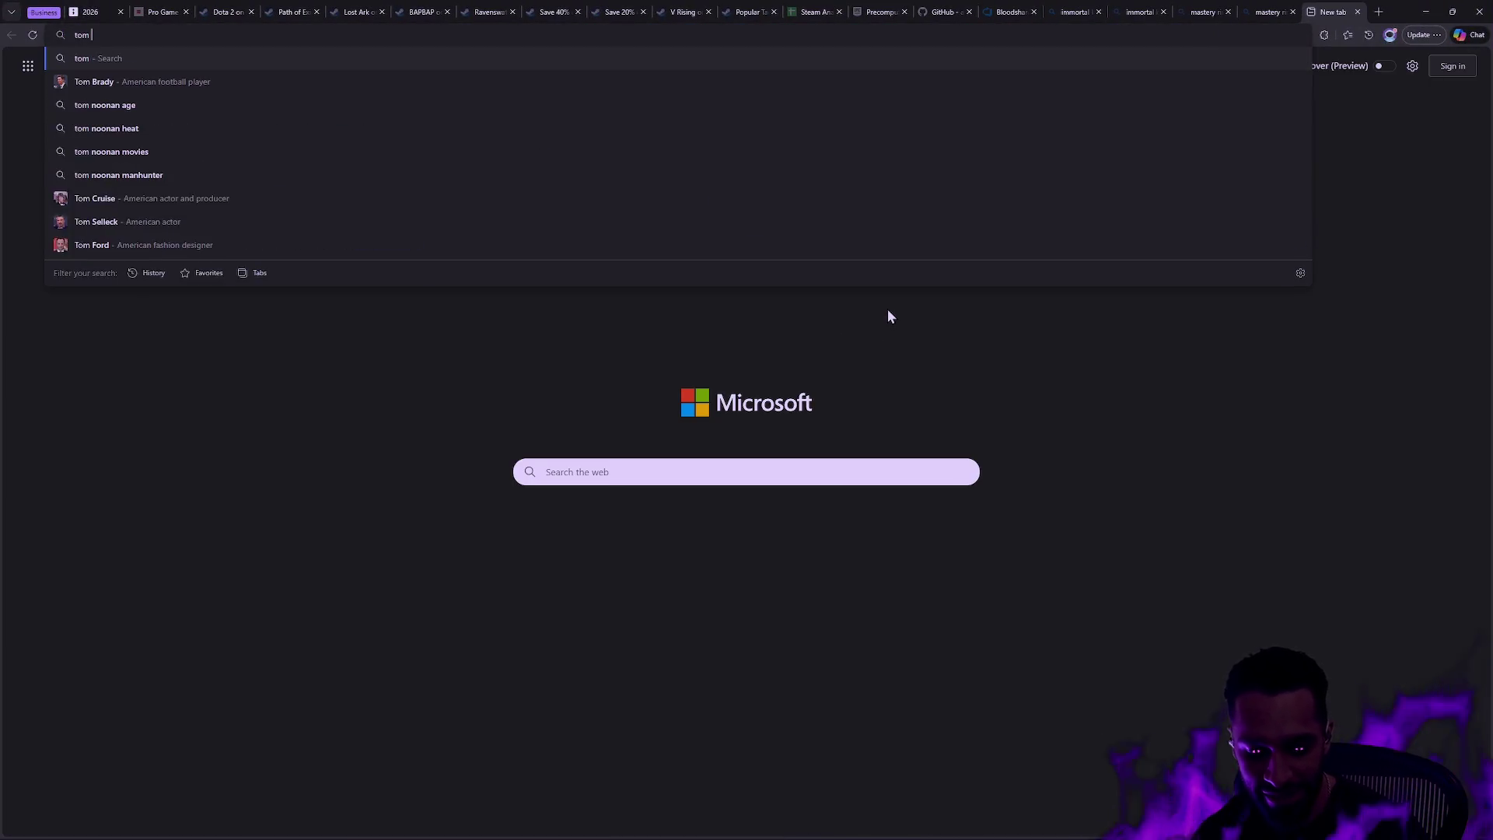
type("and jerry cleaning meme")
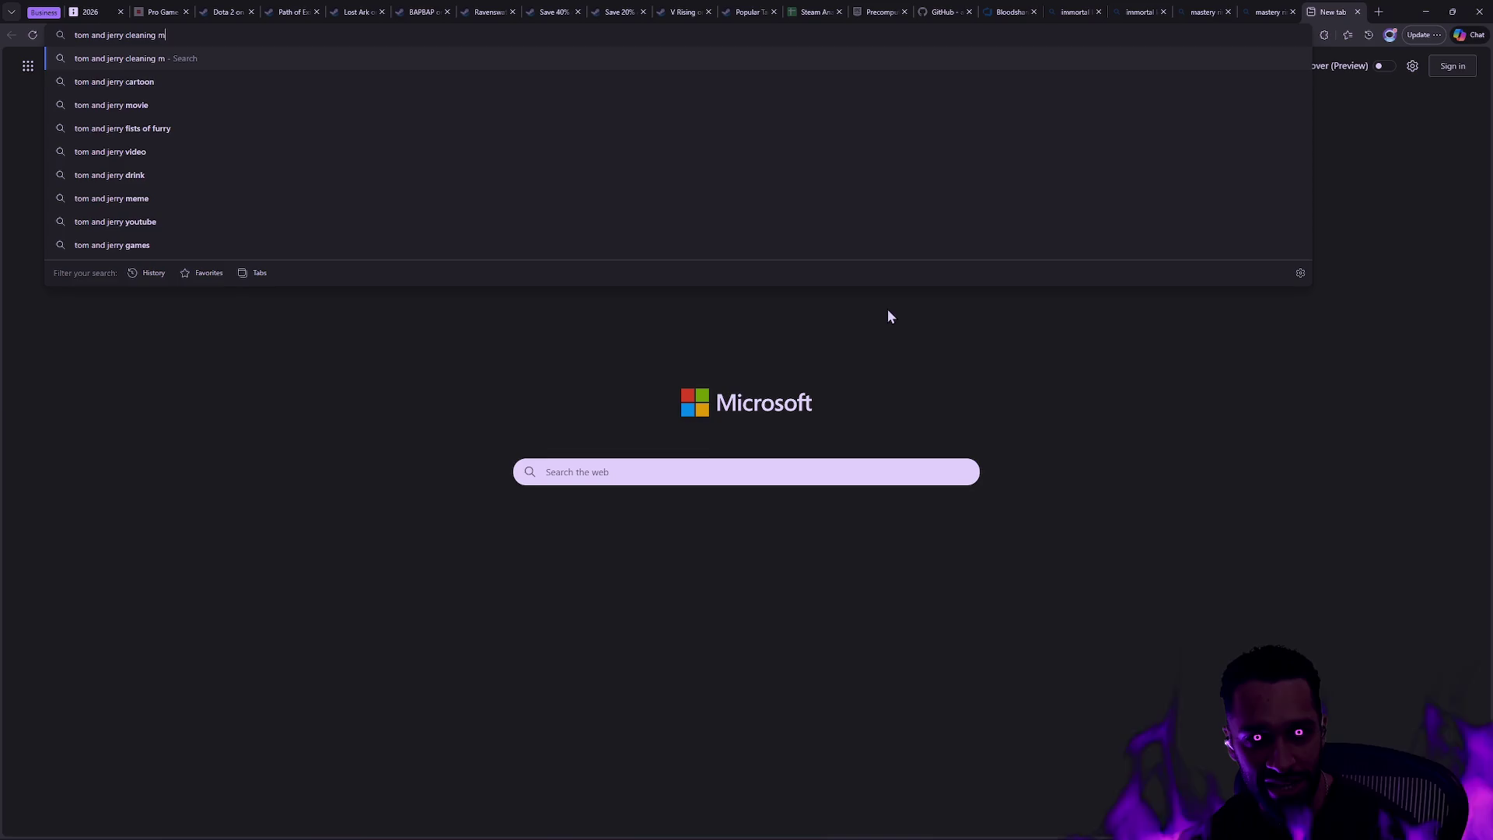
key("Return")
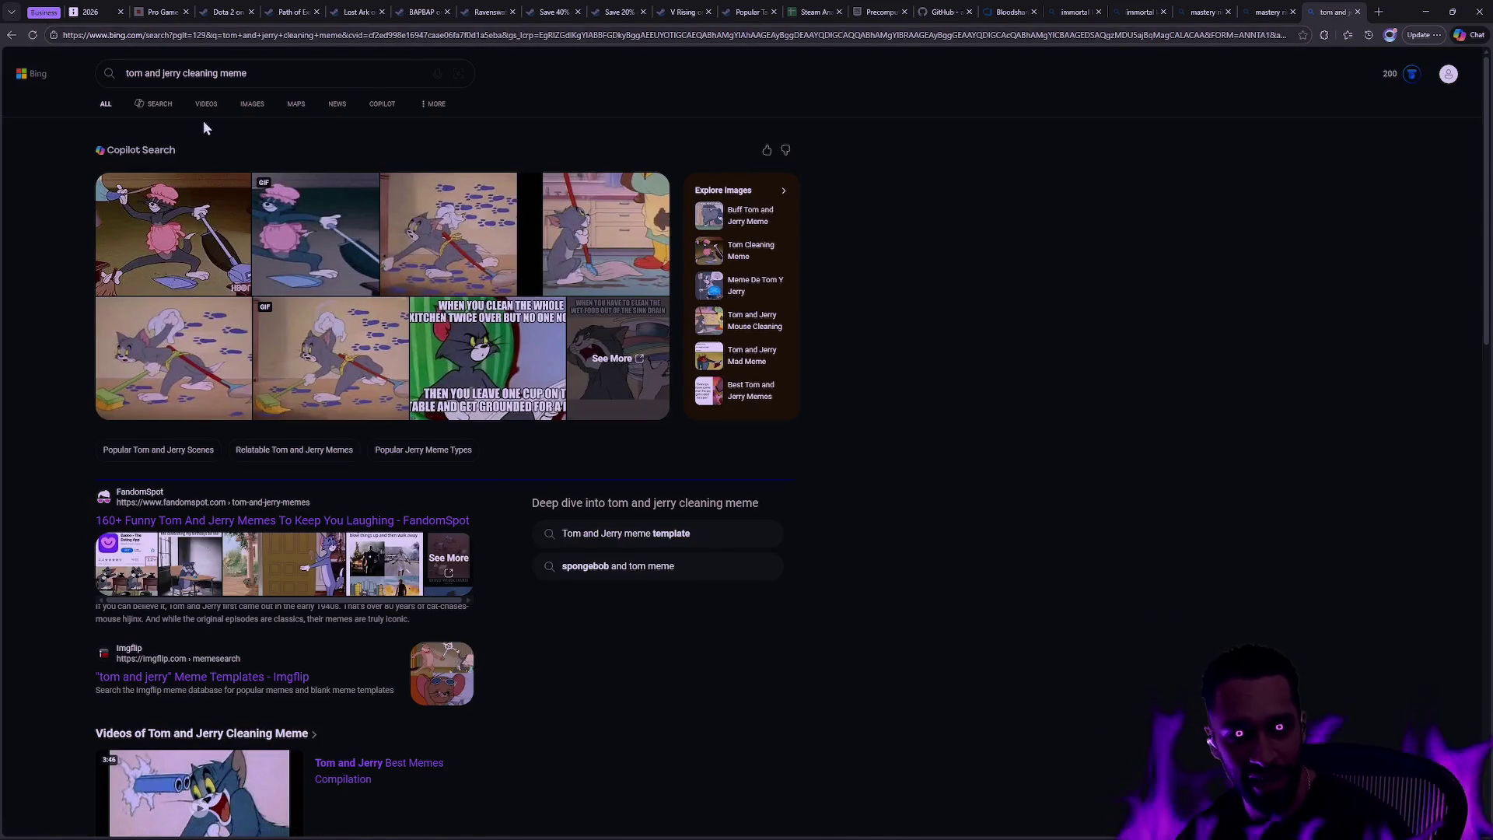
- Change the query to 'tom and jerry orchestra meme' and search again
mouse_move(208, 232)
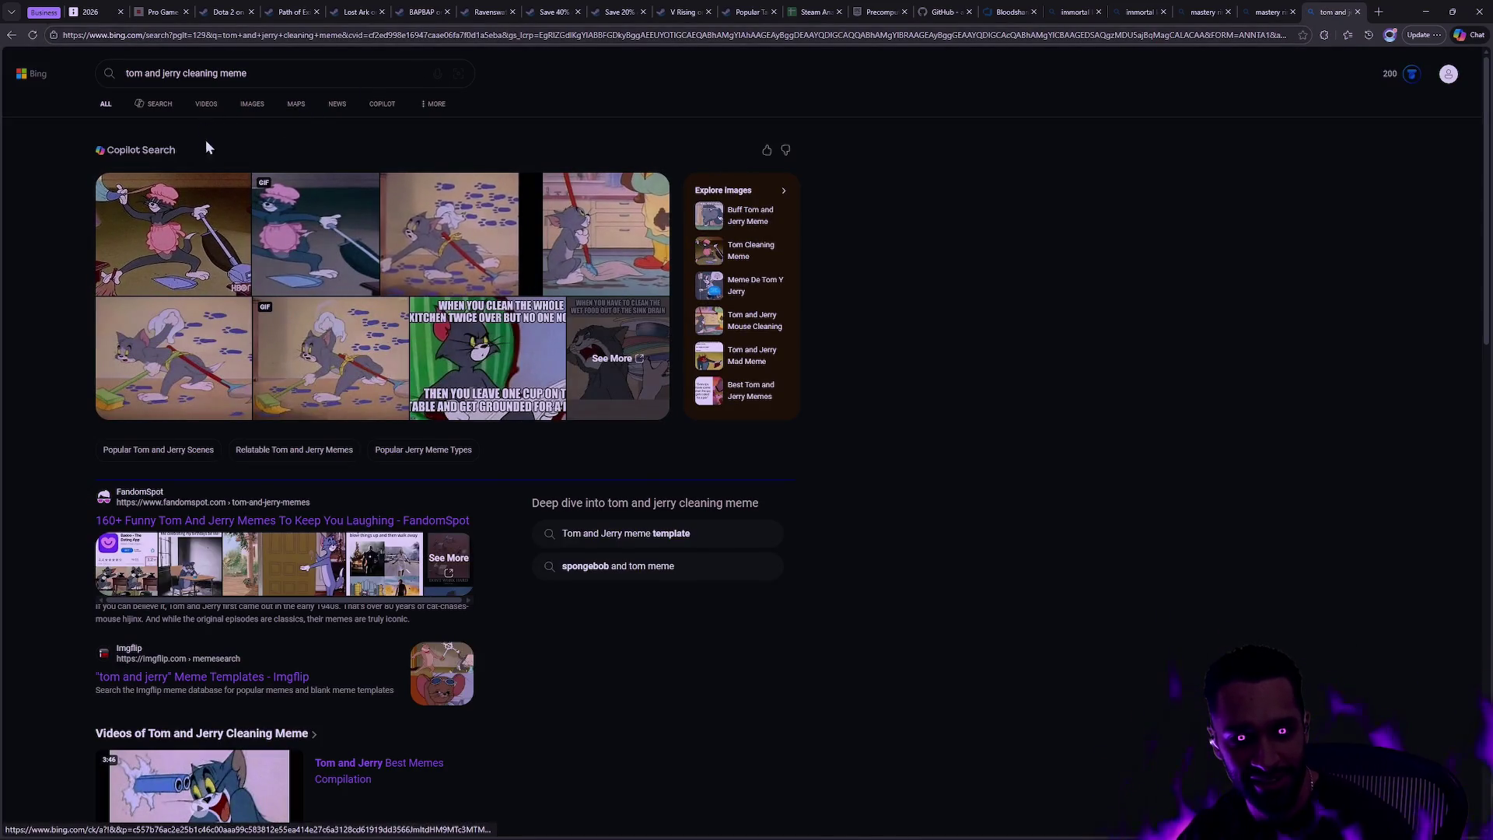
left_click_drag(249, 73, 184, 75)
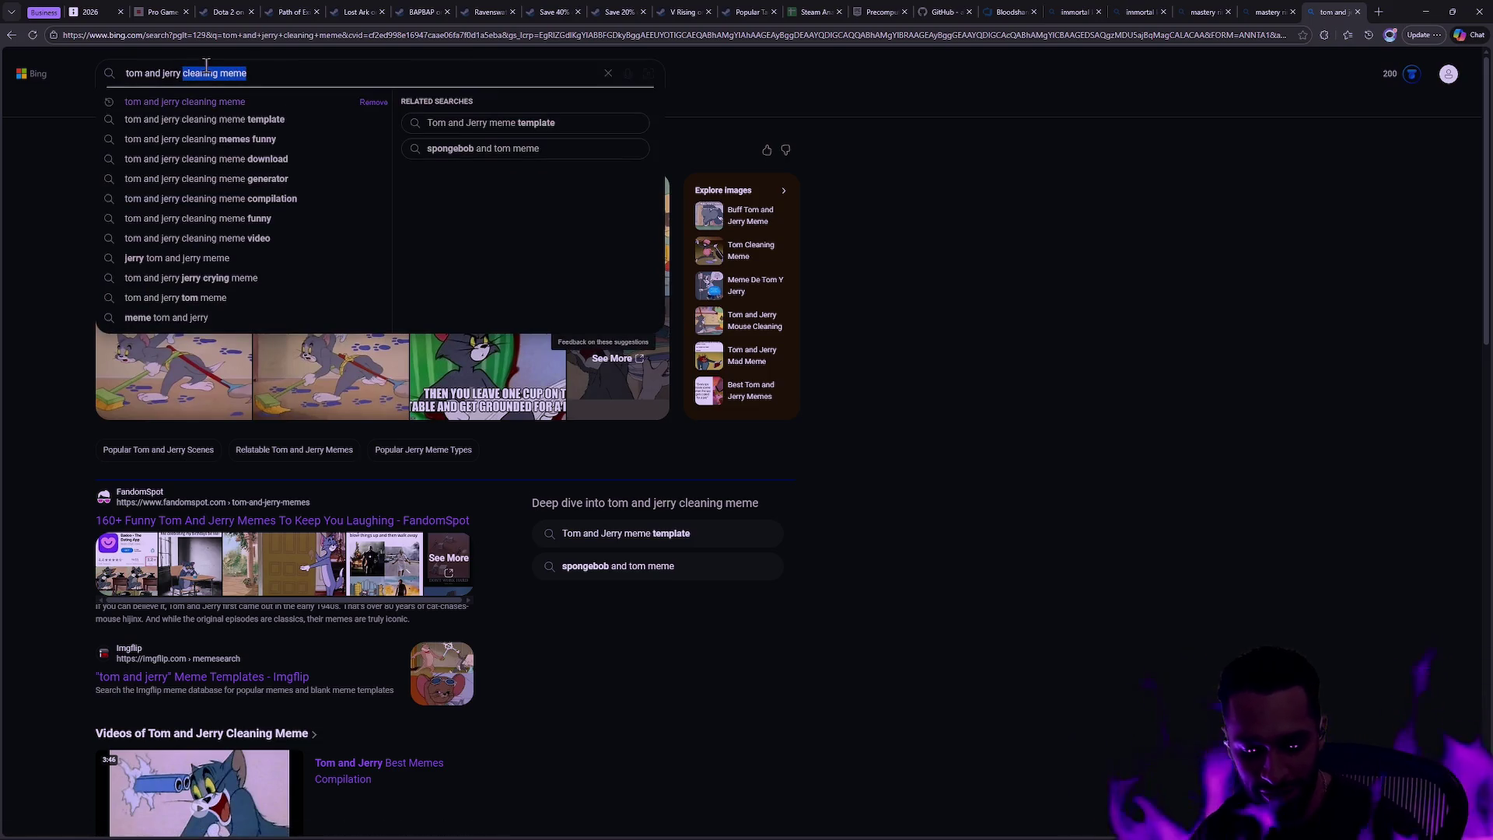
type("orchestra meme")
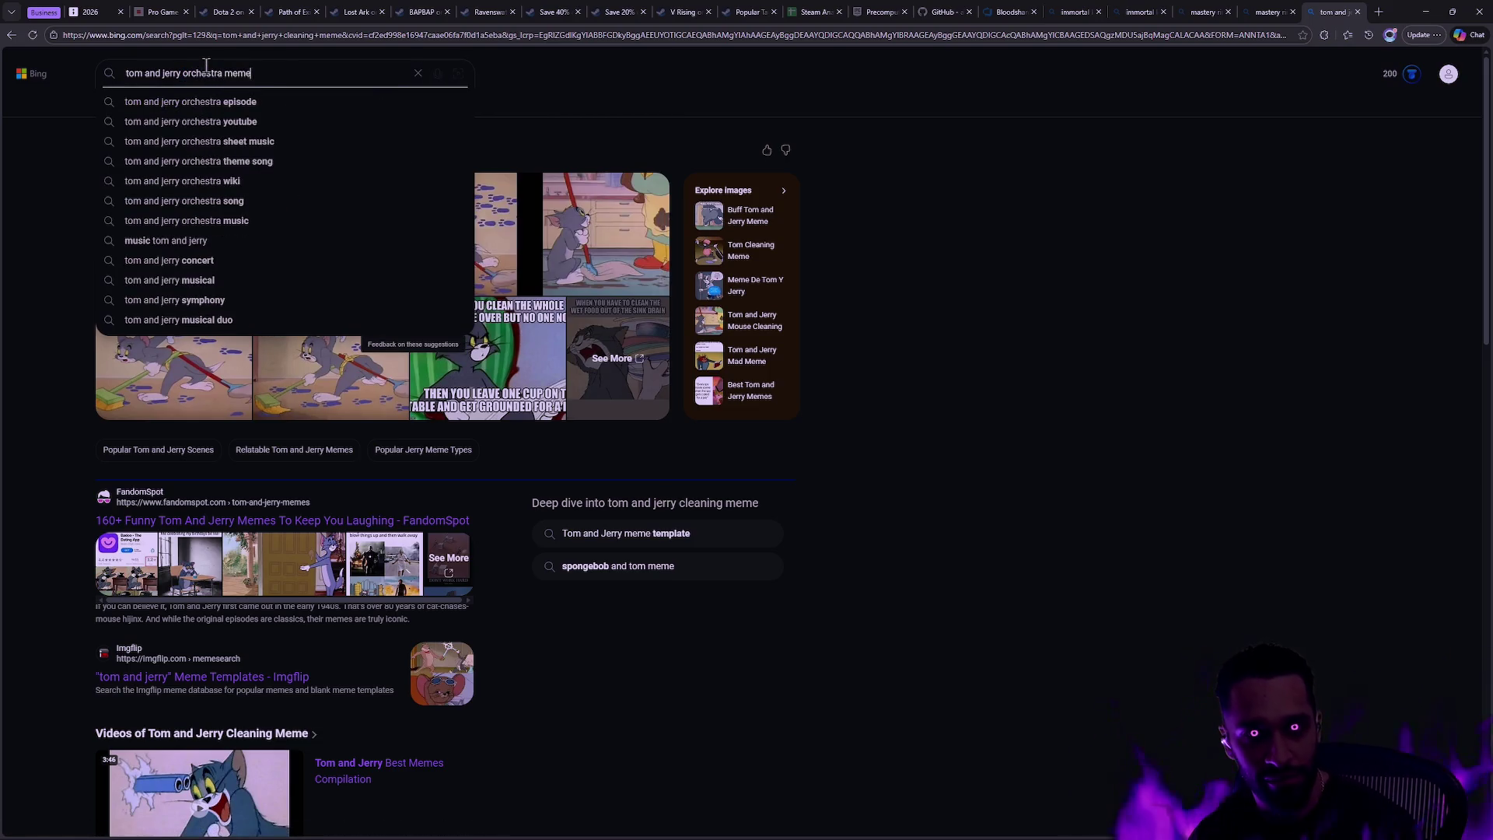
key("Return")
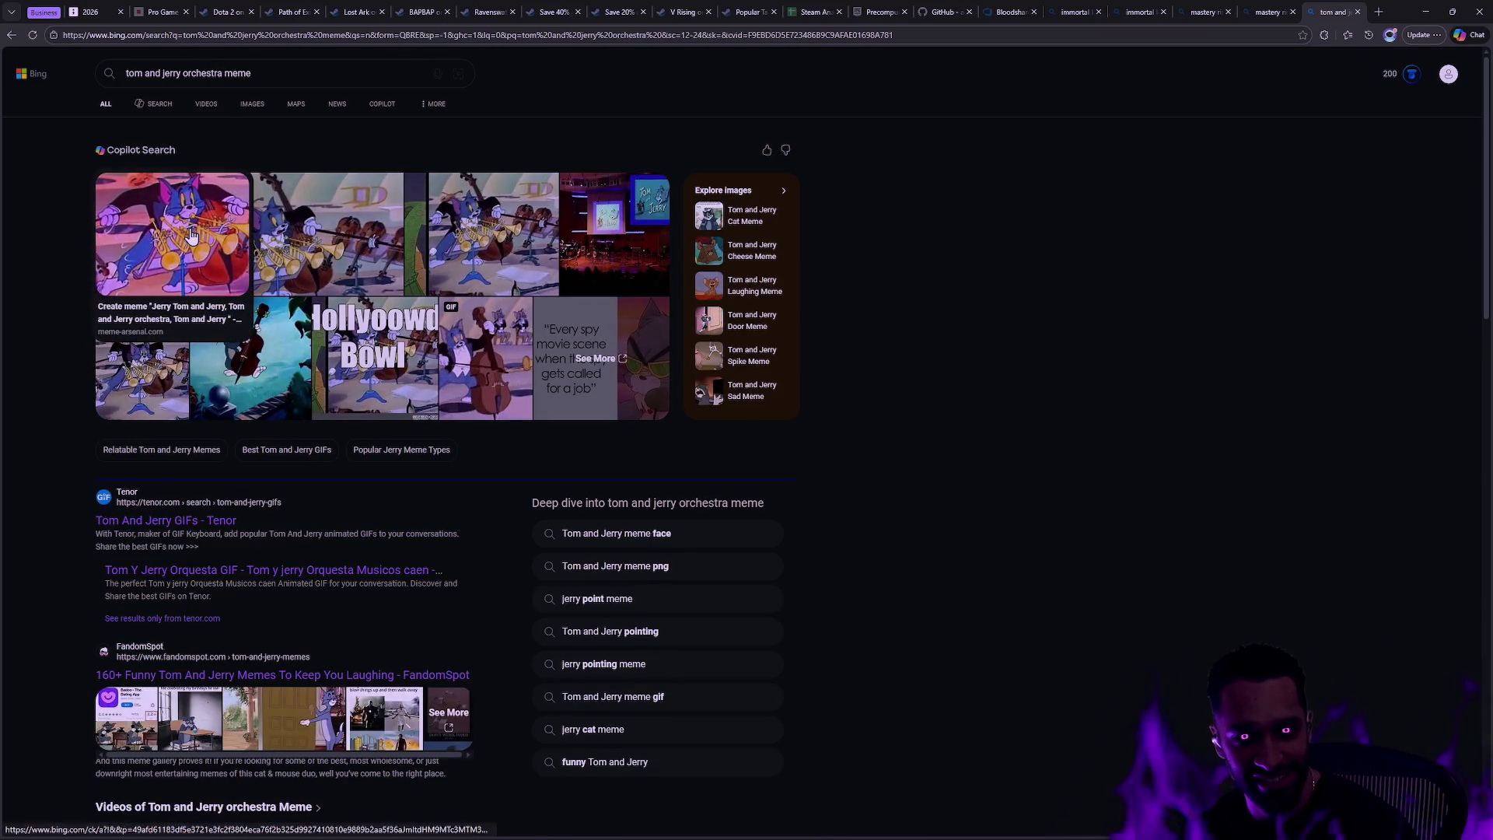
- Enlarge a result, view the Multitasking Meme Tom GIF, then close the viewer
left_click(318, 231)
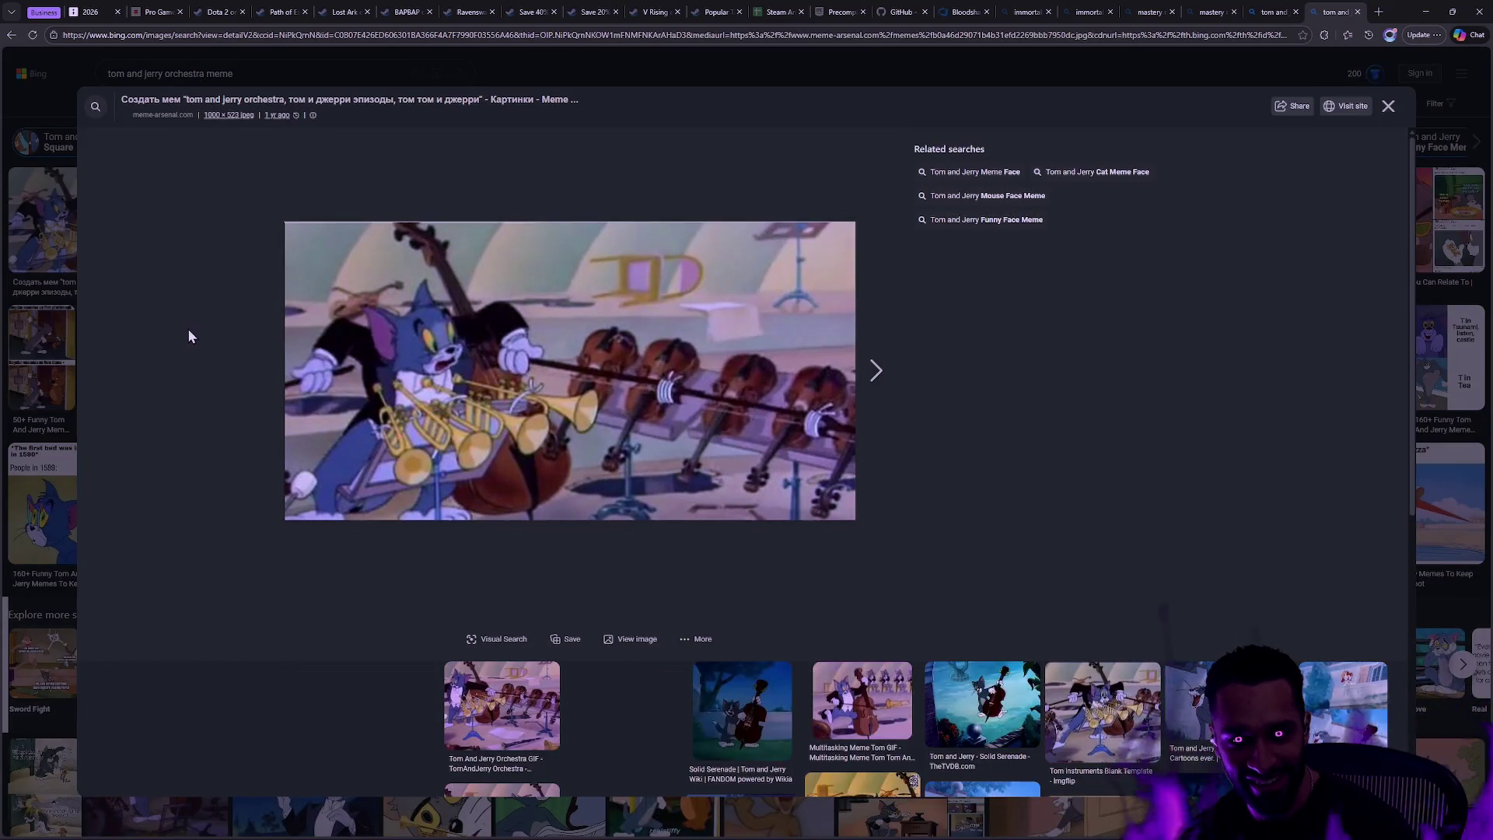
left_click(862, 699)
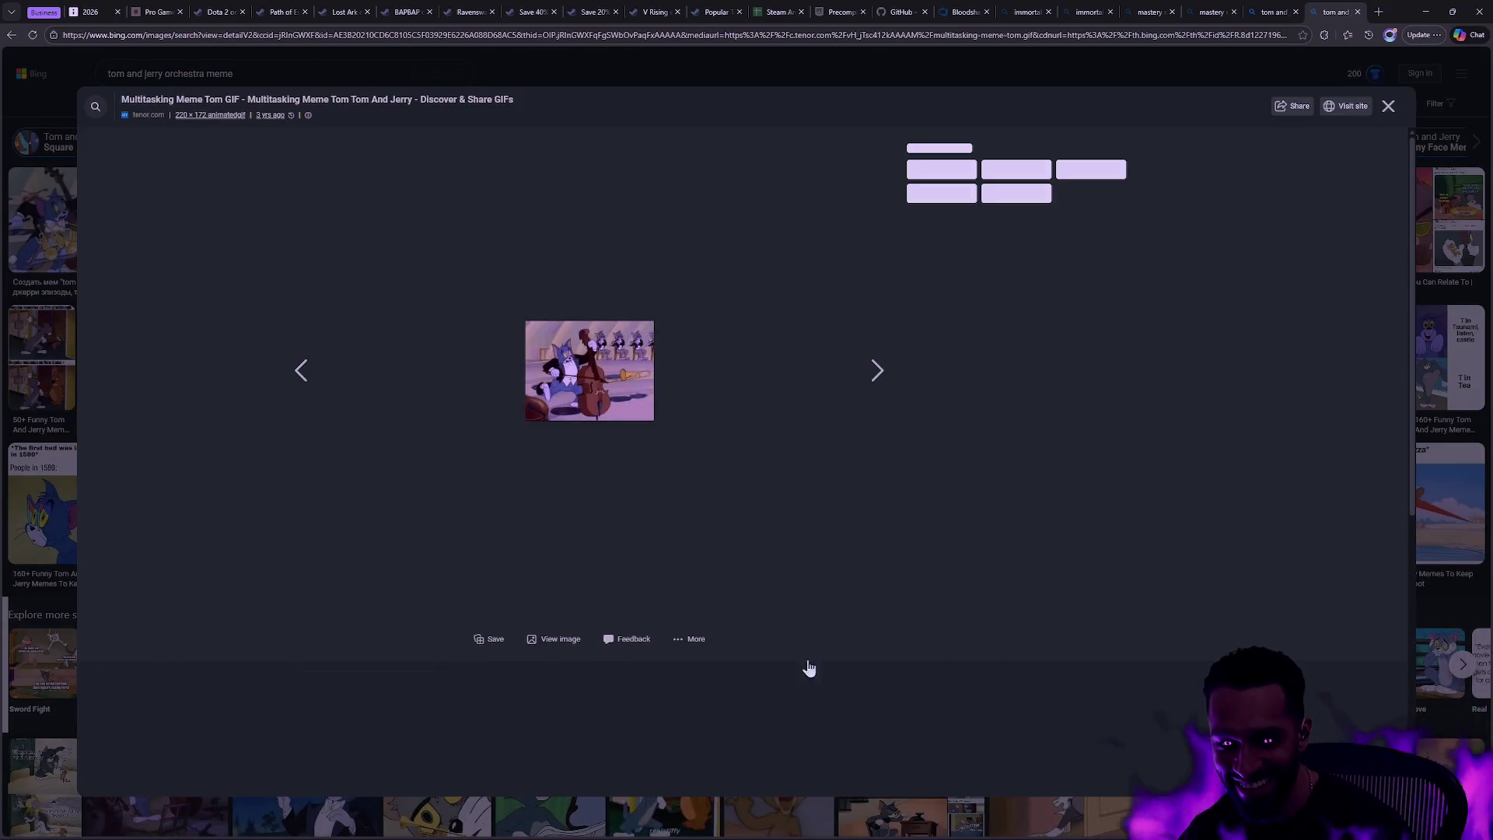
scroll(697, 342, "up", 7, "ctrl")
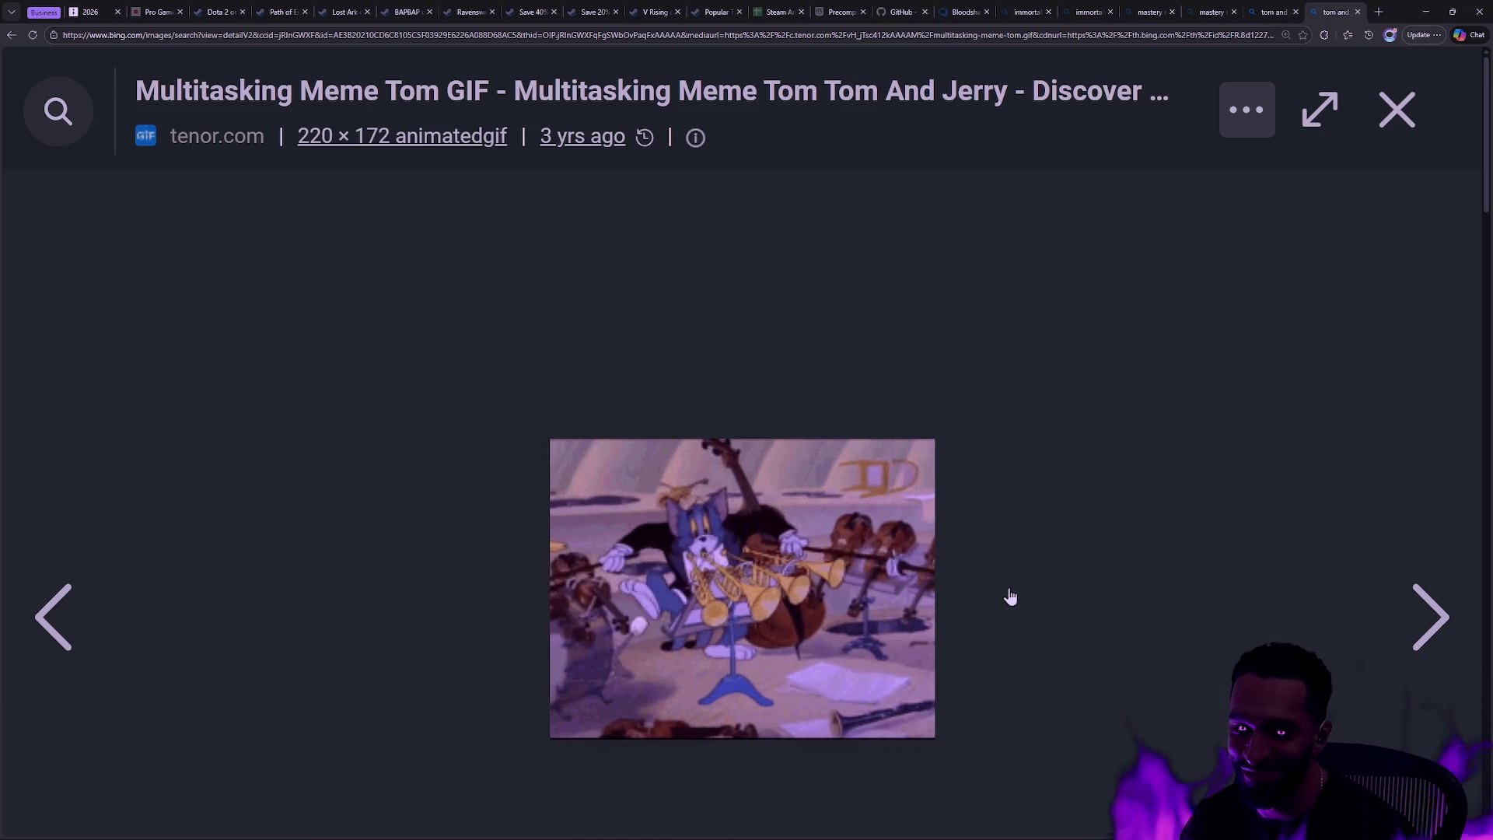
key("Escape")
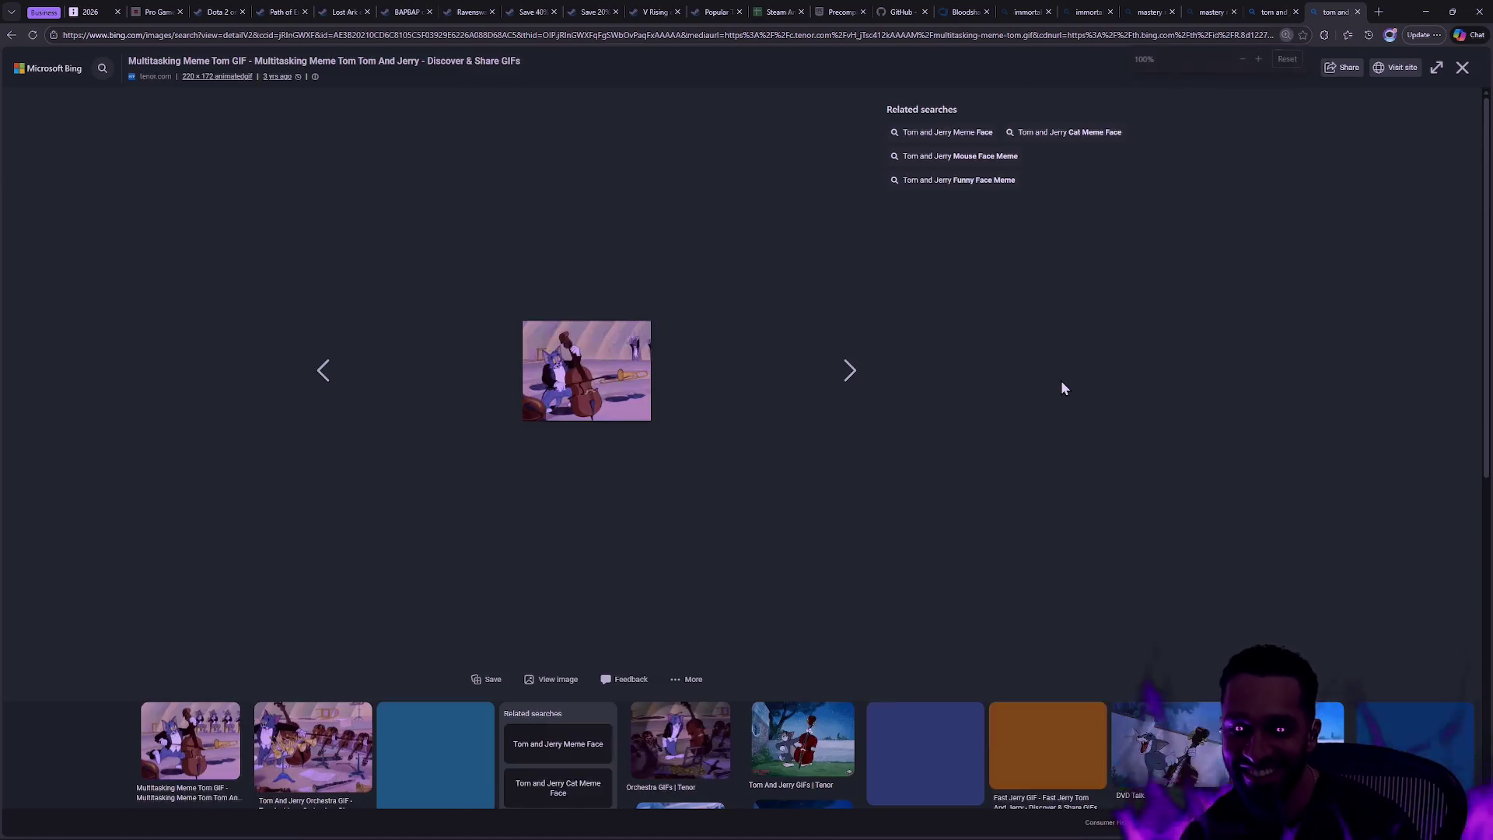
key("Escape")
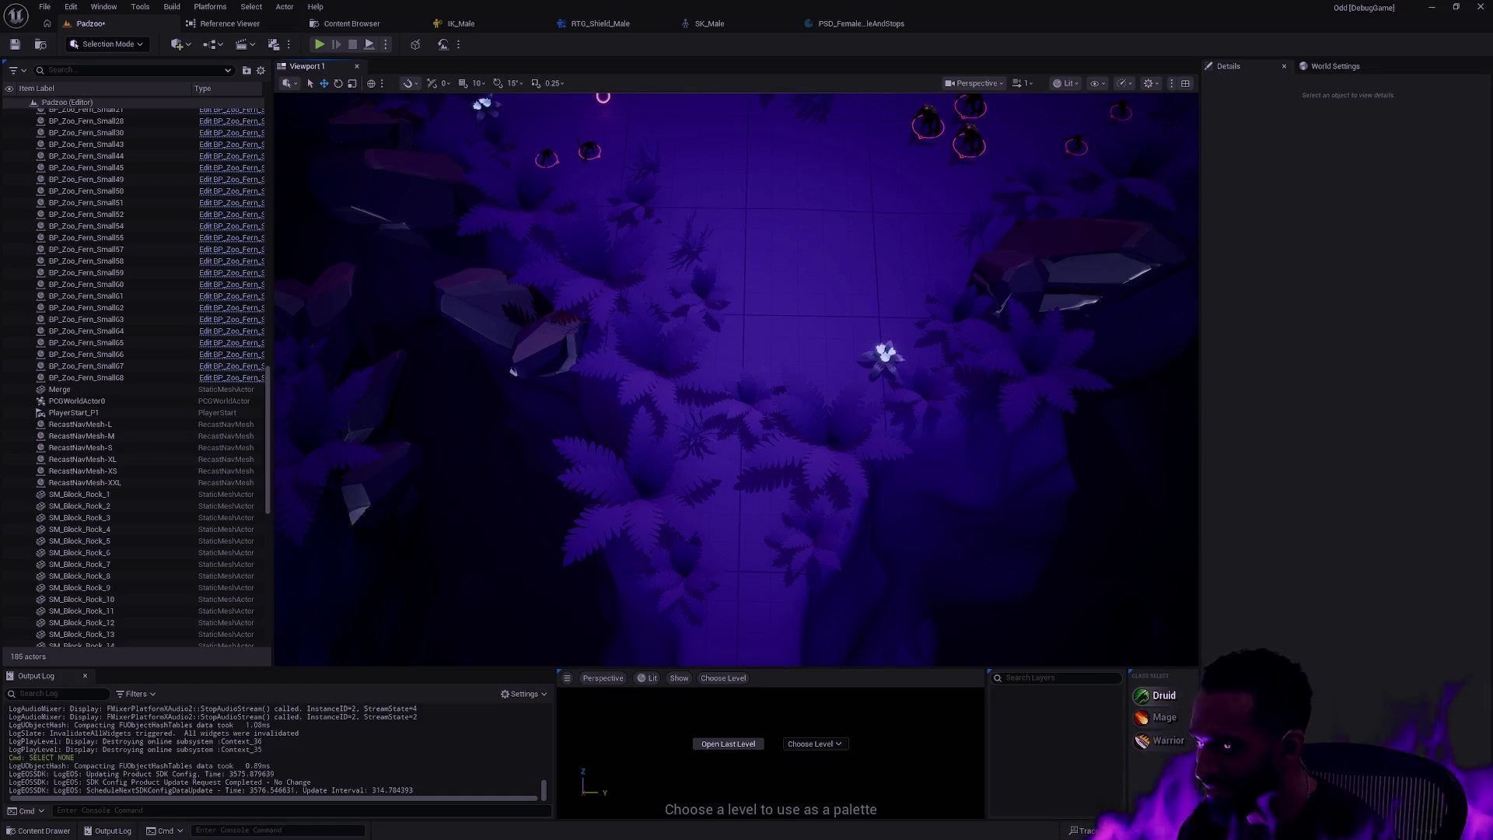
- Search 'tom and jerry orchestra smoke' and scroll through its image results
double_click(238, 73)
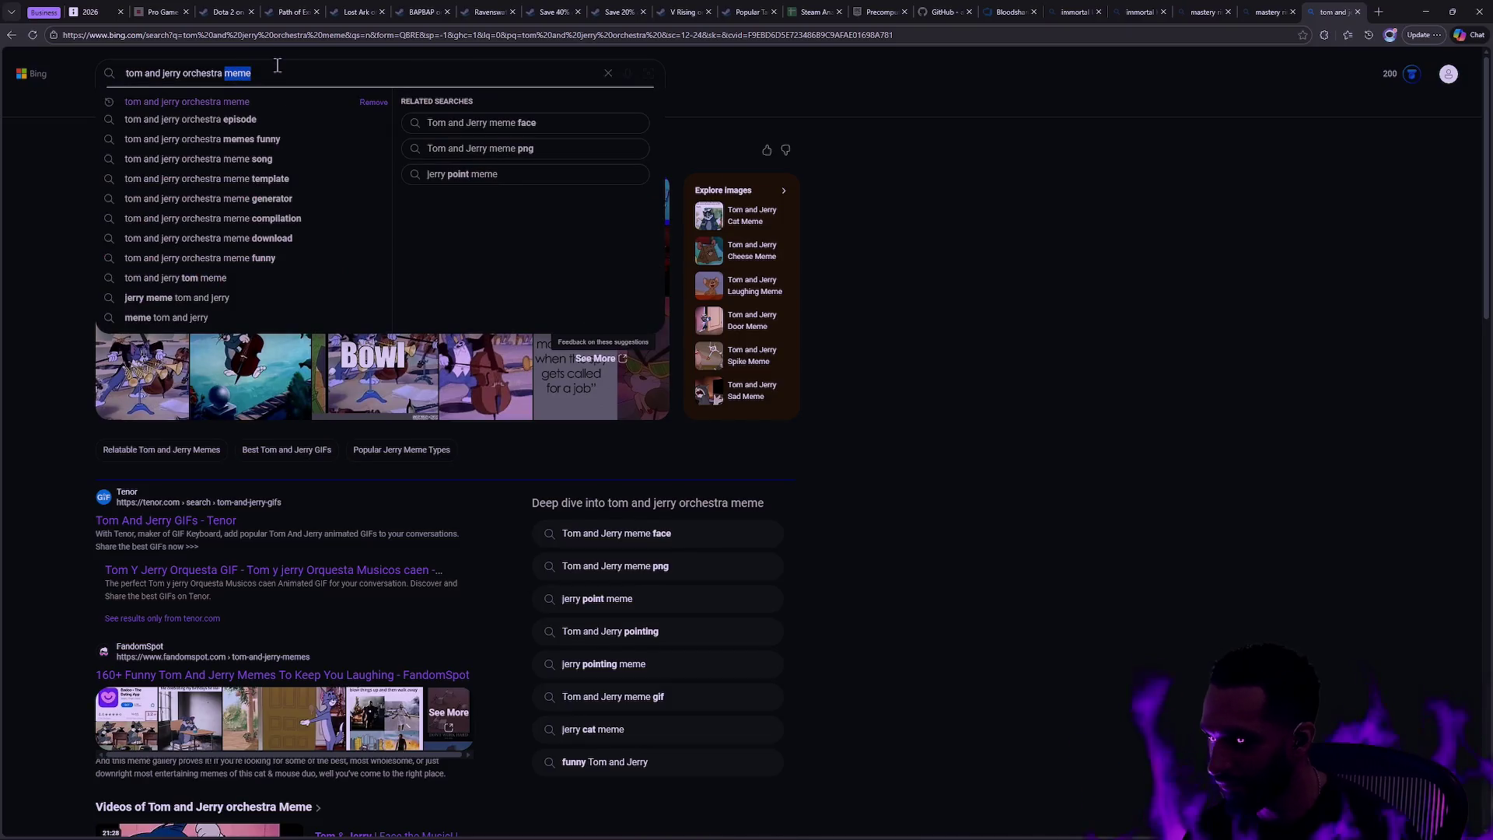
type("smoke")
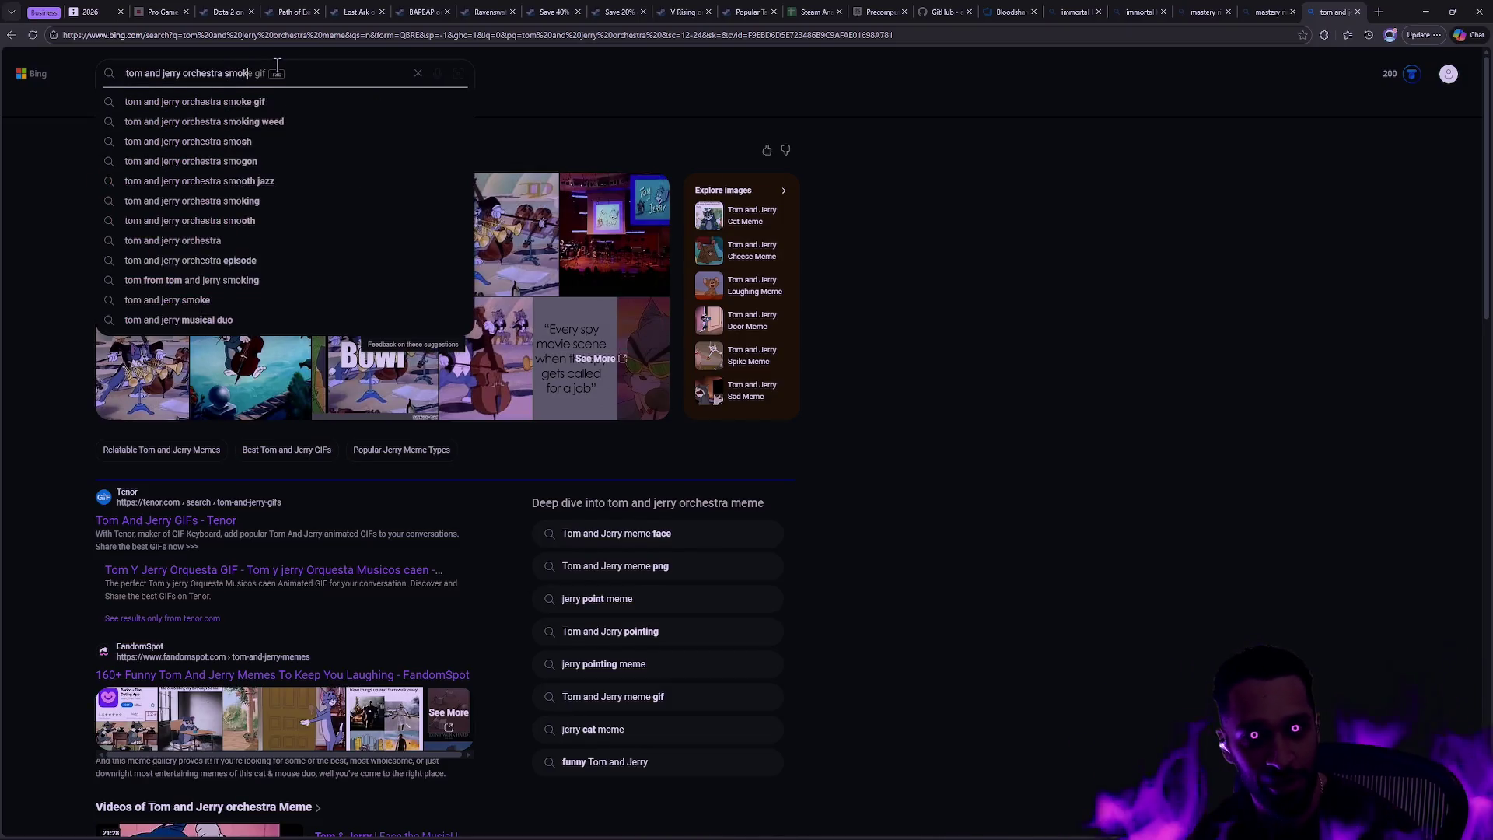
key("Return")
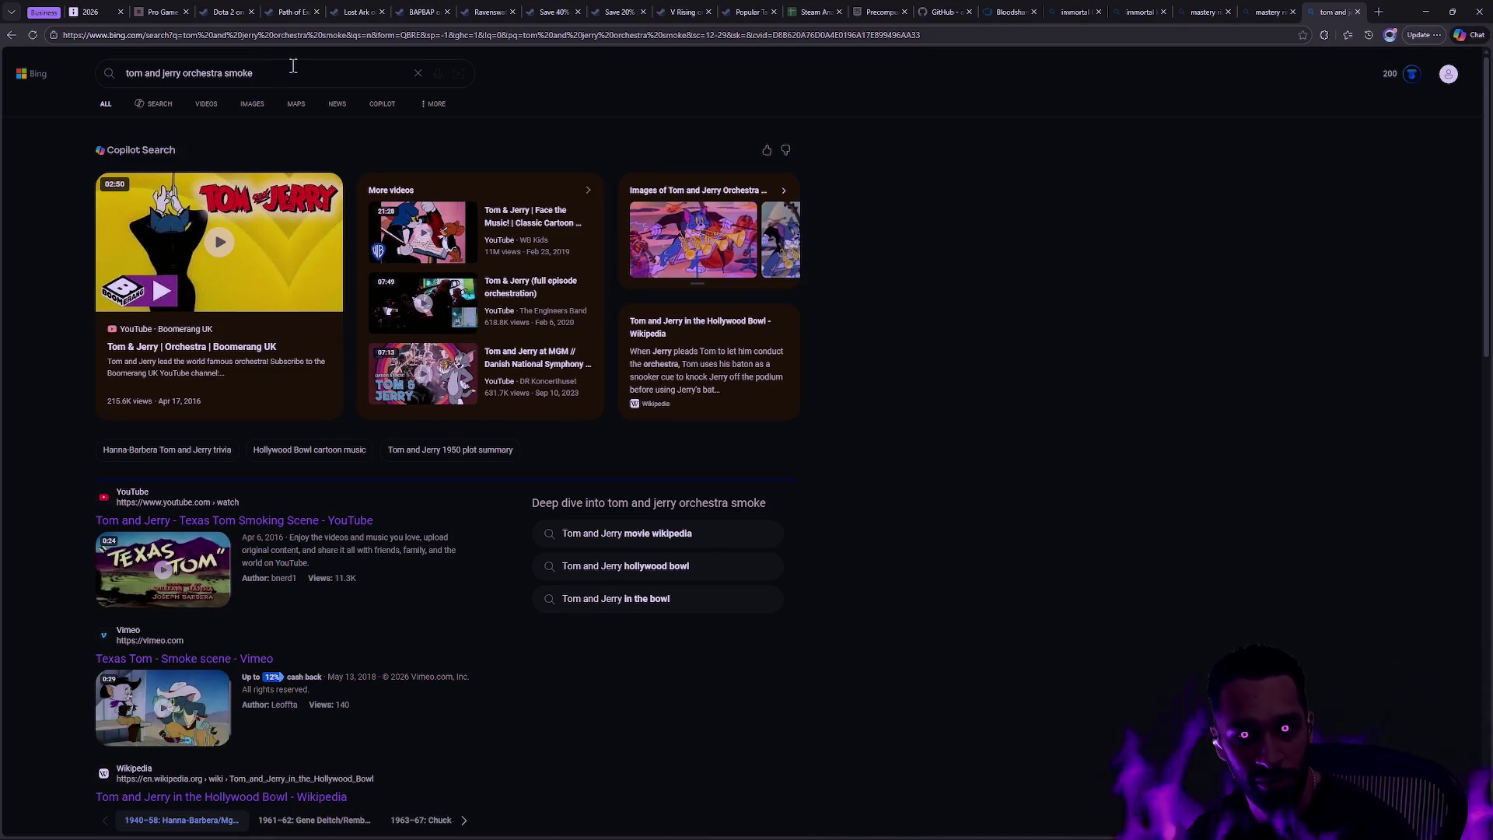
left_click(251, 102)
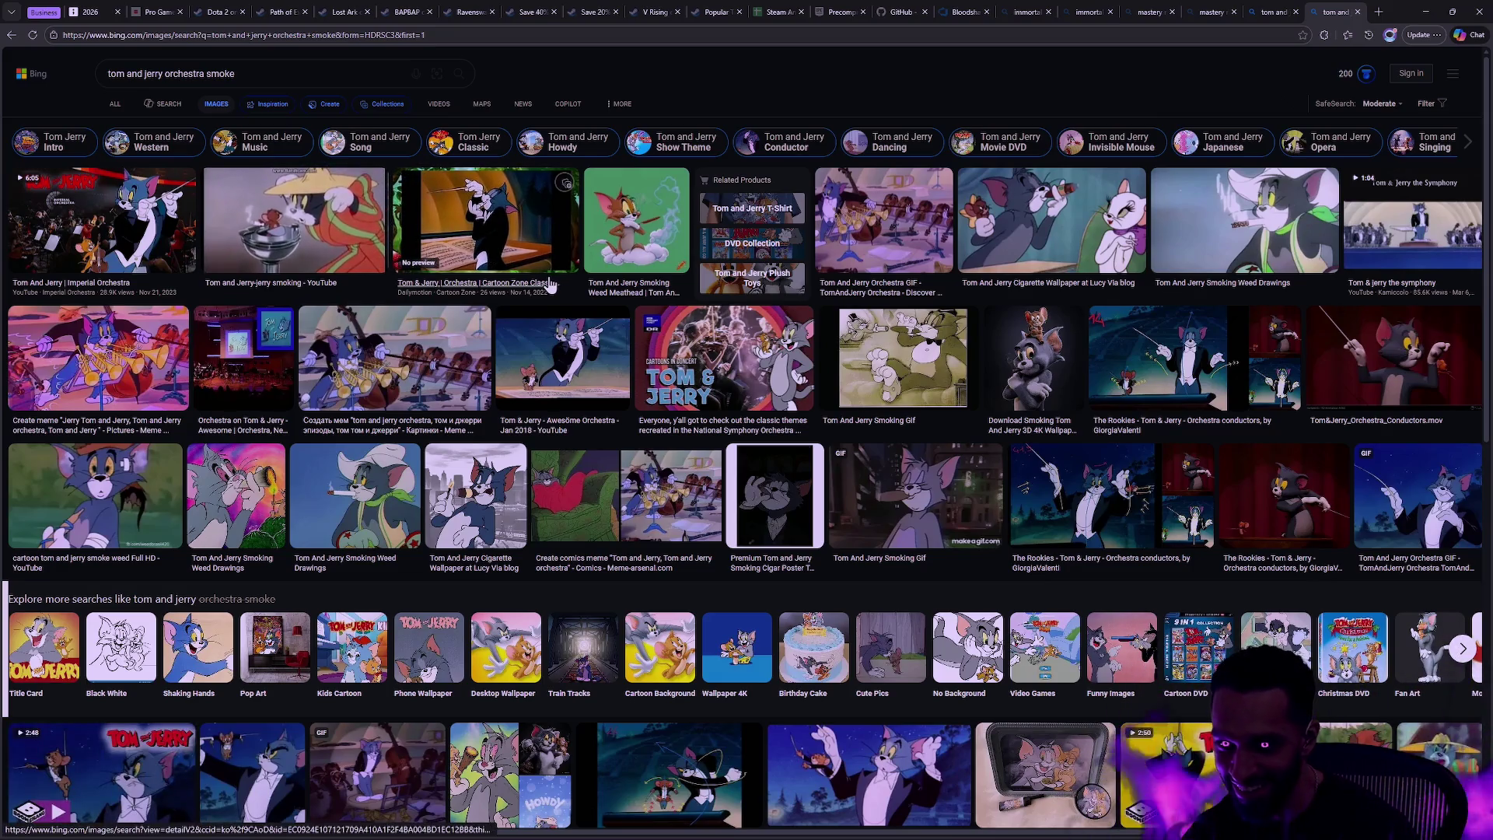
scroll(805, 373, "down", 4)
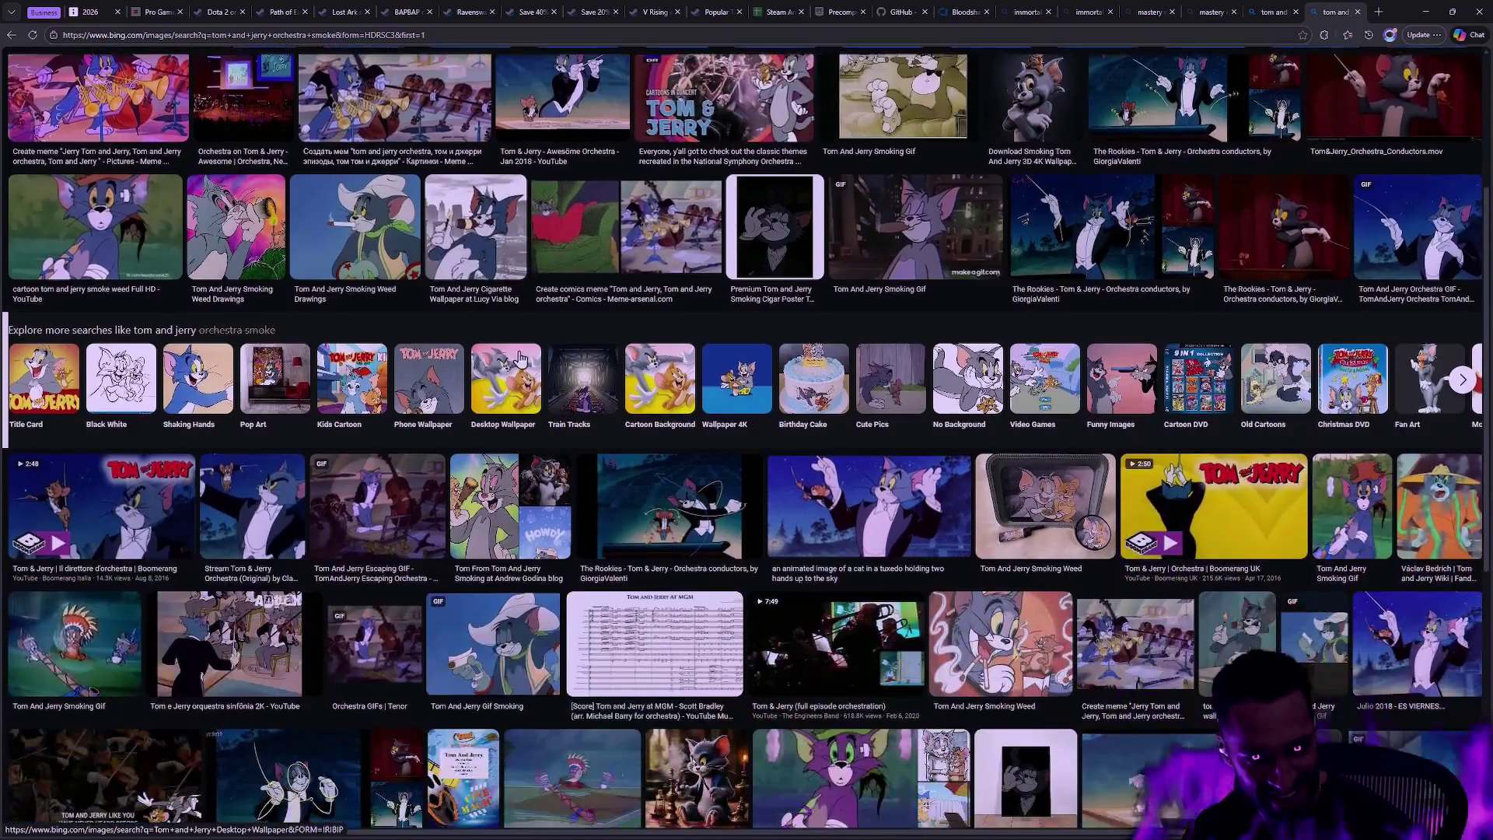
scroll(516, 356, "down", 2)
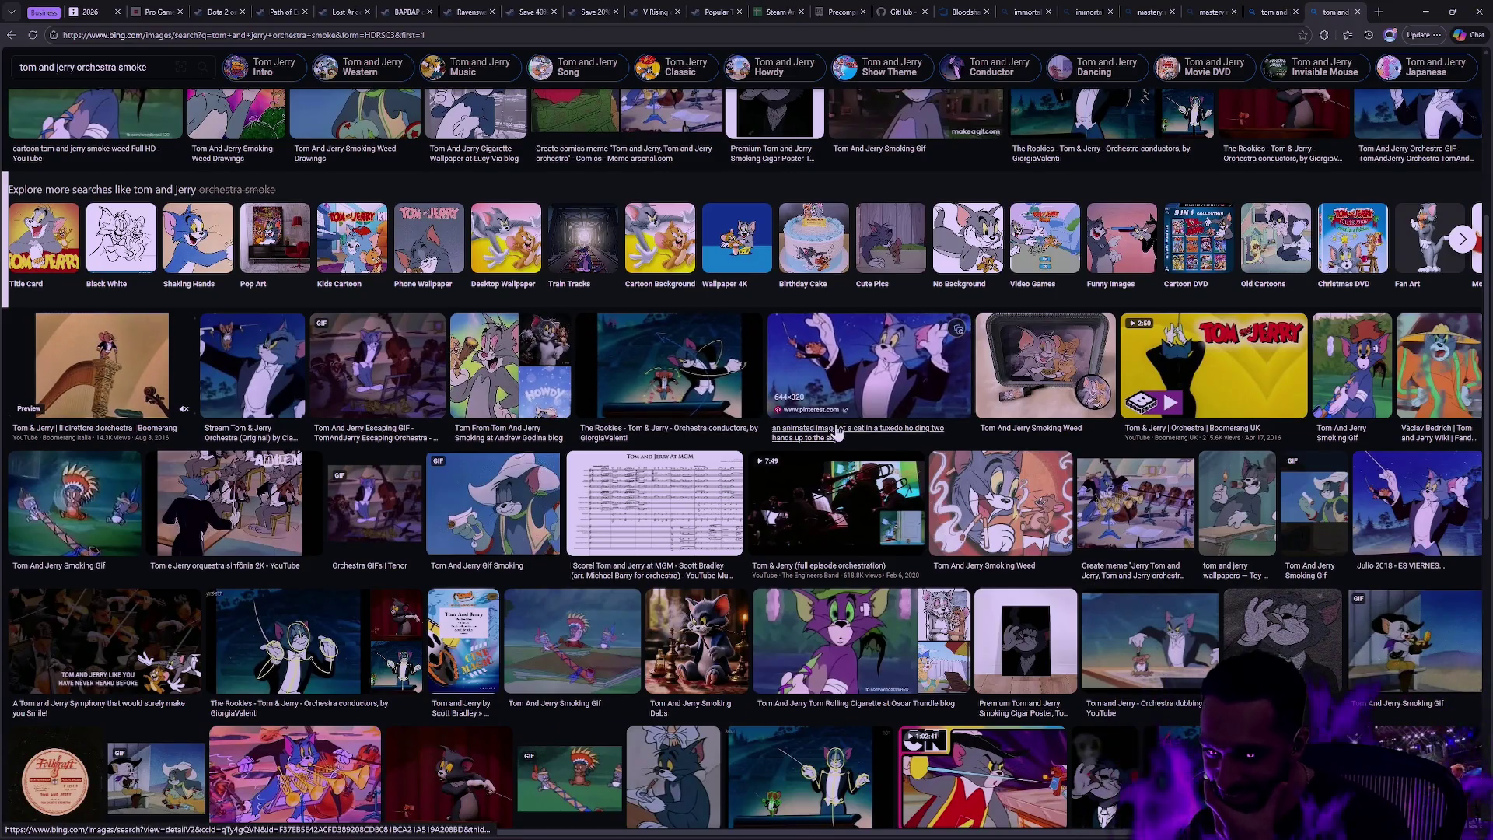
scroll(1335, 681, "up", 5)
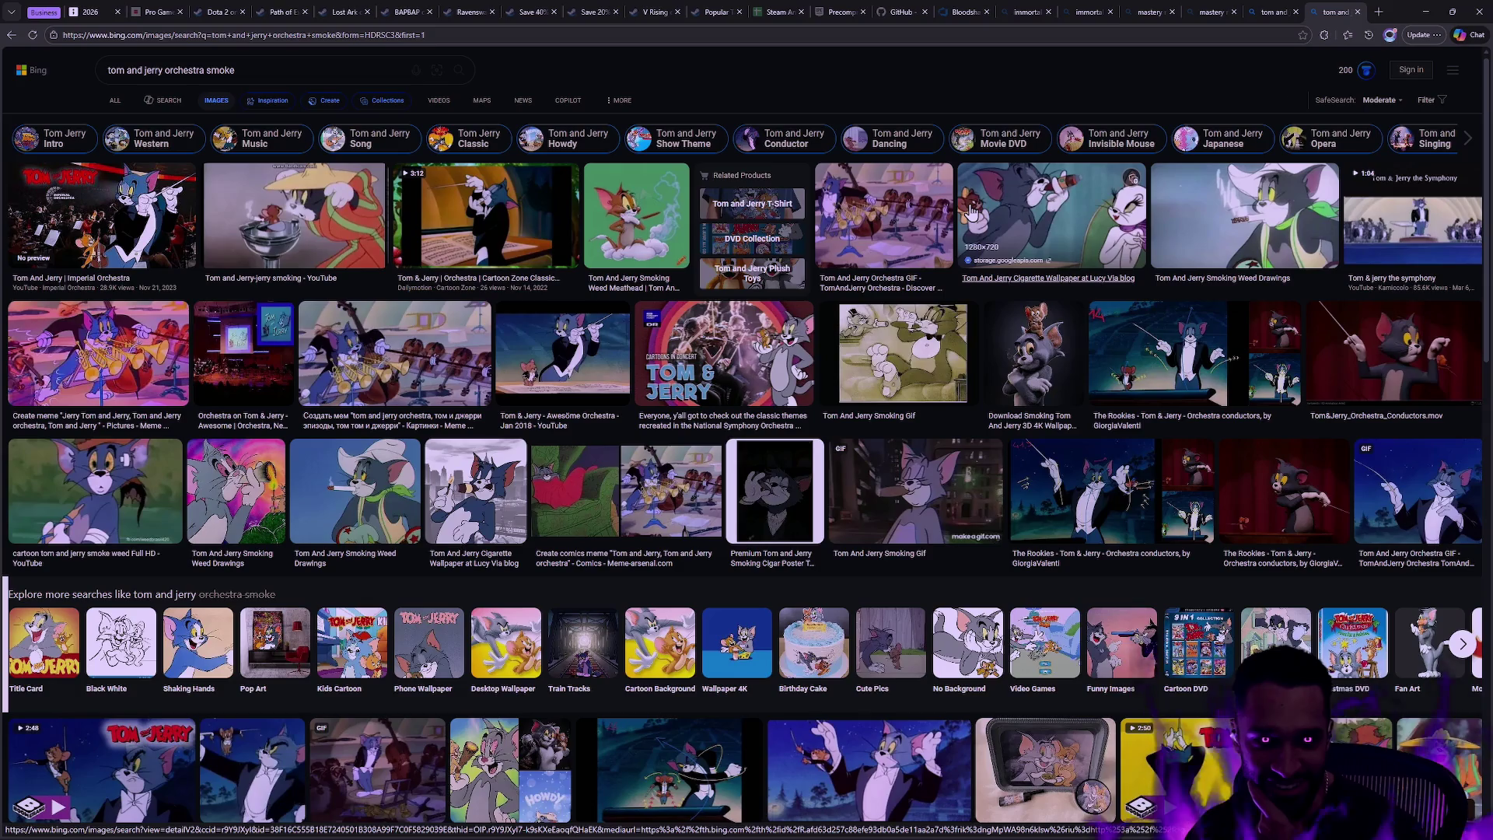
- Close both Tom and Jerry search tabs and switch to the Rider desktop
left_click(1357, 12)
left_click(1357, 11)
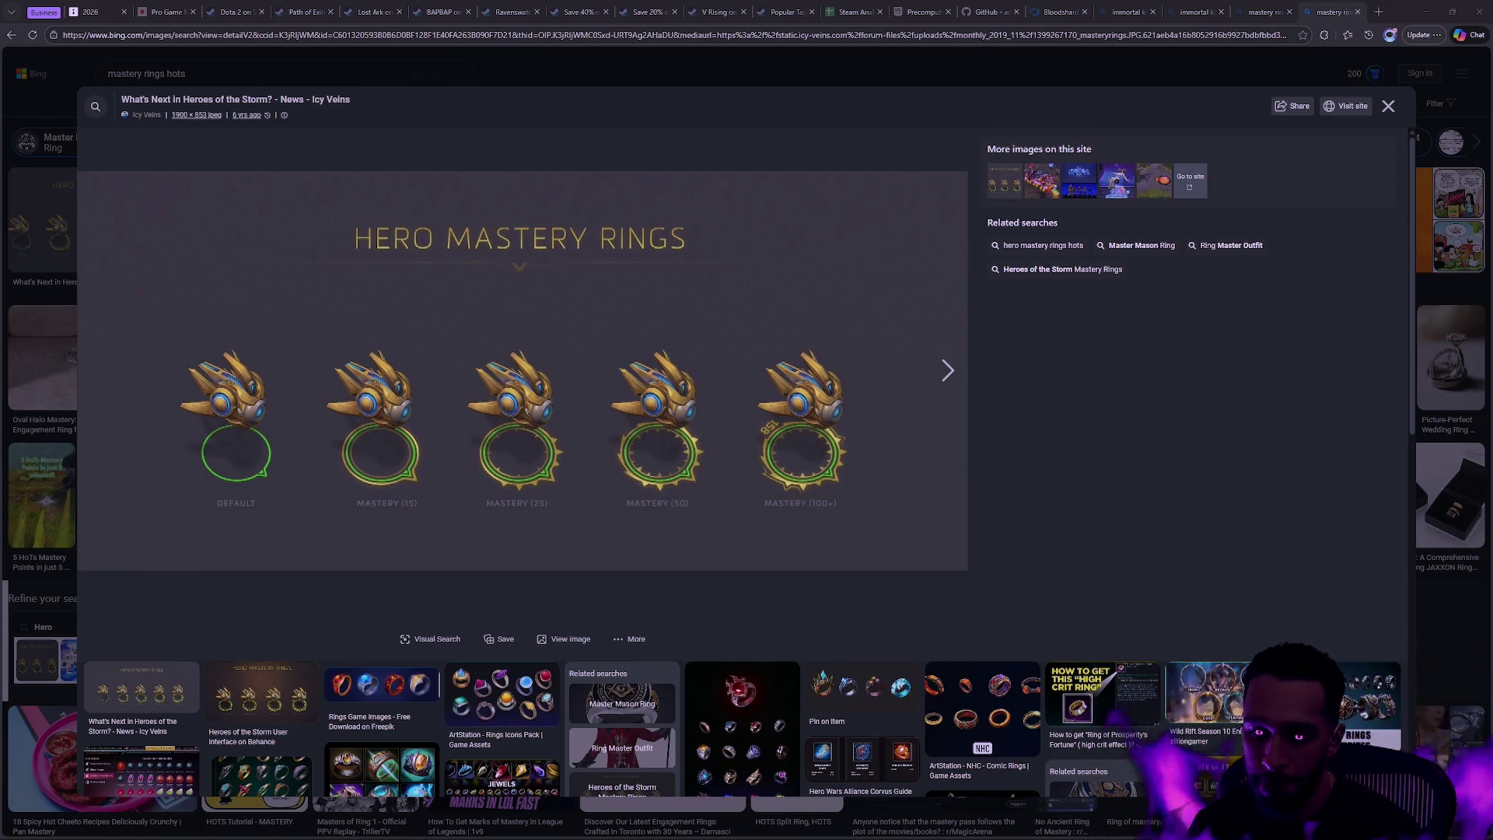
key("ctrl+super+Right")
key("ctrl+super+Right")
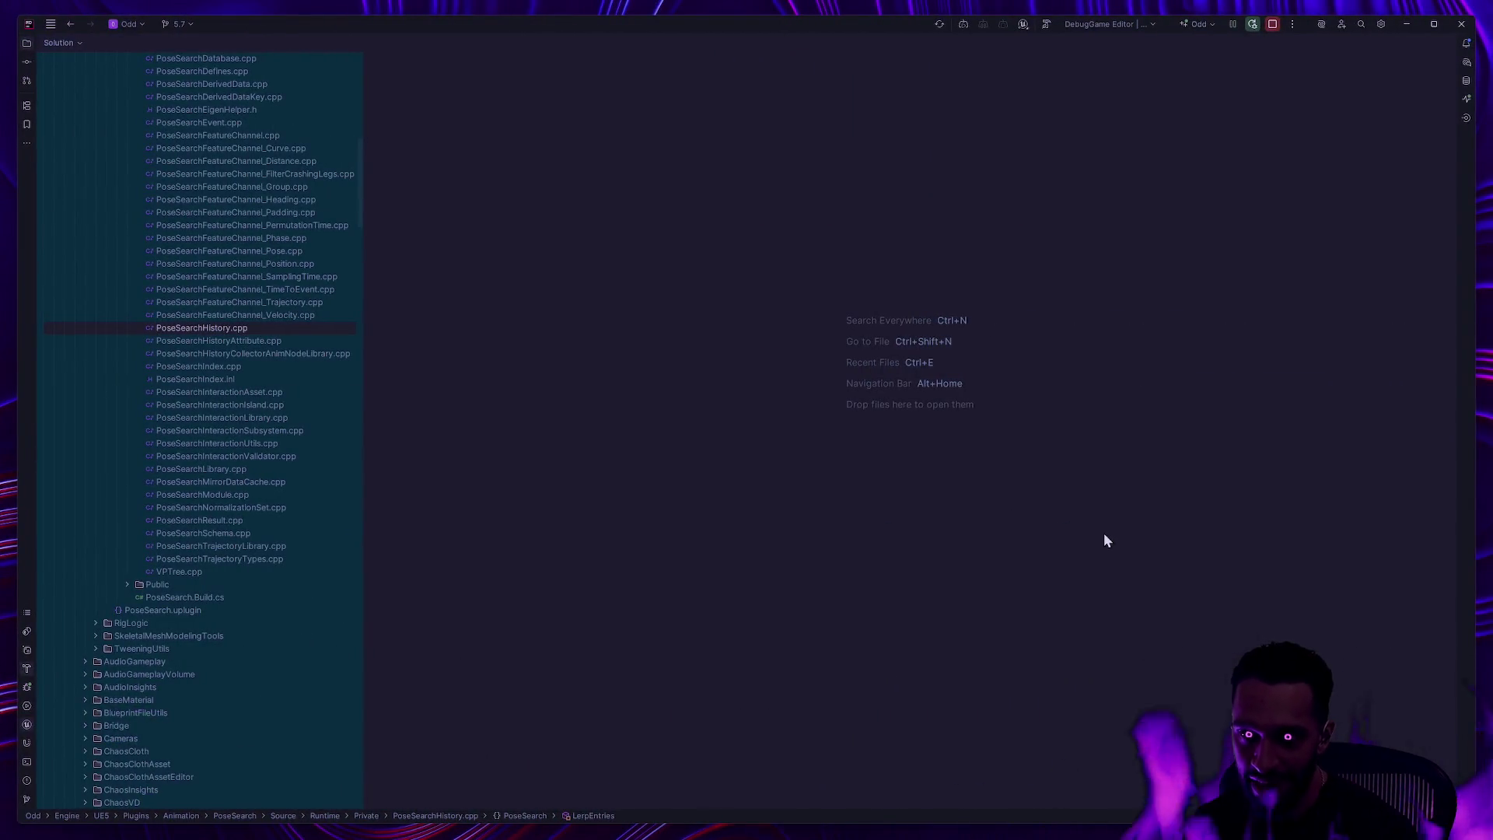
key("ctrl+super+Right")
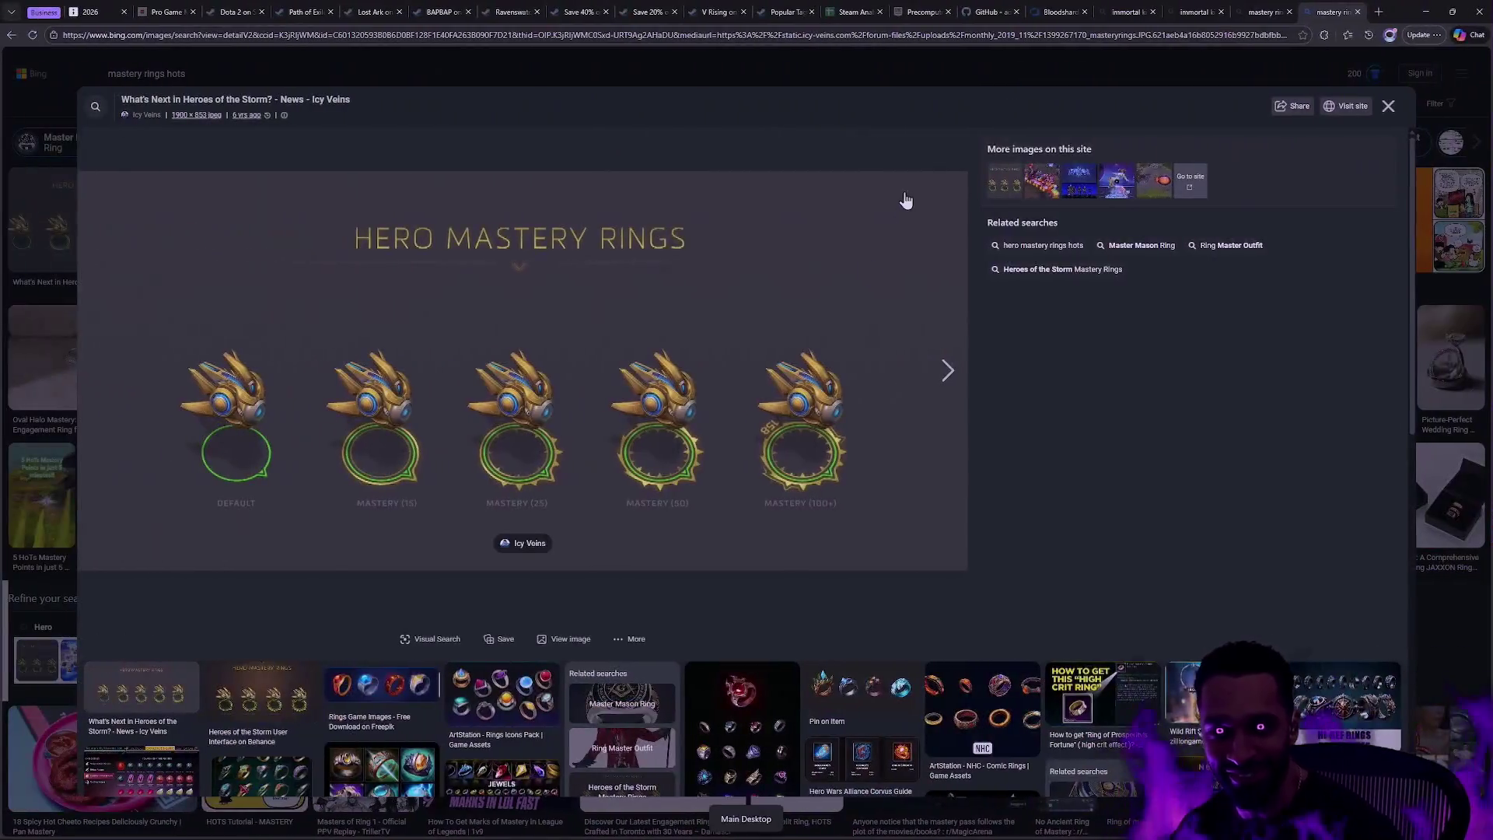
- Load the pasted Tenor classic-tom-smoking.gif link in a new tab and scroll the page
key("ctrl+t")
type("https://media1.tenor.com/m/t2mRL3pFb7UAAAAd/classic-tom-smoking.gif")
key("Return")
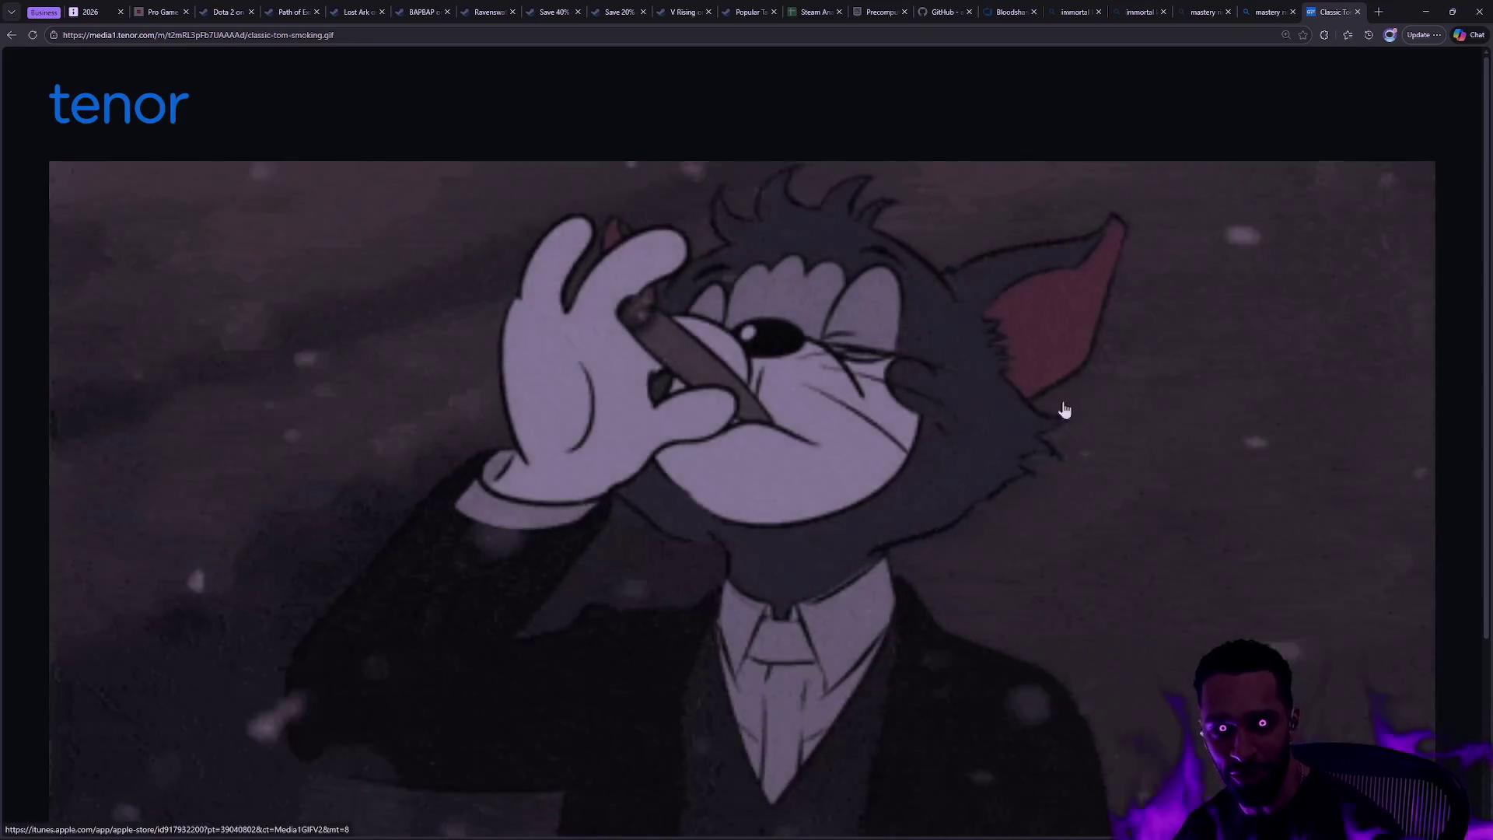
scroll(1116, 417, "down", 1)
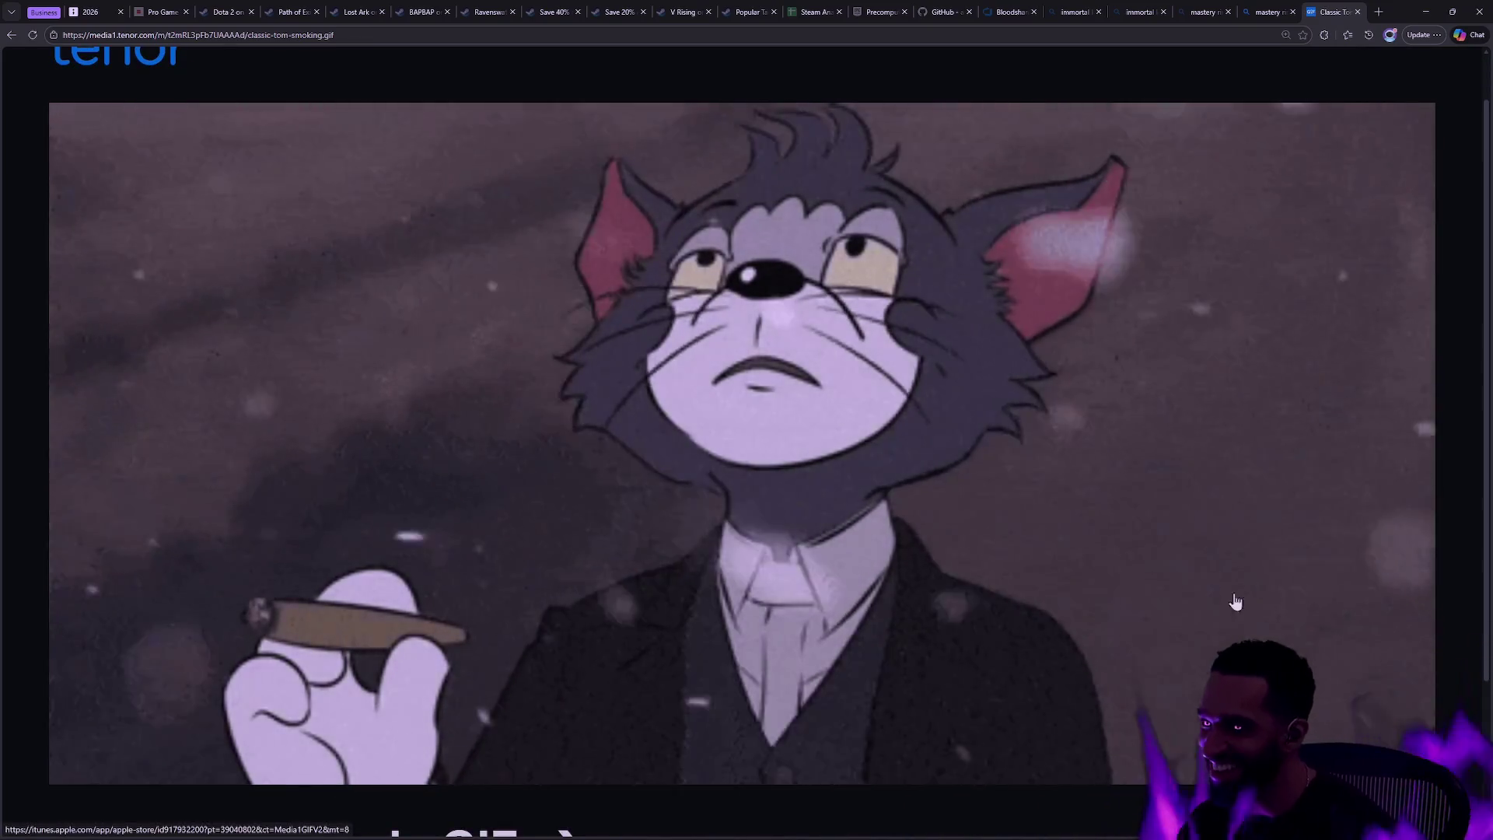